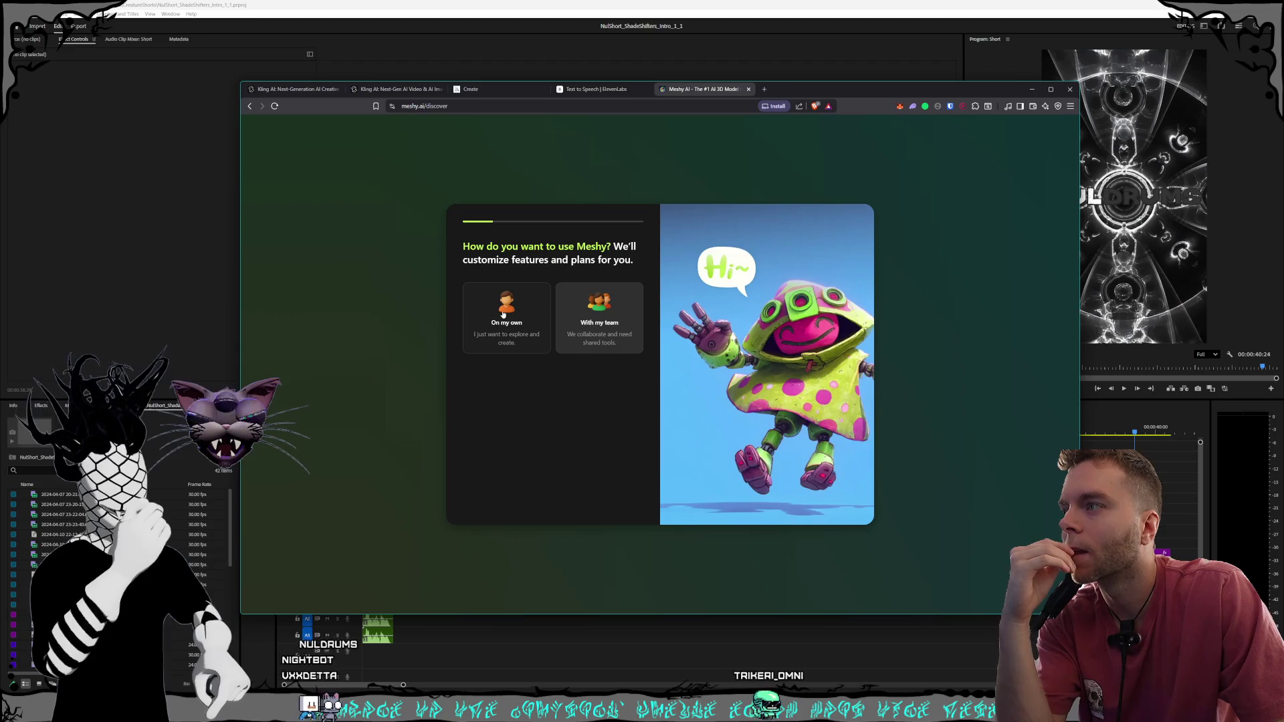
Answer Meshy's onboarding as a solo user doing game development who needs characters, then continue past the style question
click(499, 314)
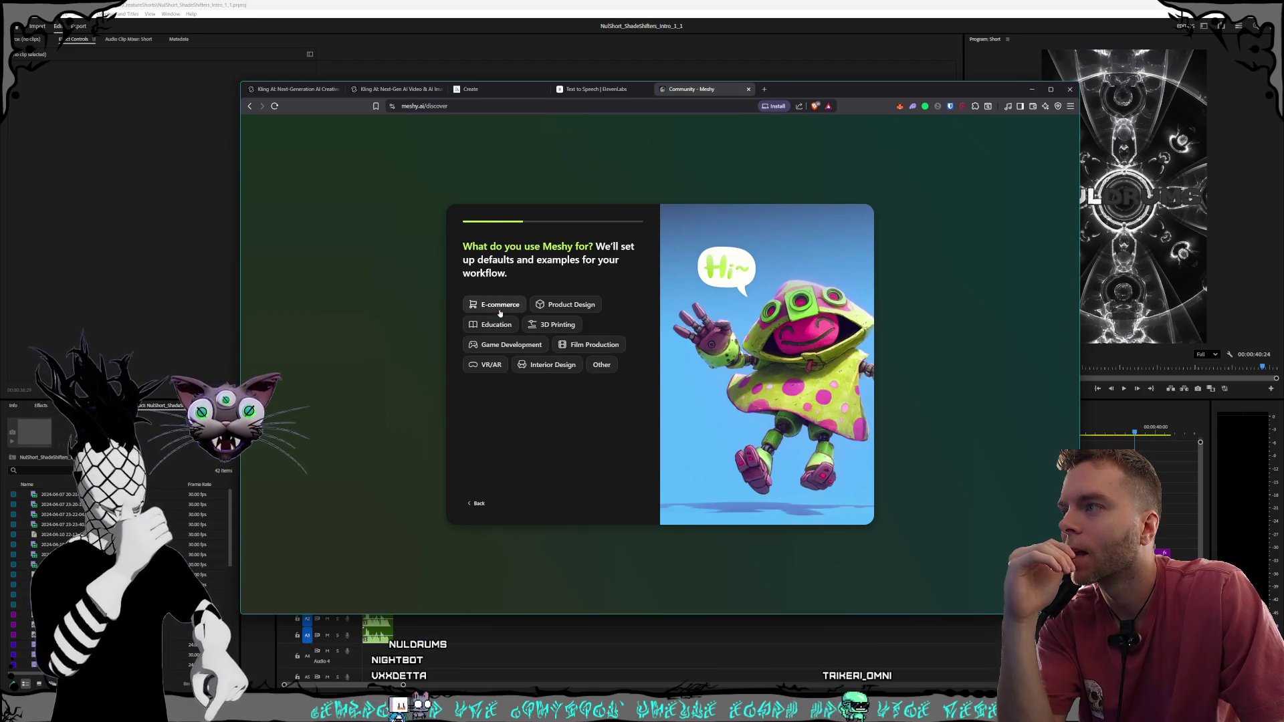
click(516, 345)
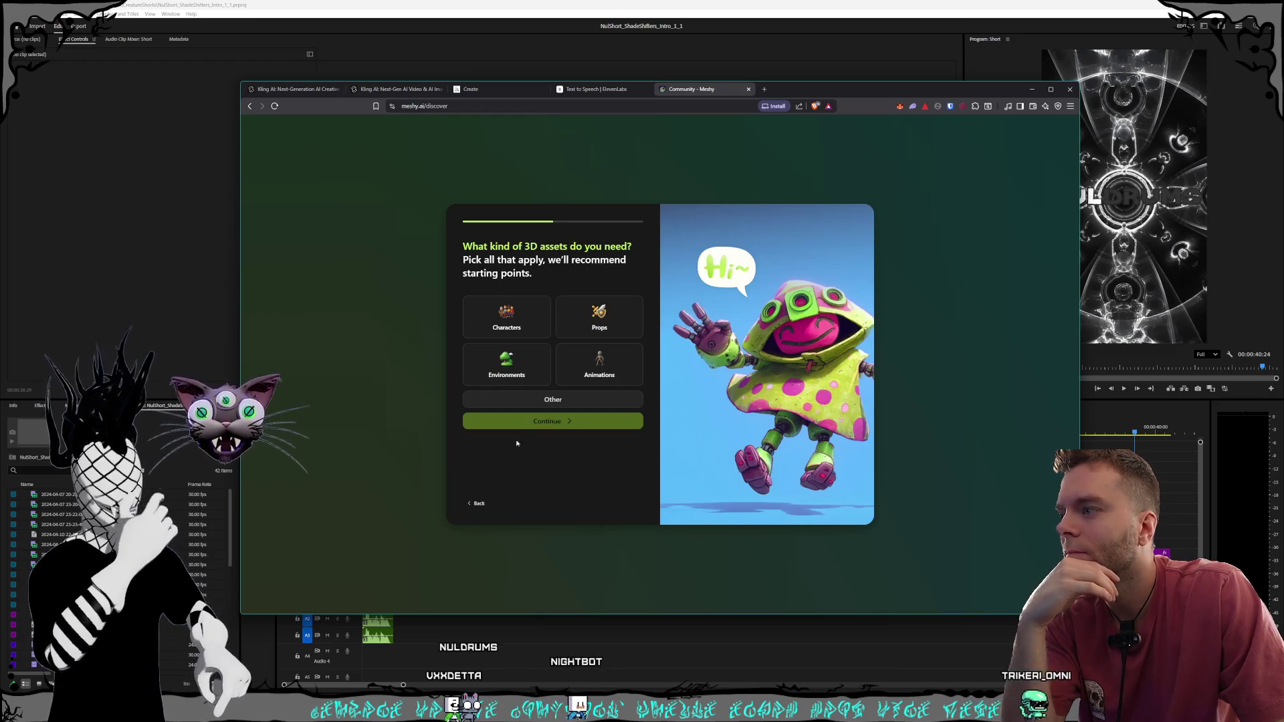
click(519, 319)
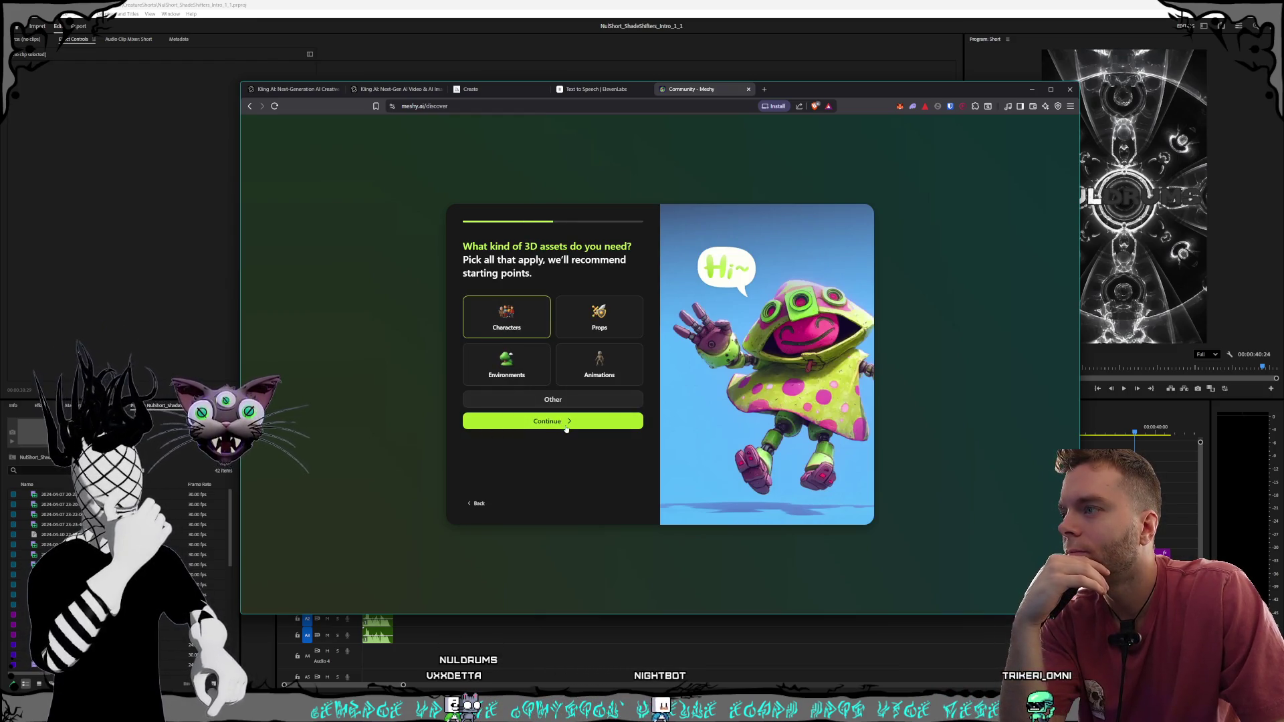
click(566, 427)
click(514, 308)
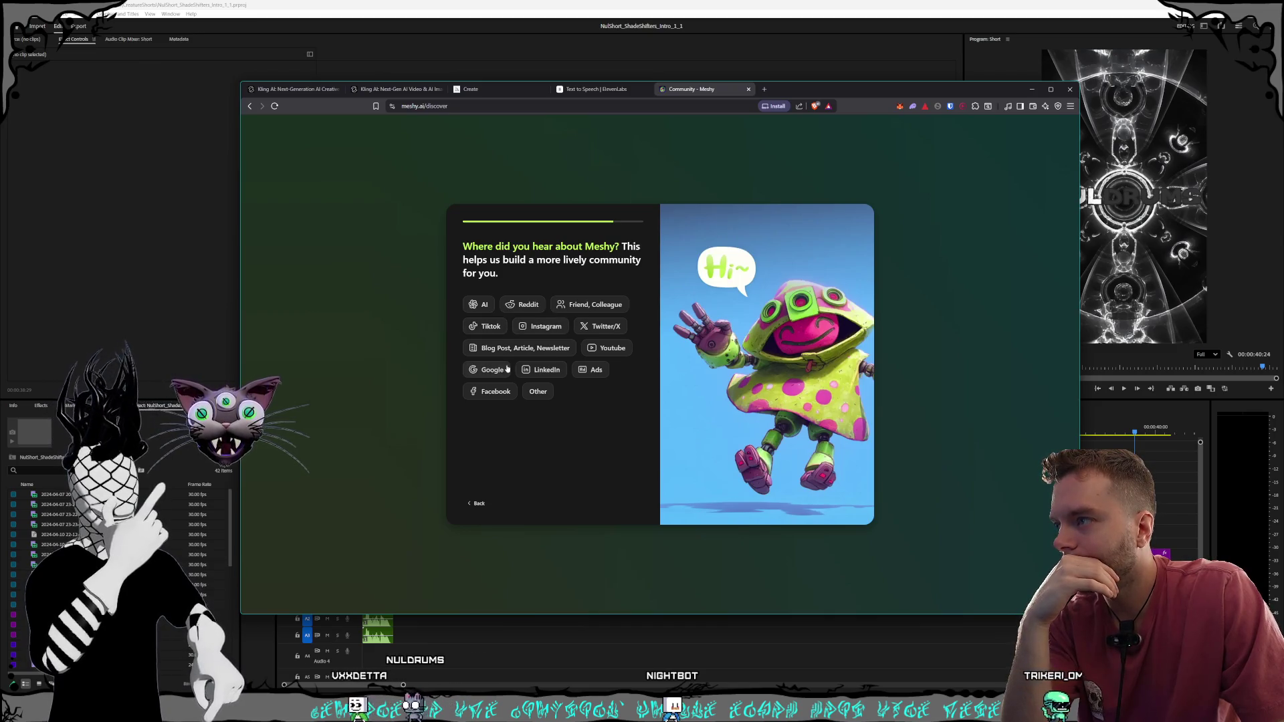
Say where you heard about Meshy, skip the Pro upgrade offer, and dismiss the Nano Banana 2 announcement
click(507, 369)
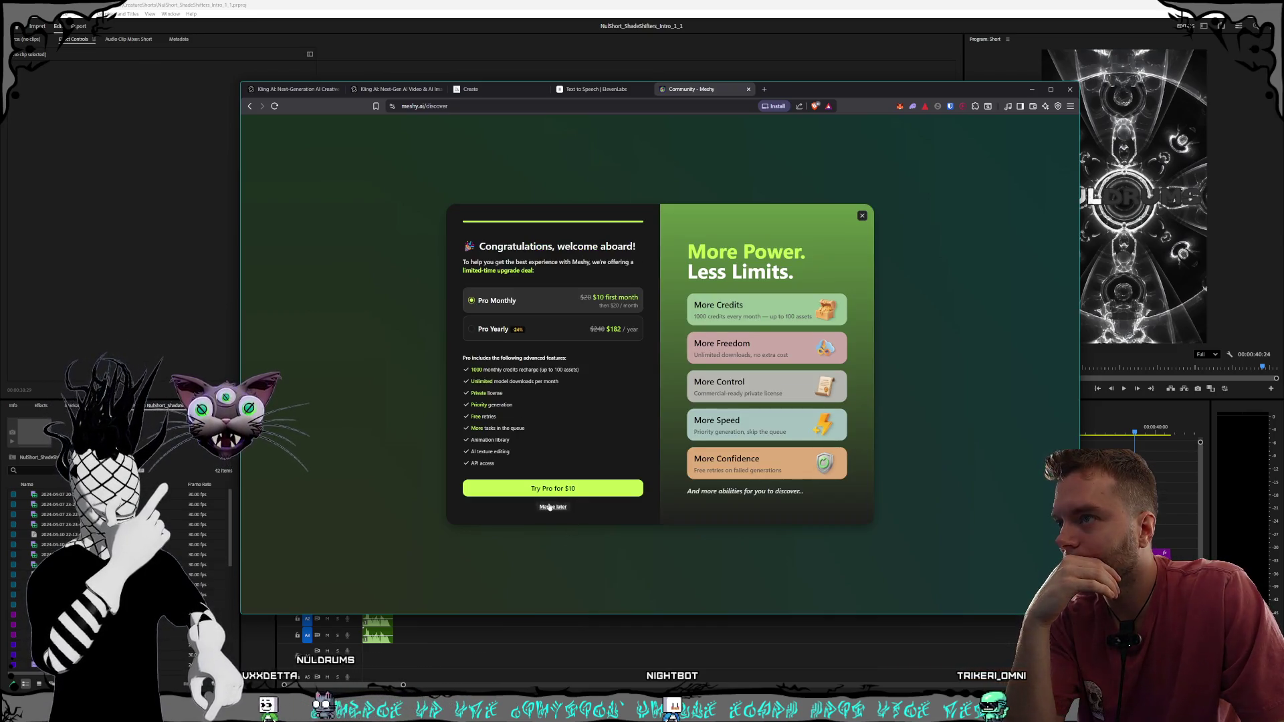
click(550, 508)
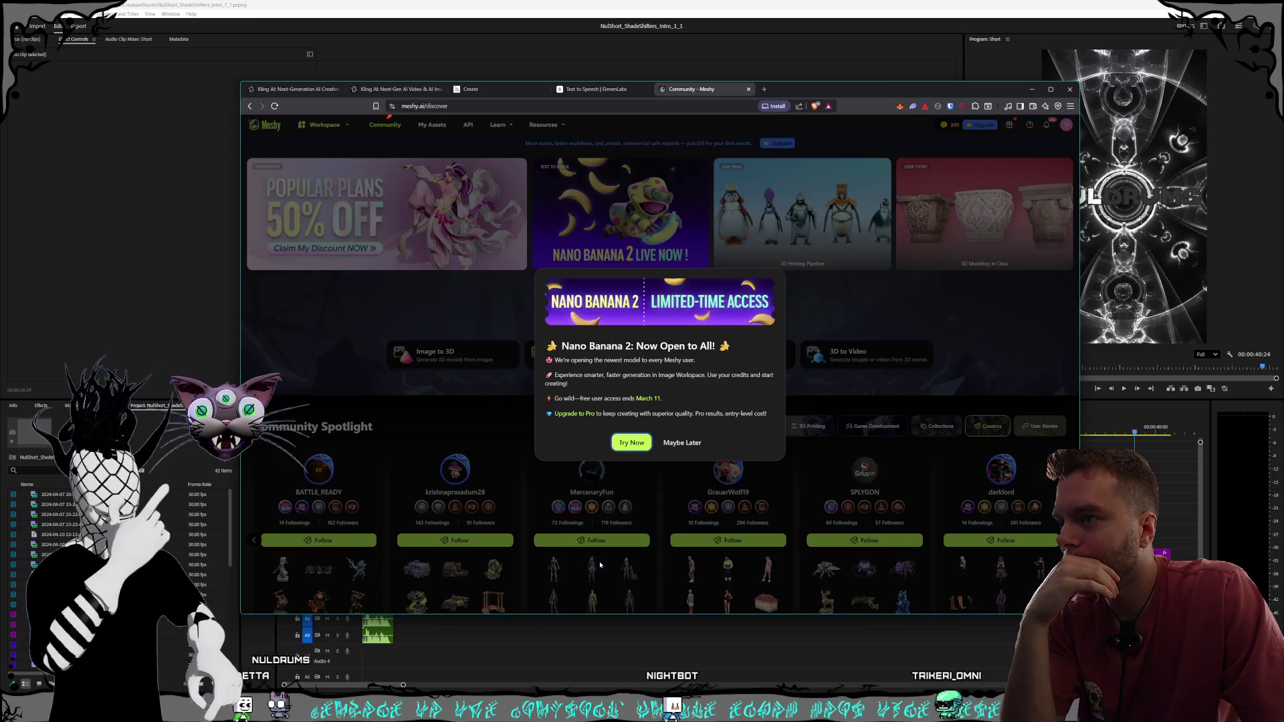
click(683, 443)
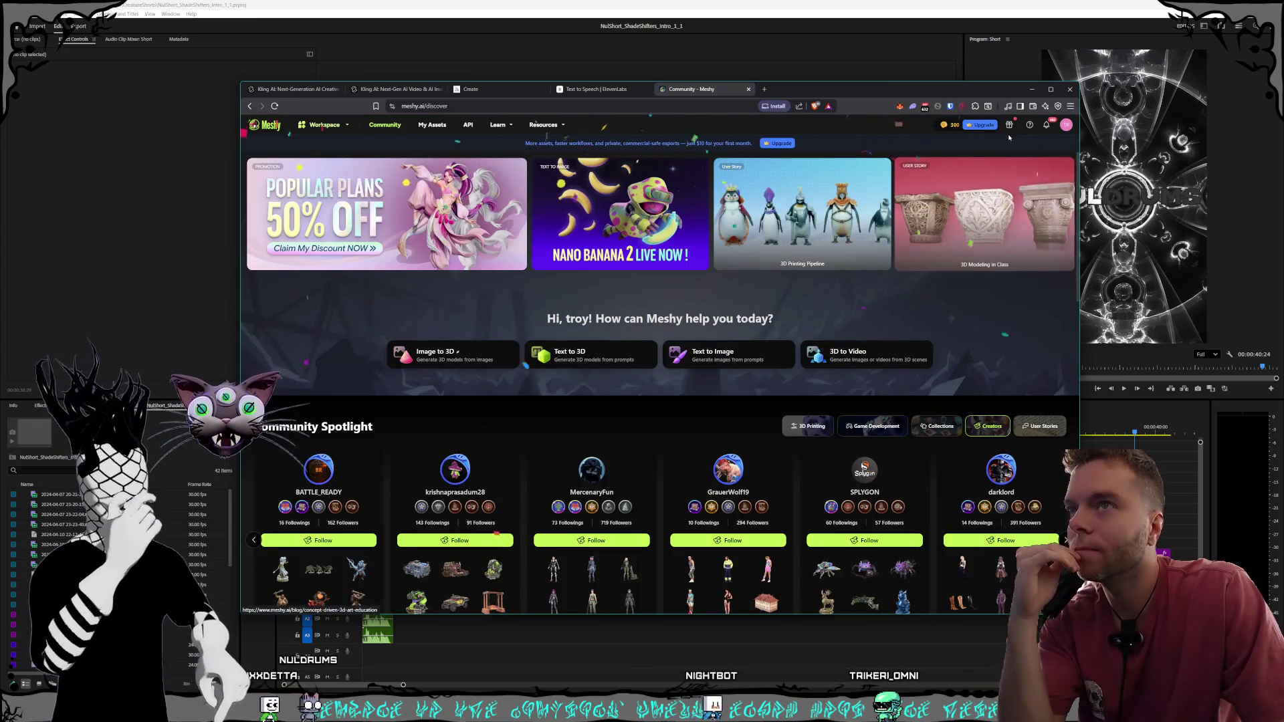
Go to My Assets from the account menu and scroll through the generated character models
click(1067, 125)
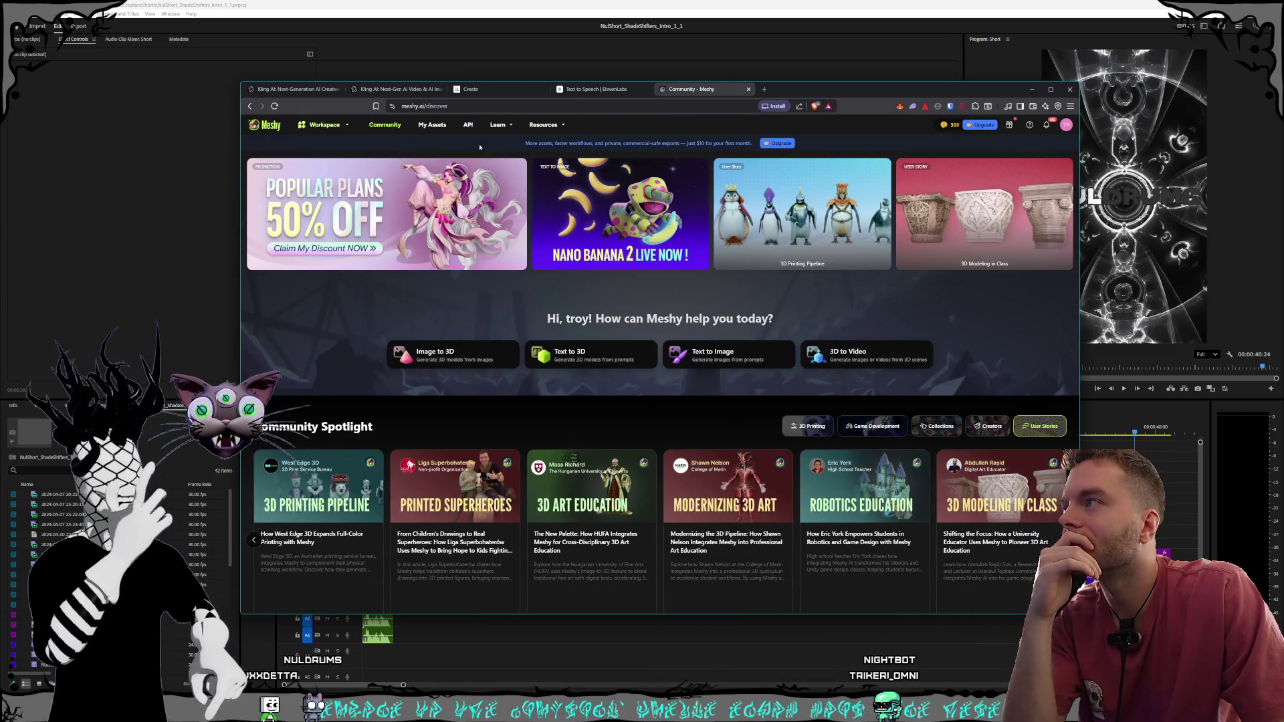
click(528, 357)
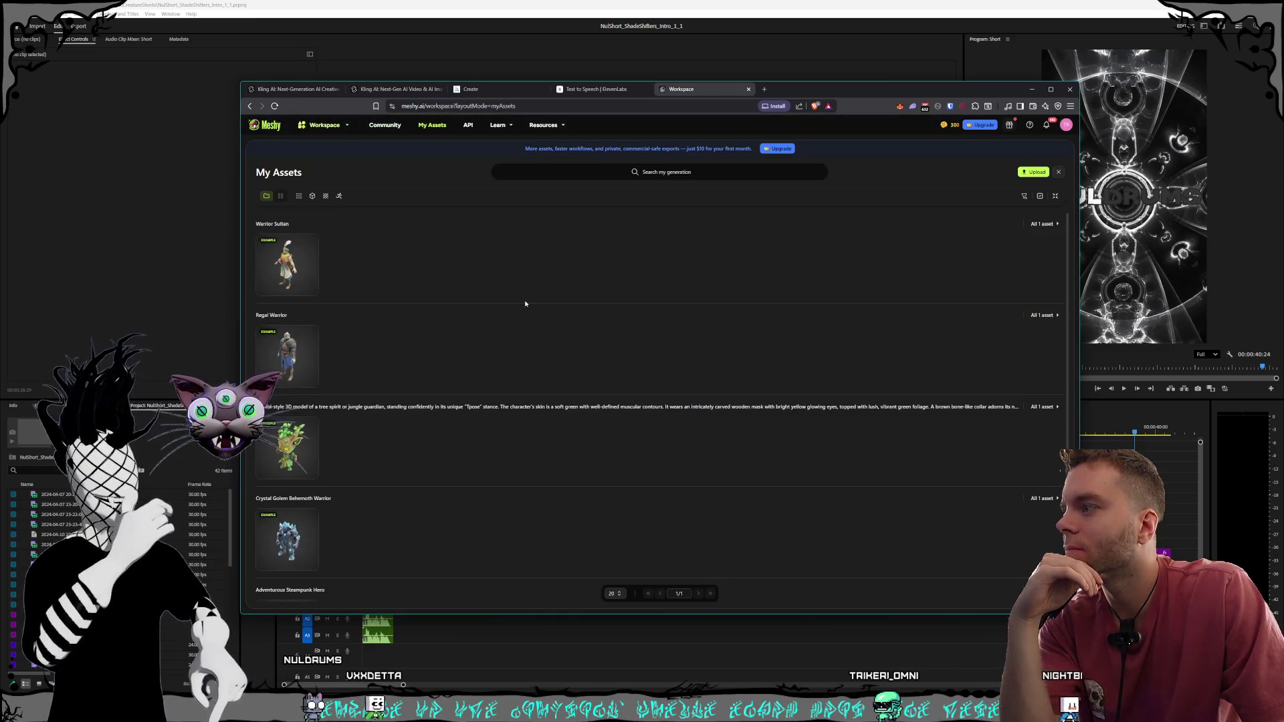
scroll(525, 304, down, 2)
scroll(525, 303, up, 2)
scroll(525, 302, down, 3)
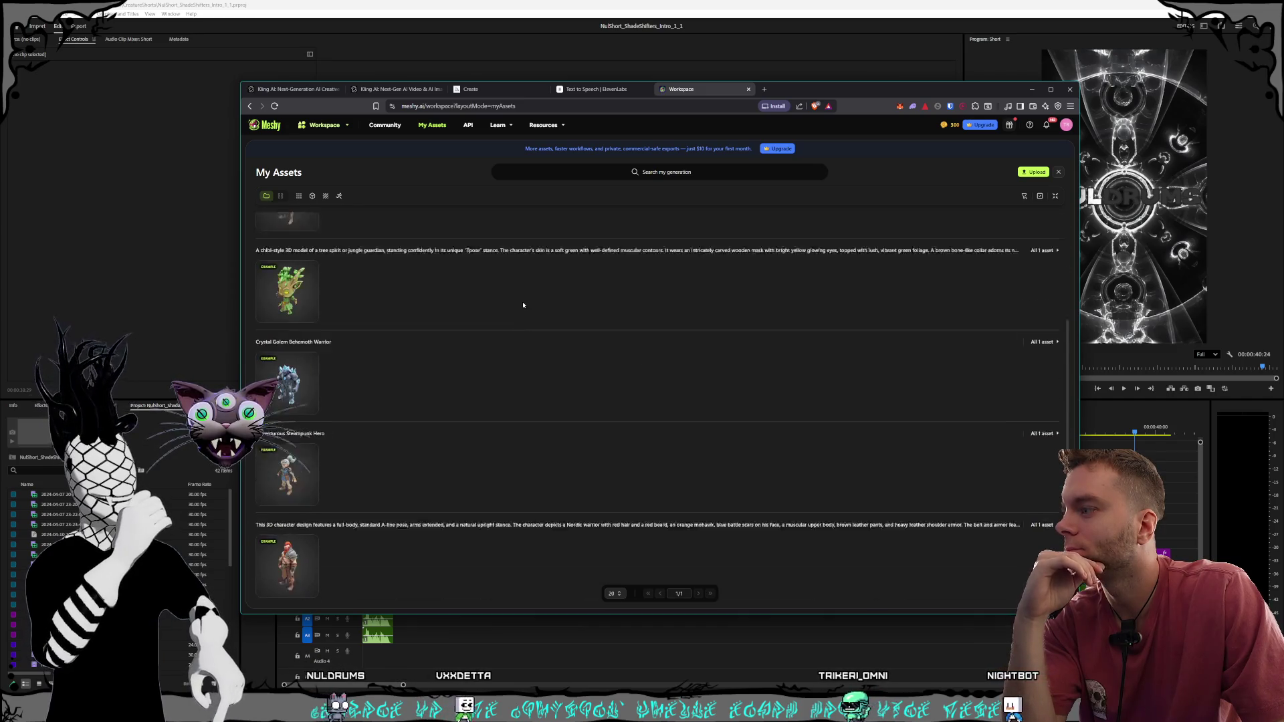
scroll(525, 301, up, 3)
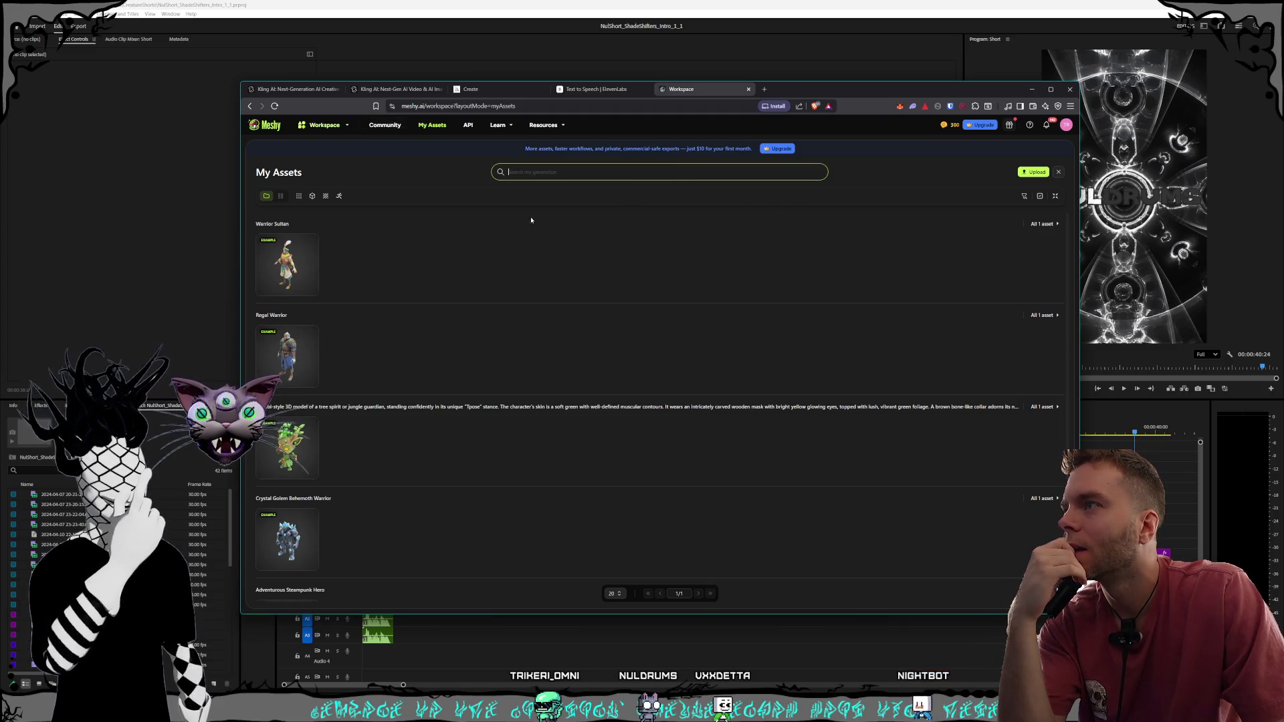
click(389, 226)
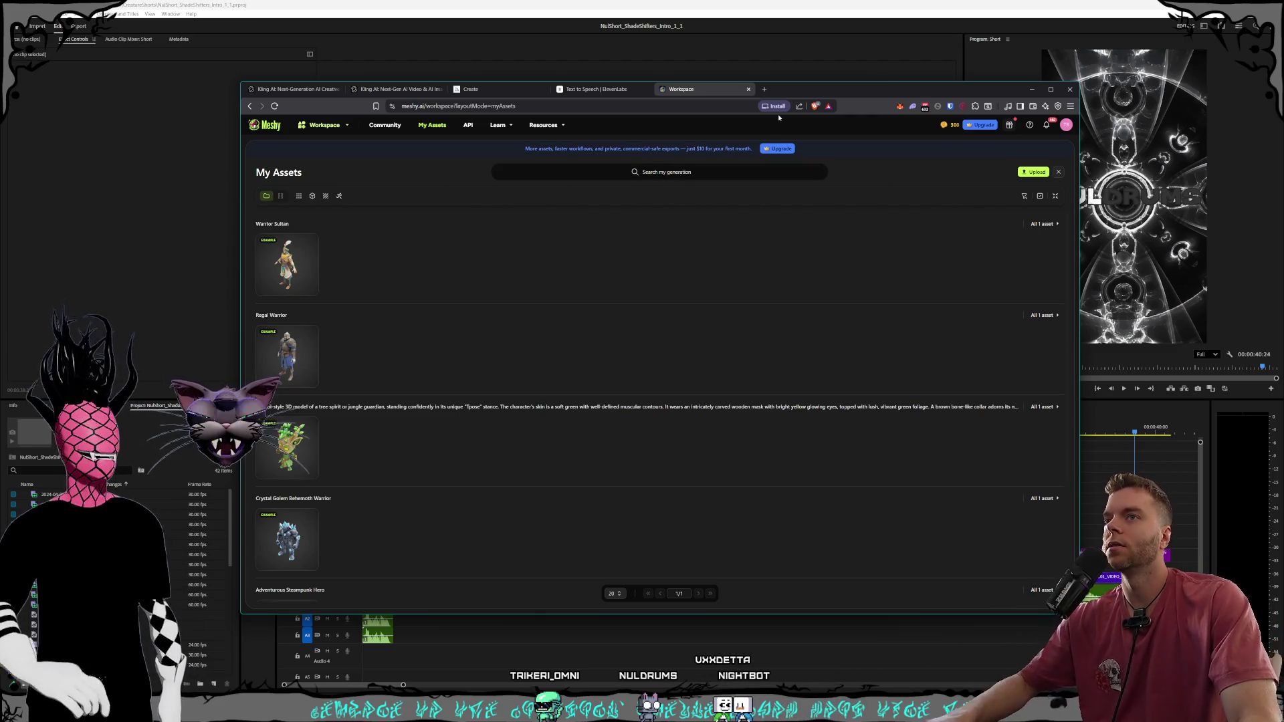
Open a new blank browser tab as a separate window, then close it
click(764, 89)
mouse_move(766, 89)
mouse_down()
mouse_move(289, 127)
mouse_move(572, 217)
mouse_up()
key(ctrl+w)
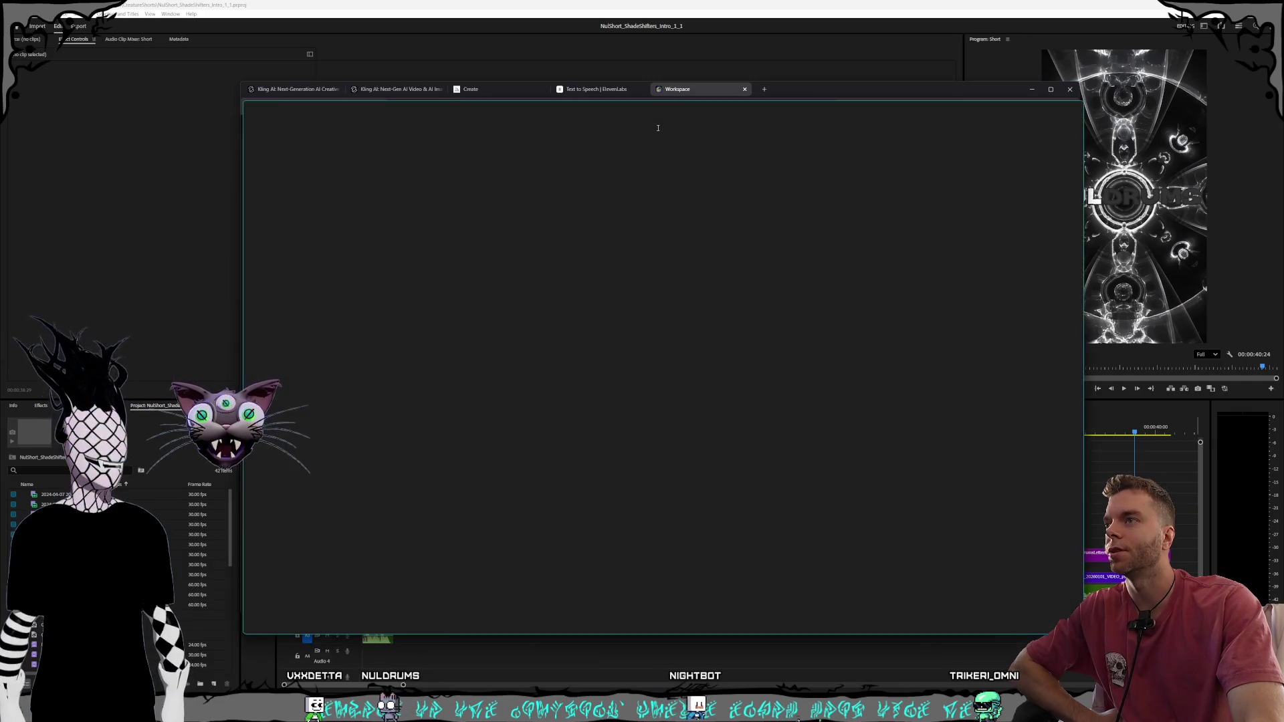
Pull the Meshy workspace into its own window beside ElevenLabs, then dock it back into the main browser
drag(675, 89, 1044, 100)
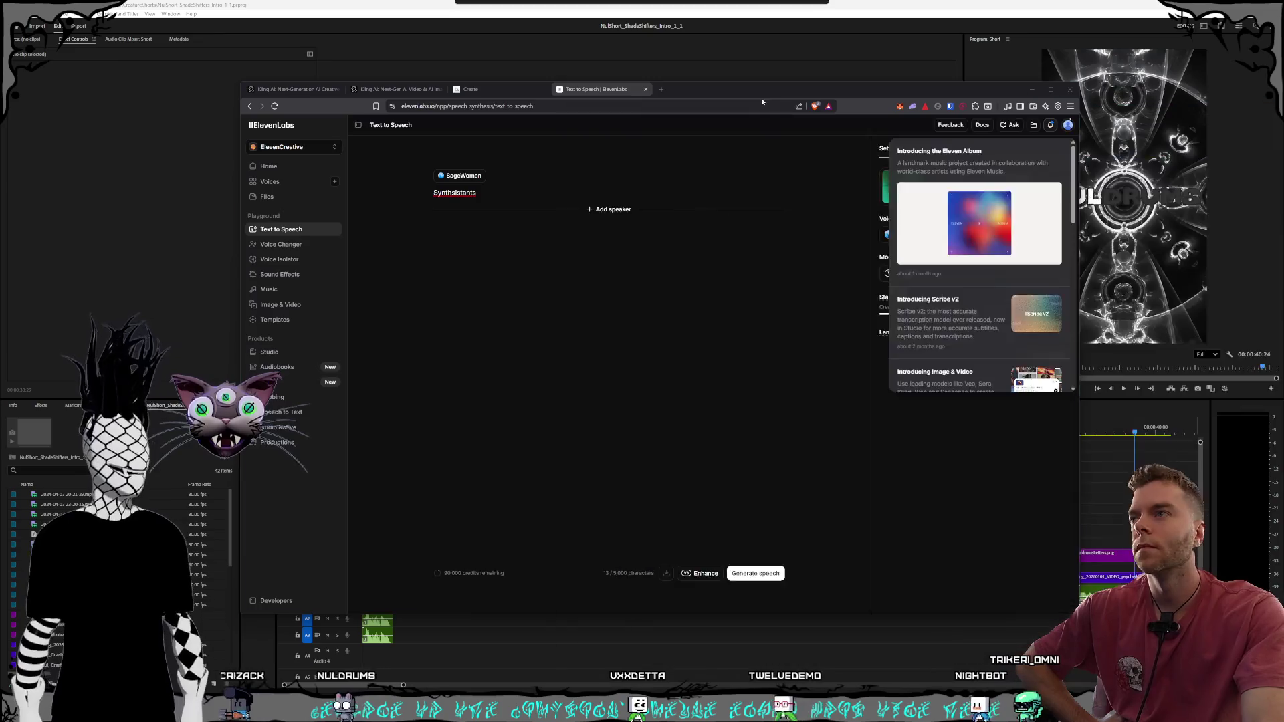
drag(783, 384, 702, 89)
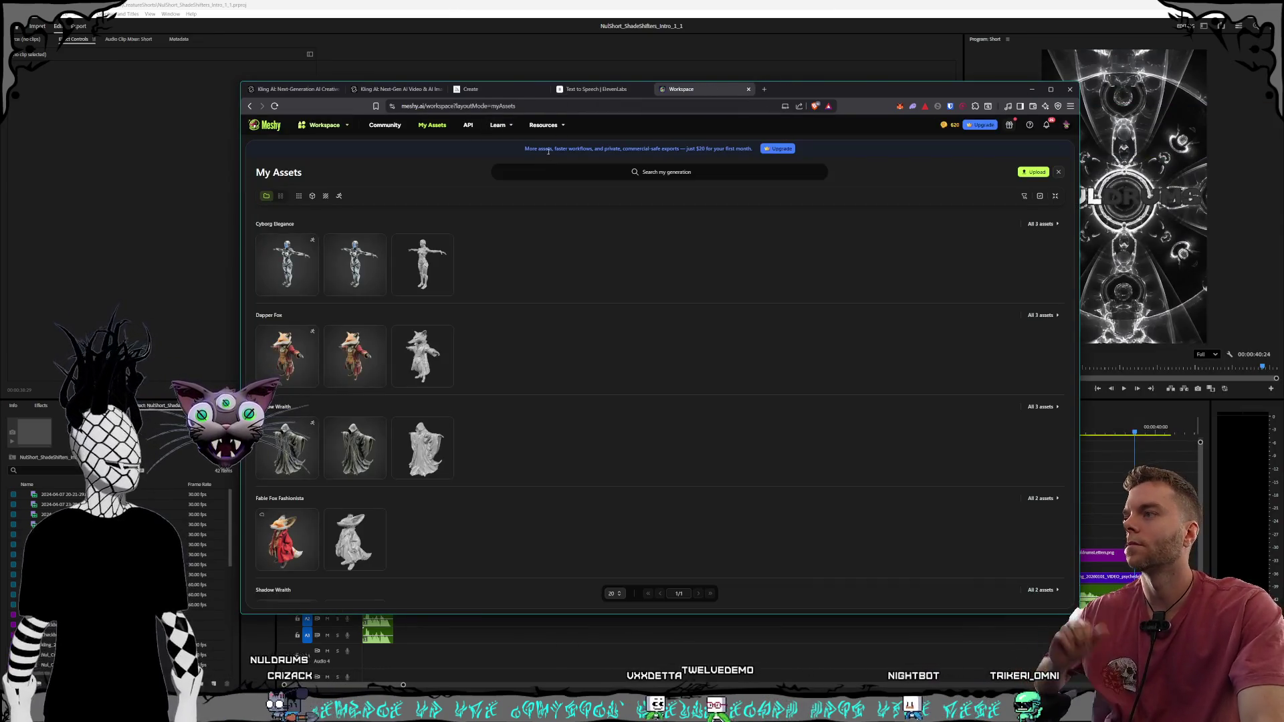
mouse_move(287, 264)
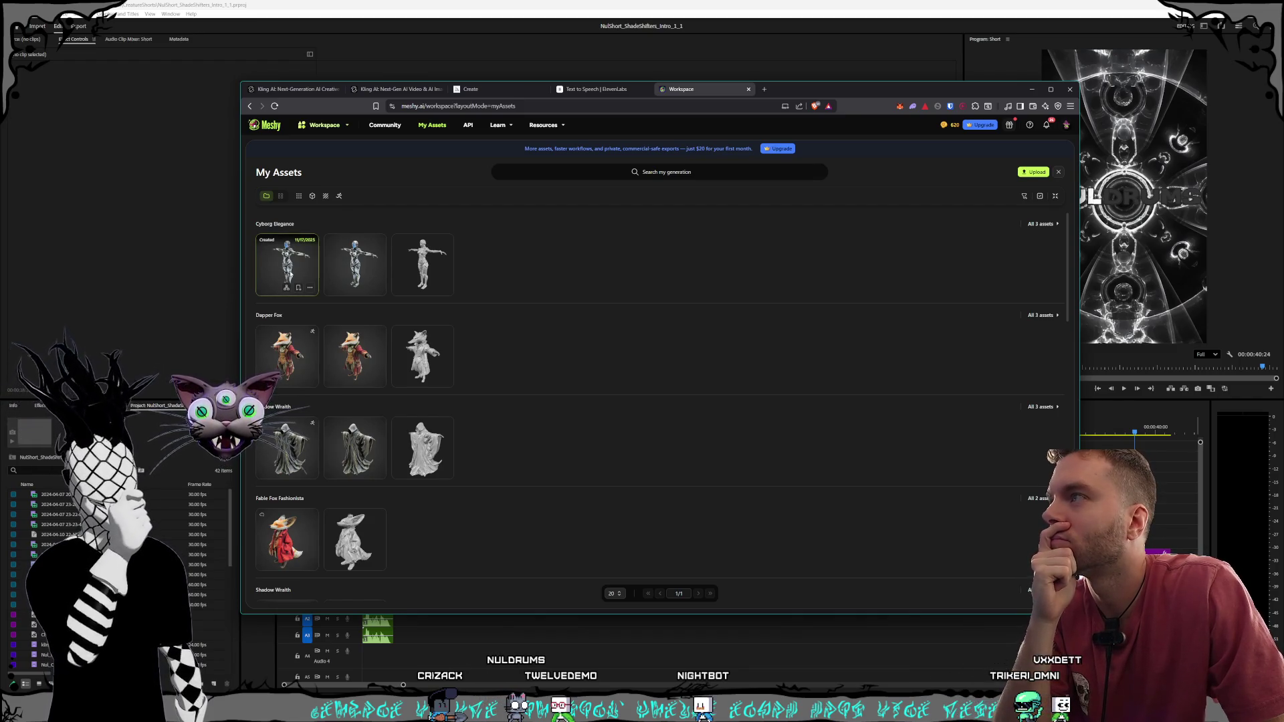
Compare the Cyborg Elegance variants and settle on the textured model in the viewer
click(293, 273)
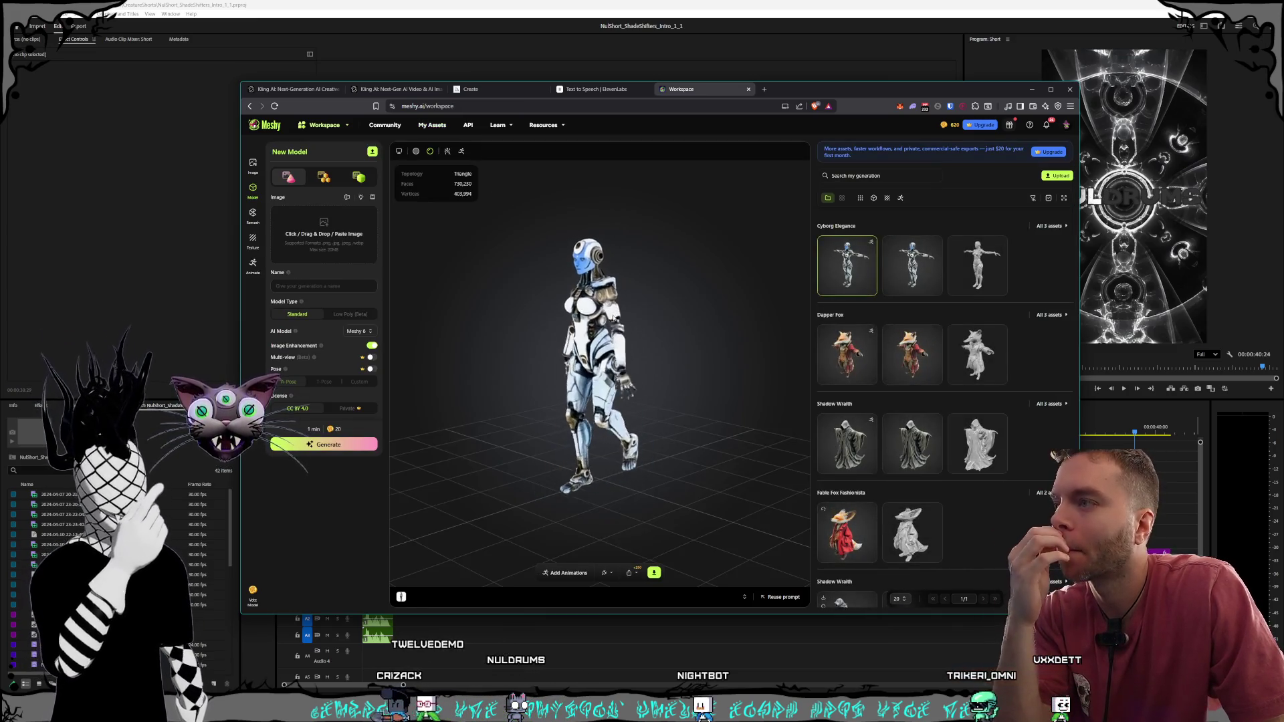
click(920, 266)
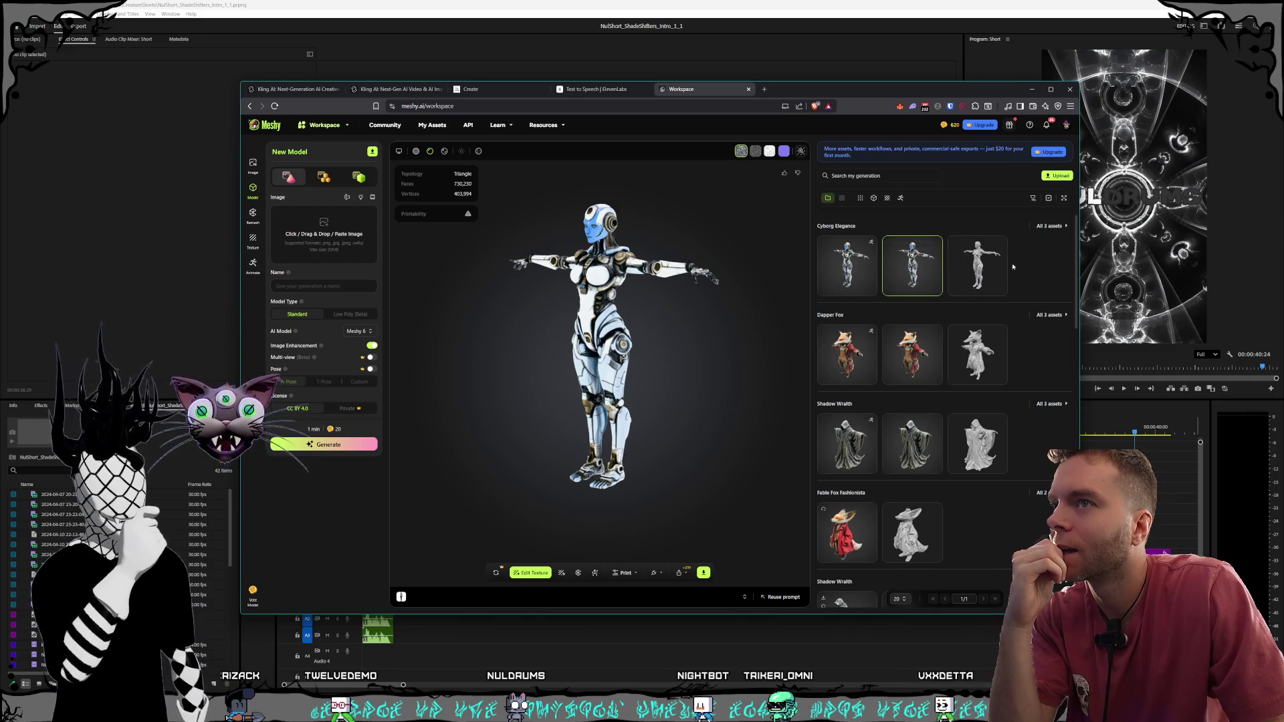
click(997, 266)
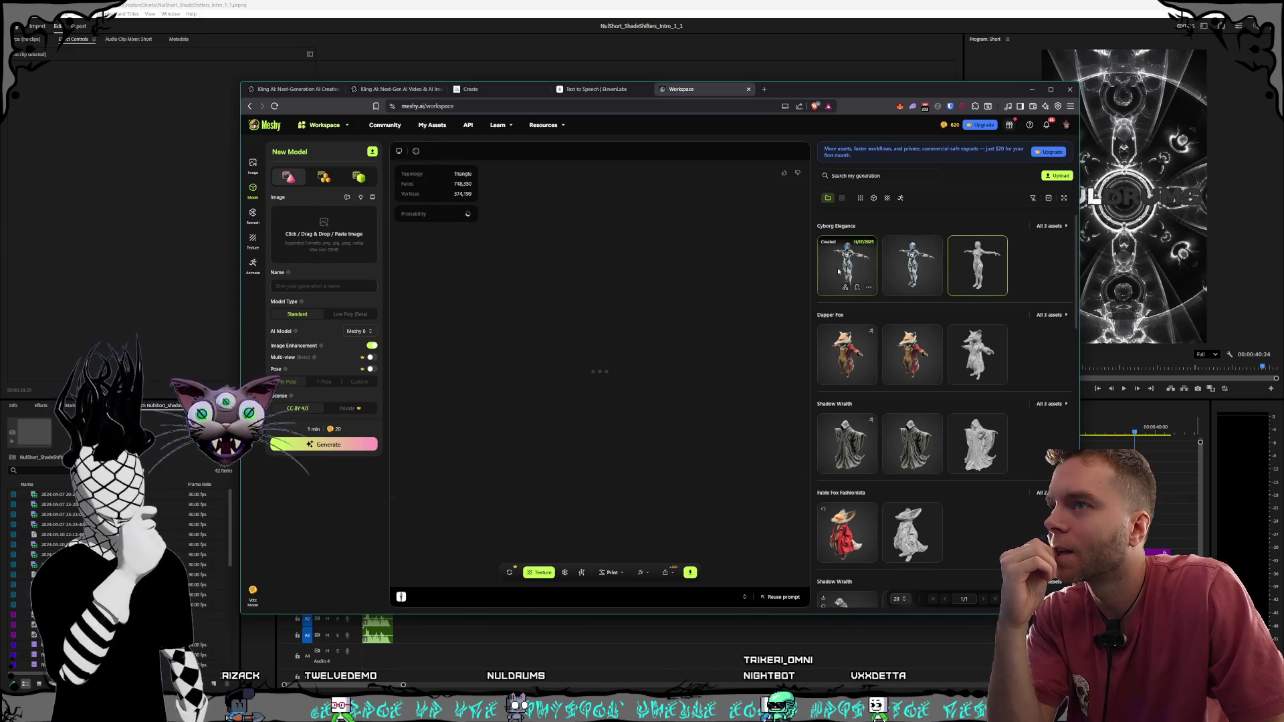
click(837, 268)
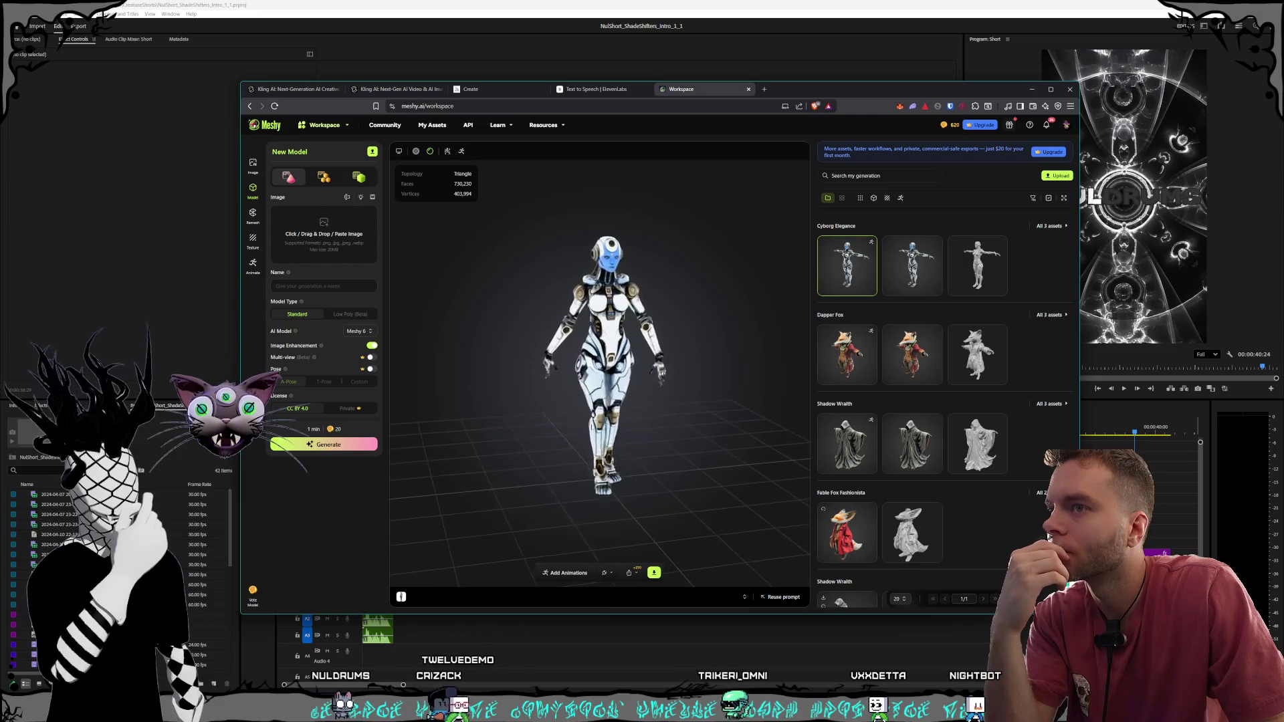
Orbit the viewport to face the walking cyborg head-on and bring up its animation library
scroll(942, 461, down, 5)
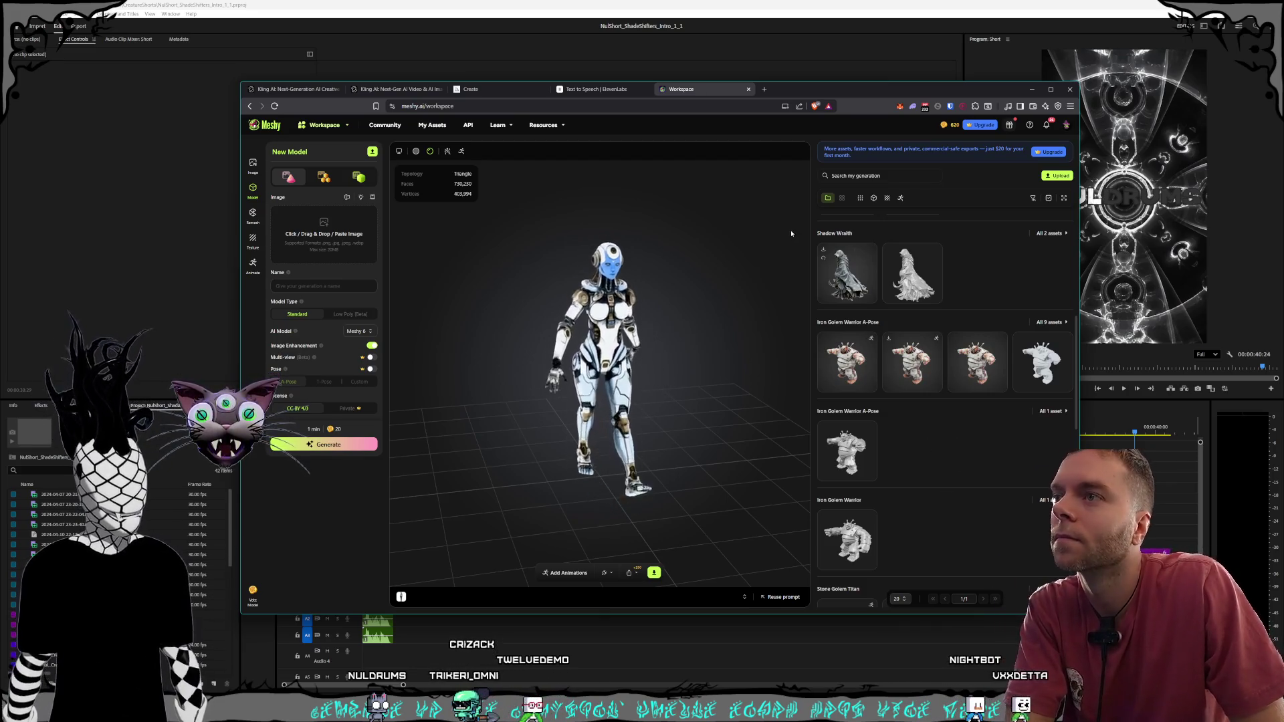
scroll(900, 407, up, 4)
scroll(897, 400, up, 1)
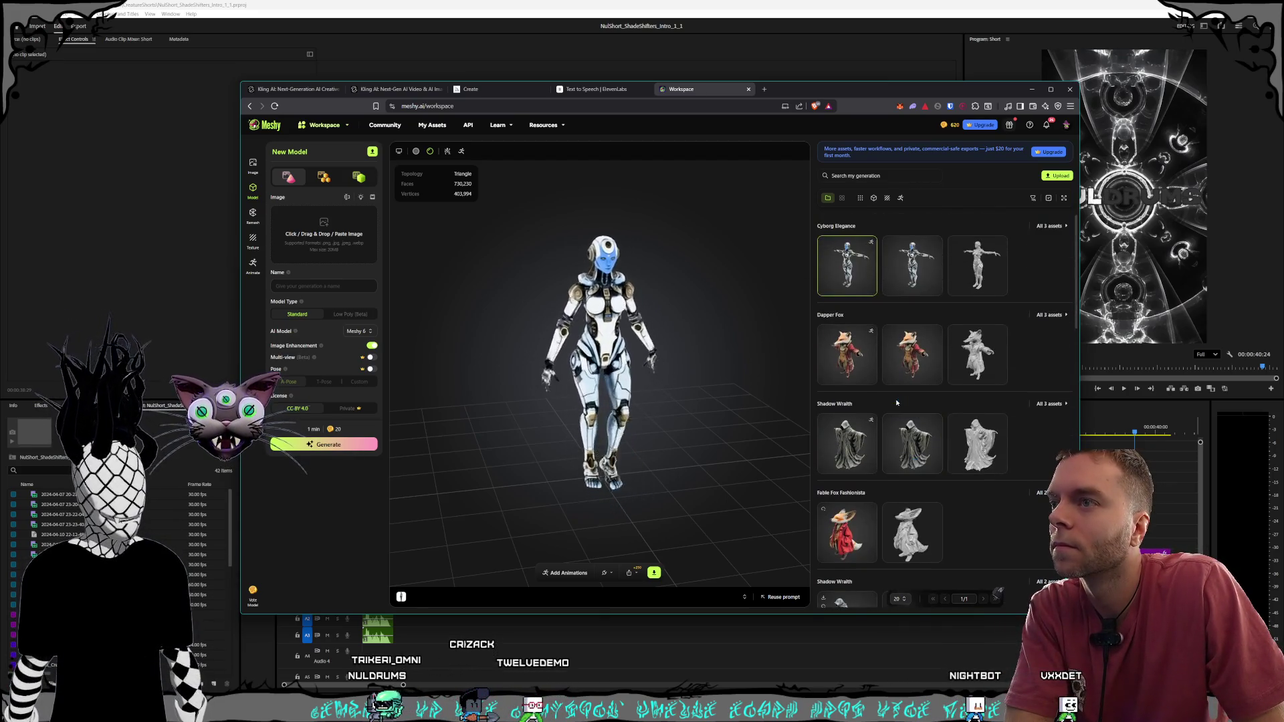
drag(668, 359, 612, 365)
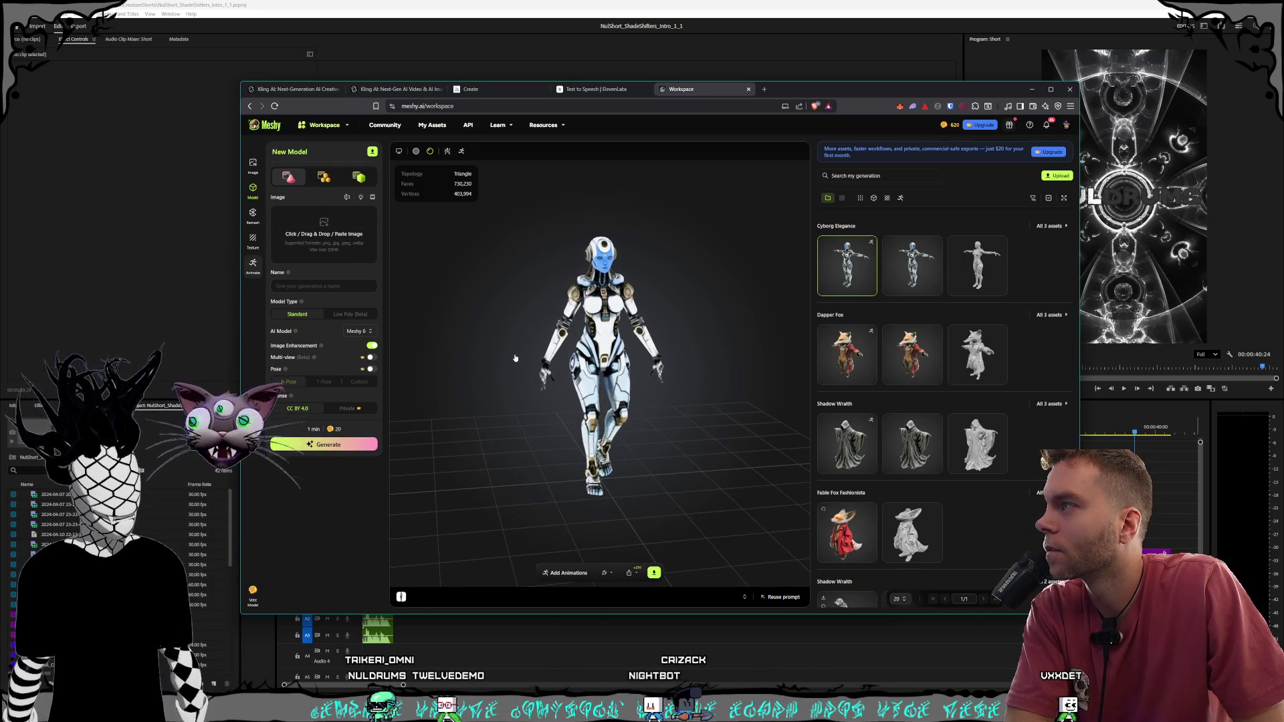
click(253, 265)
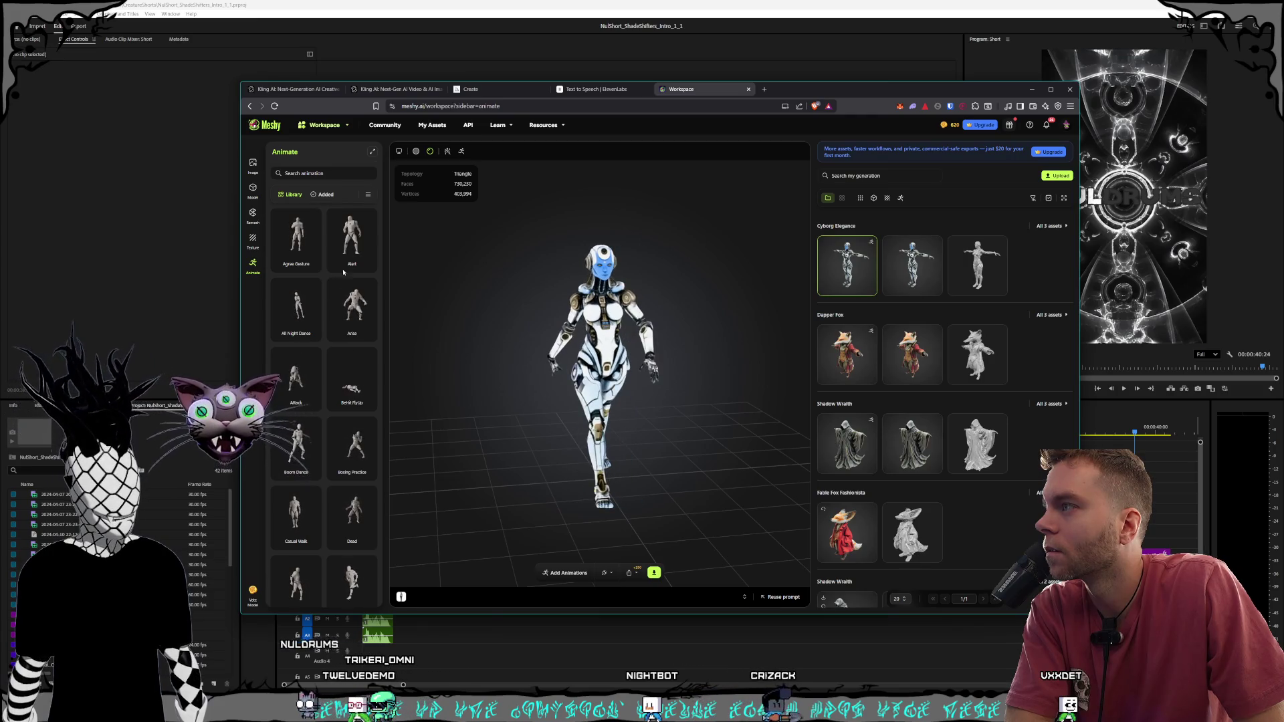
mouse_move(351, 241)
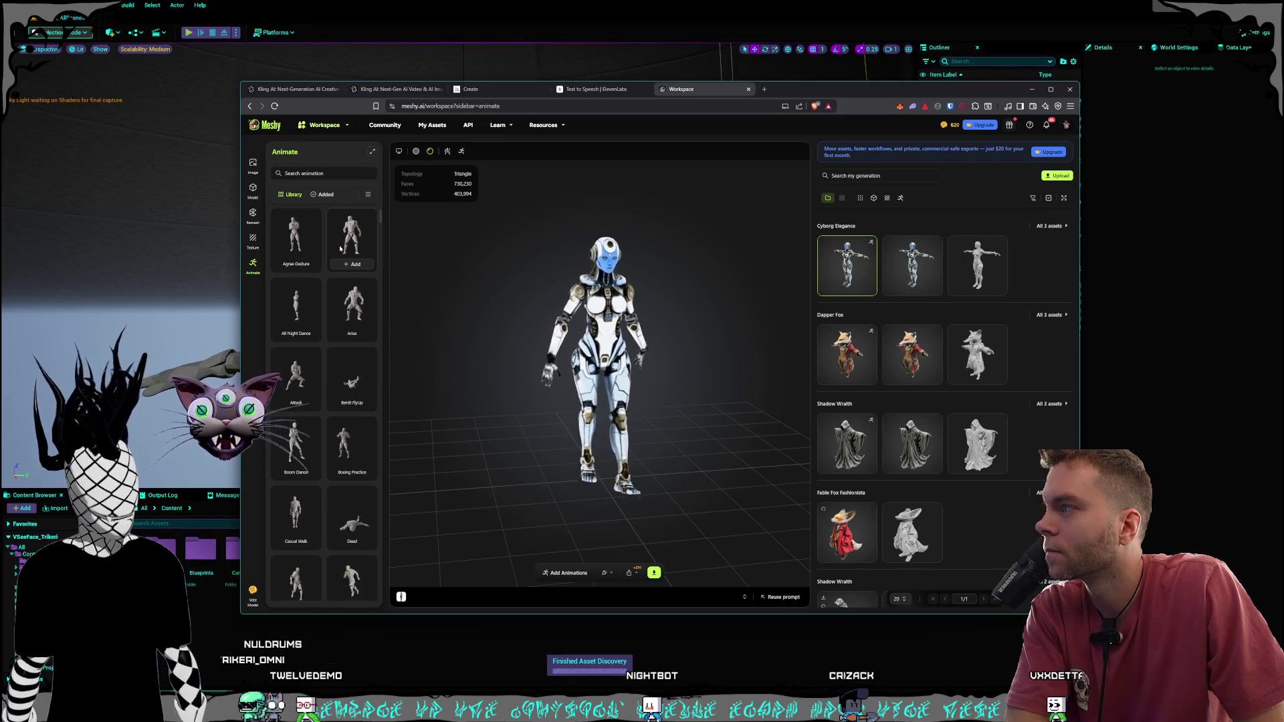
Scroll down through the Cyborg Elegance animation presets in the Animate library
scroll(341, 248, down, 1)
scroll(340, 249, down, 1)
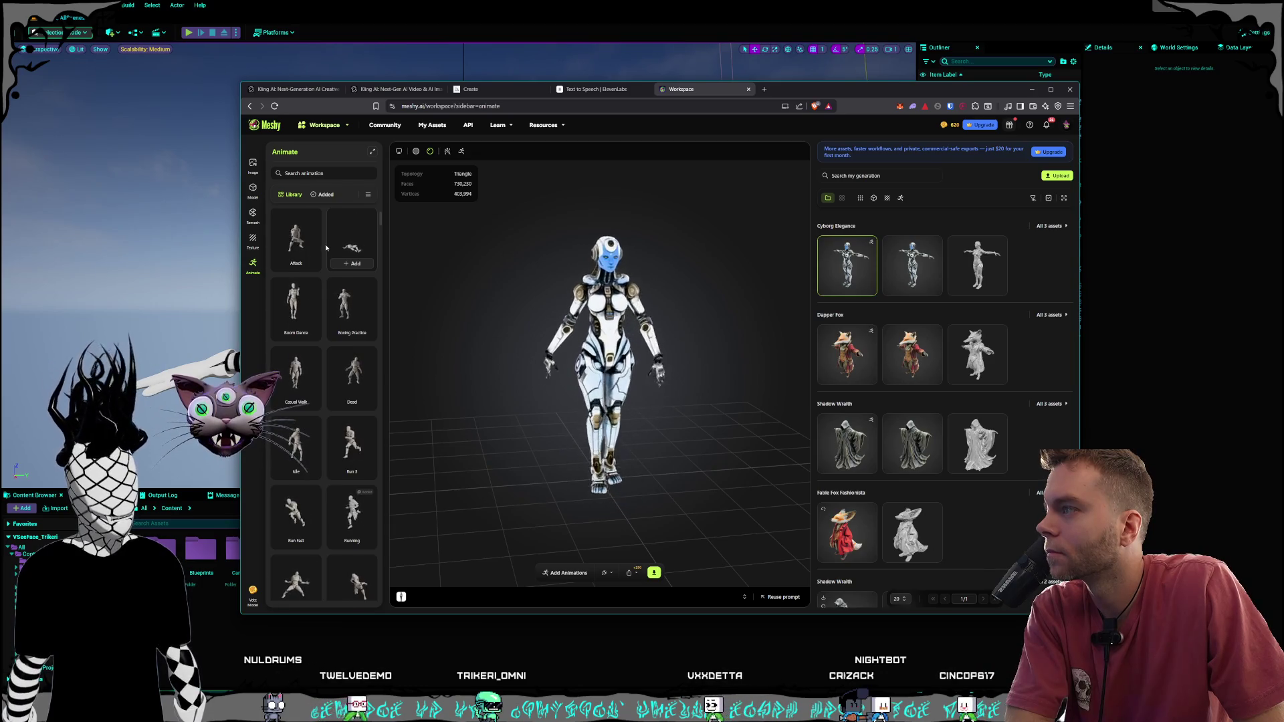
scroll(321, 280, down, 1)
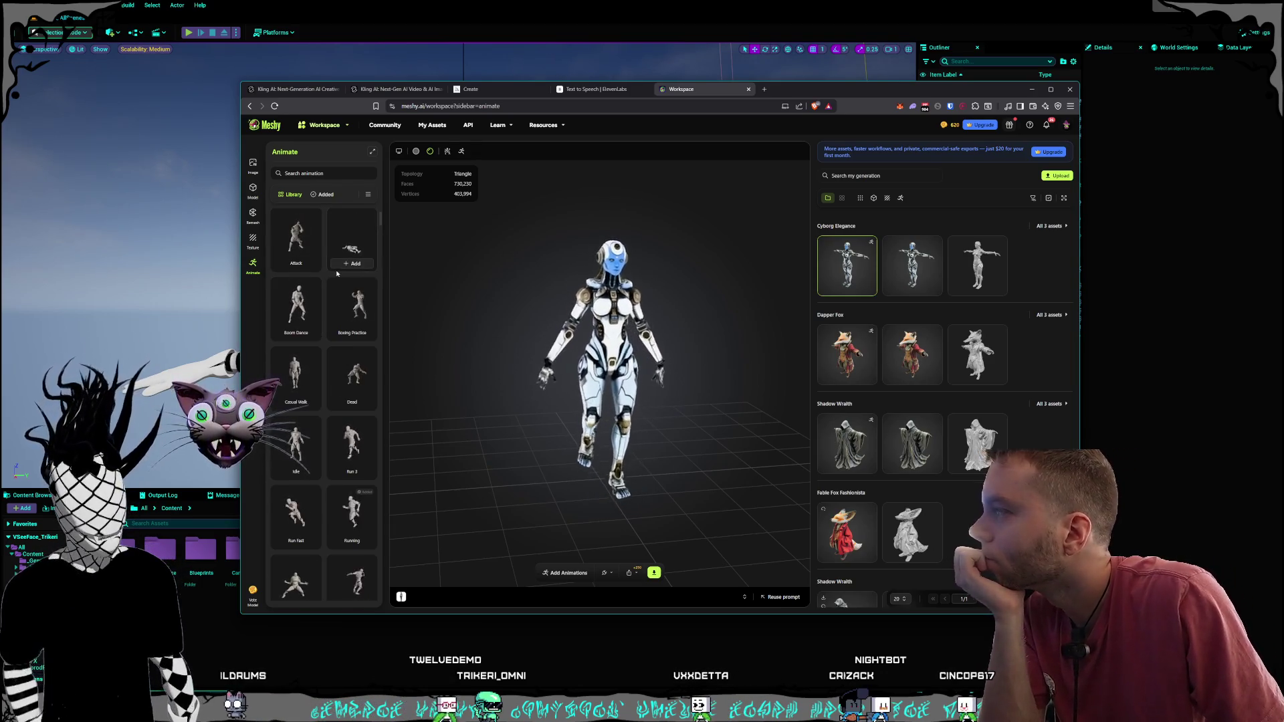
scroll(335, 273, down, 1)
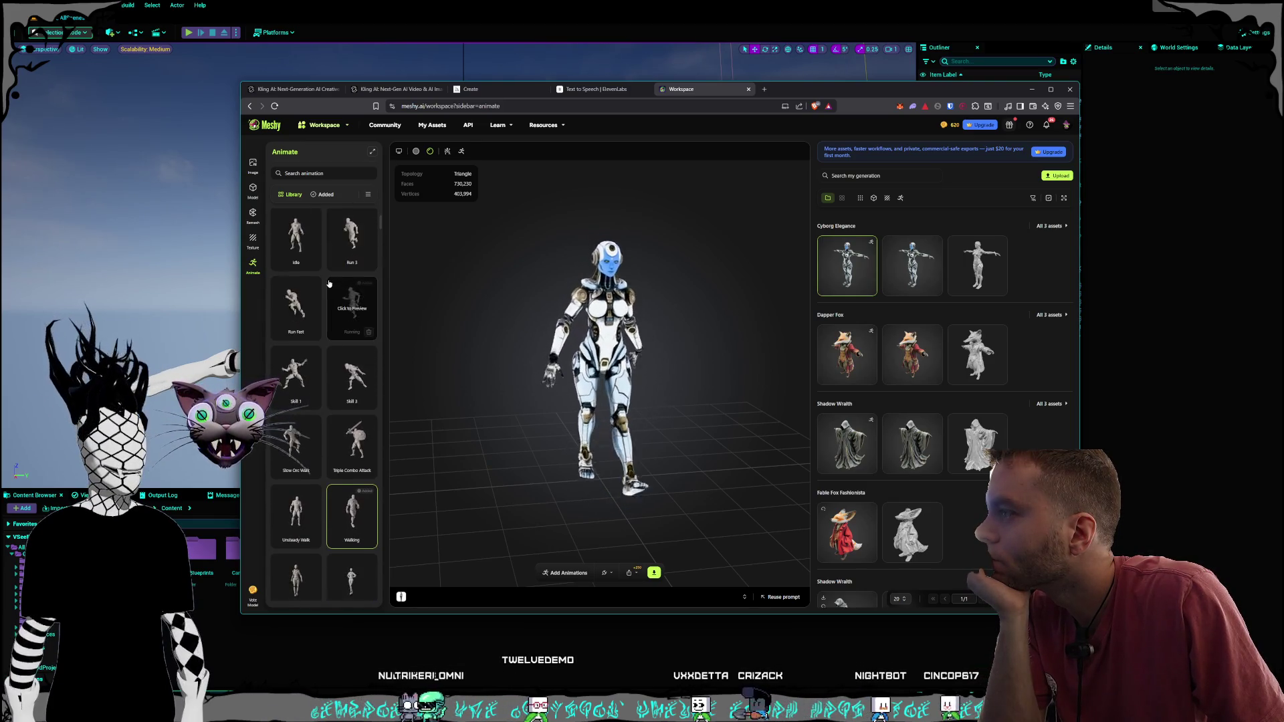
scroll(324, 286, down, 3)
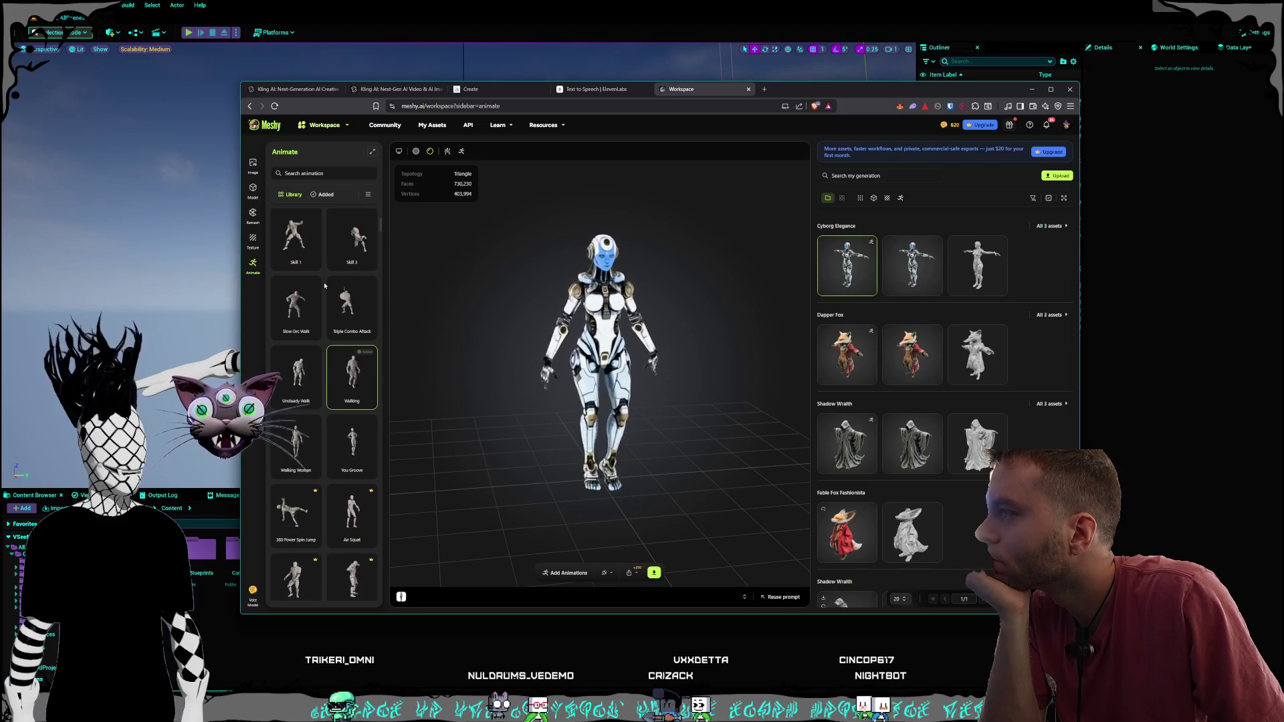
scroll(319, 285, down, 1)
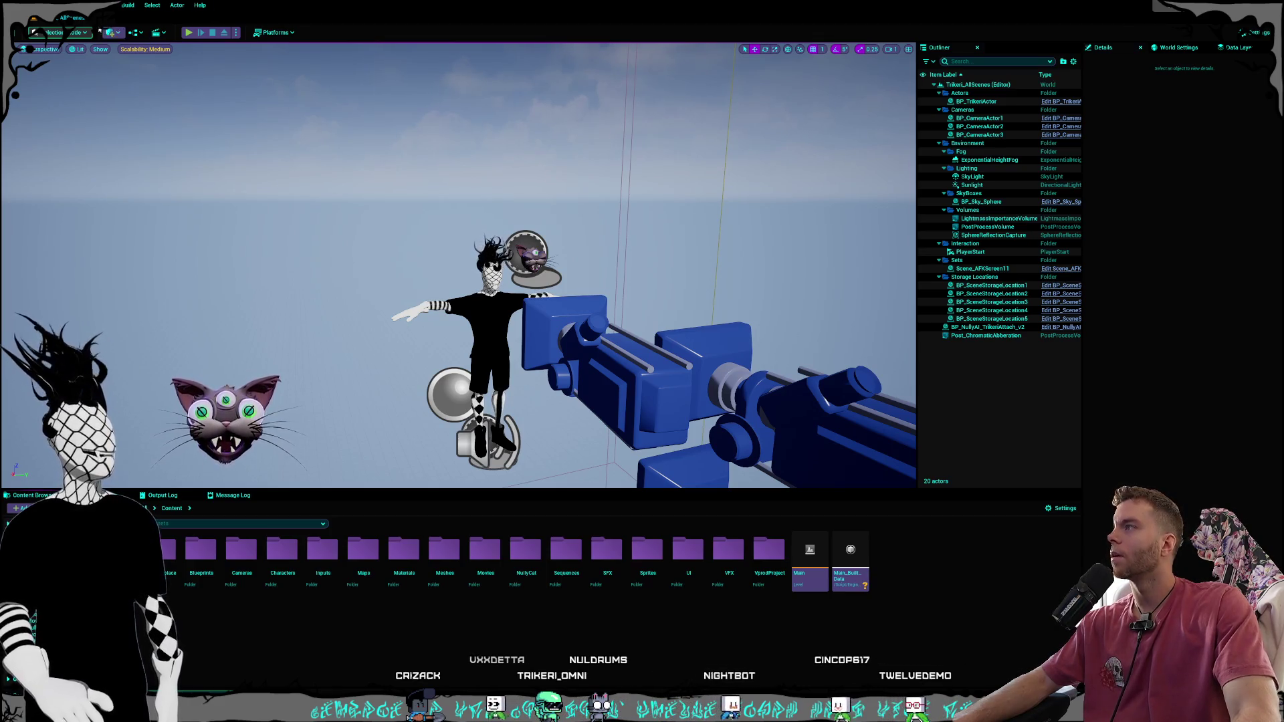
Check the editor modes list without changing mode, then bring the UE5 rendering guide video over the editor
click(60, 32)
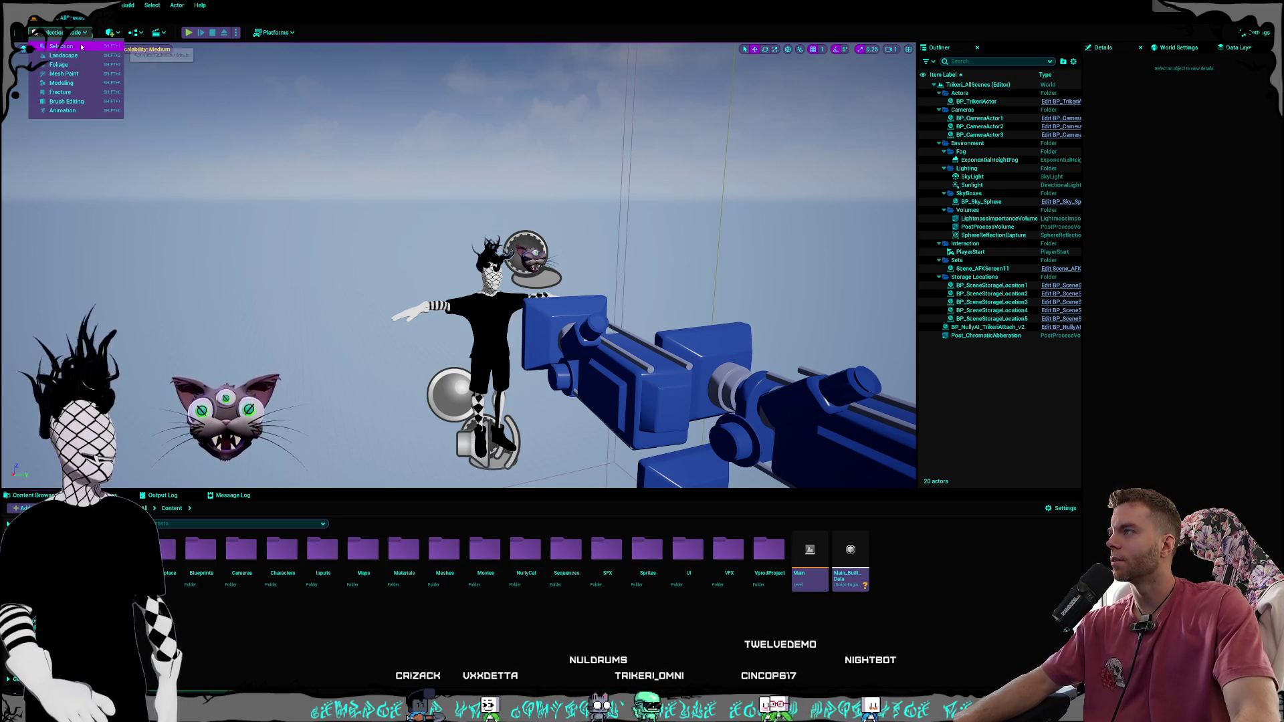
click(319, 10)
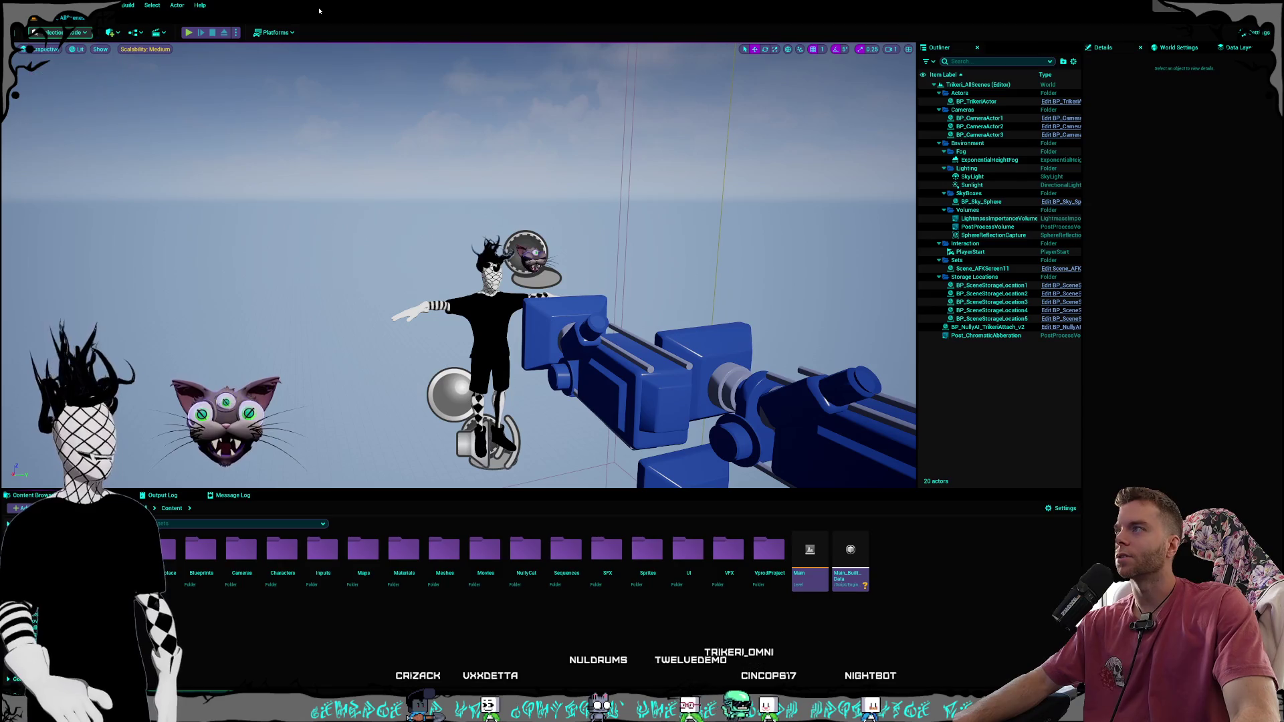
key(alt+Tab)
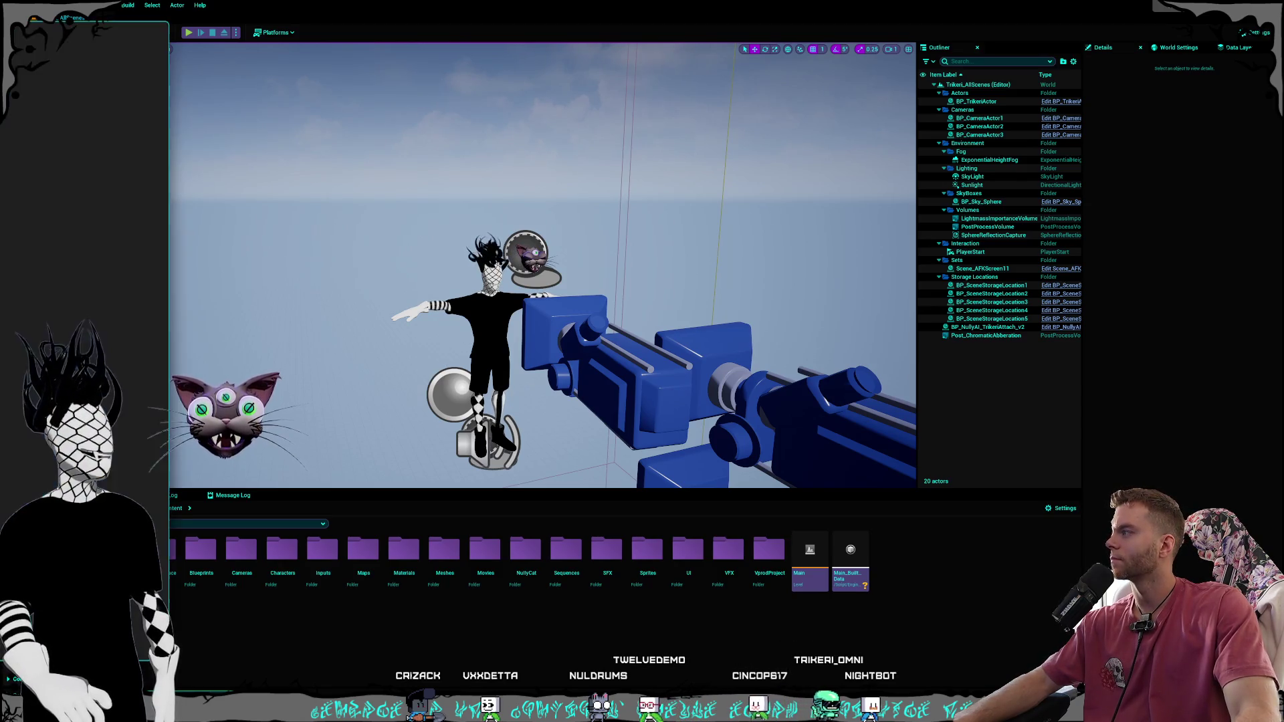
key(alt+Tab)
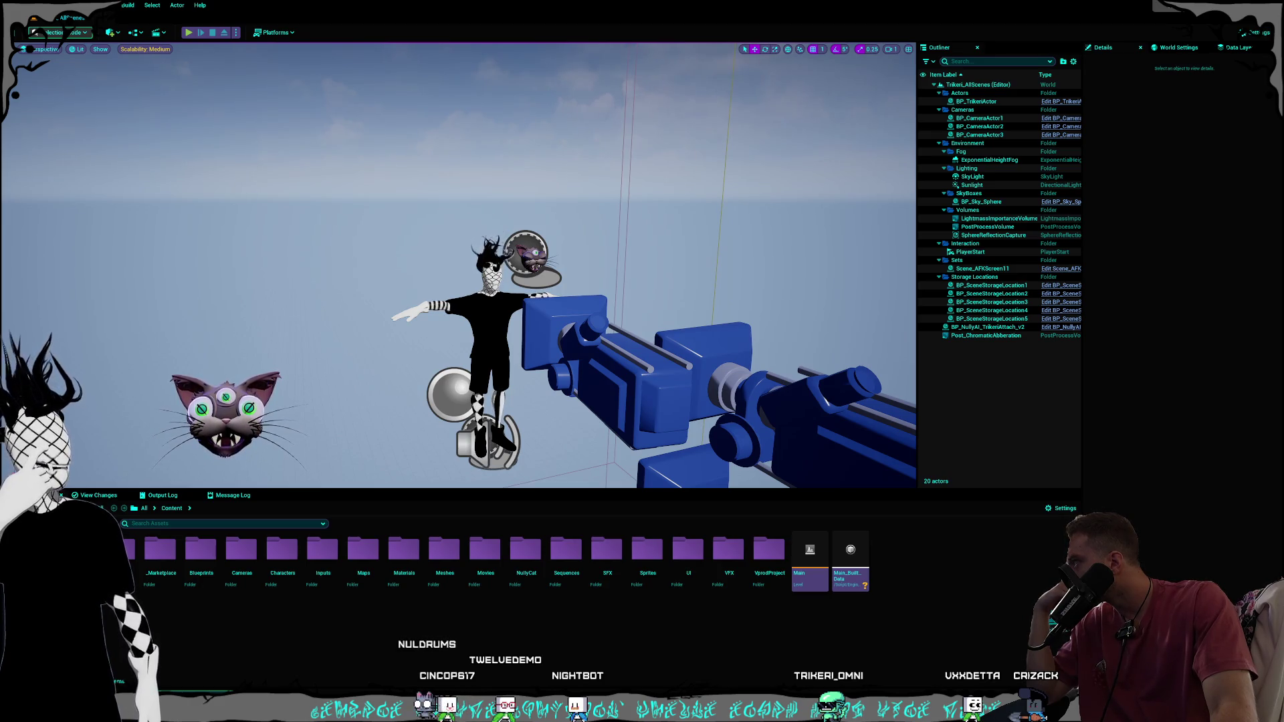
key(alt+Tab)
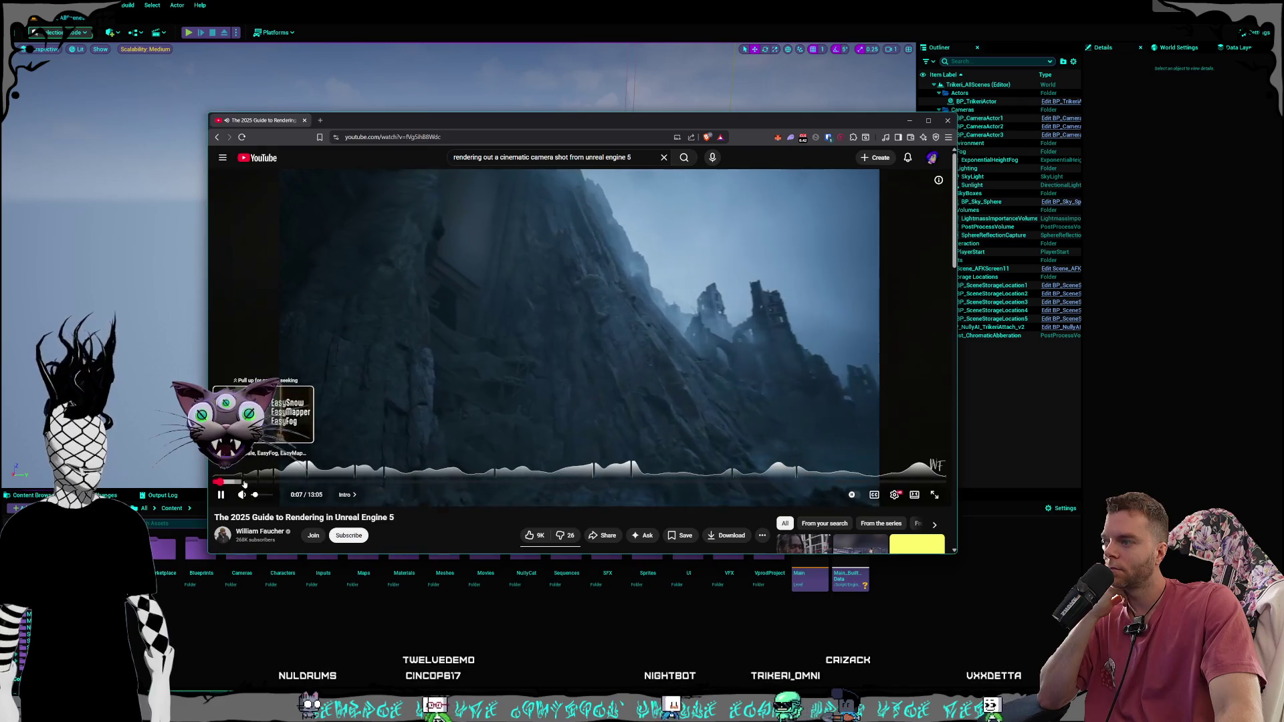
Jump to the 'What is Movie Render Queue?' chapter, pause, and nudge the browser window right
click(242, 482)
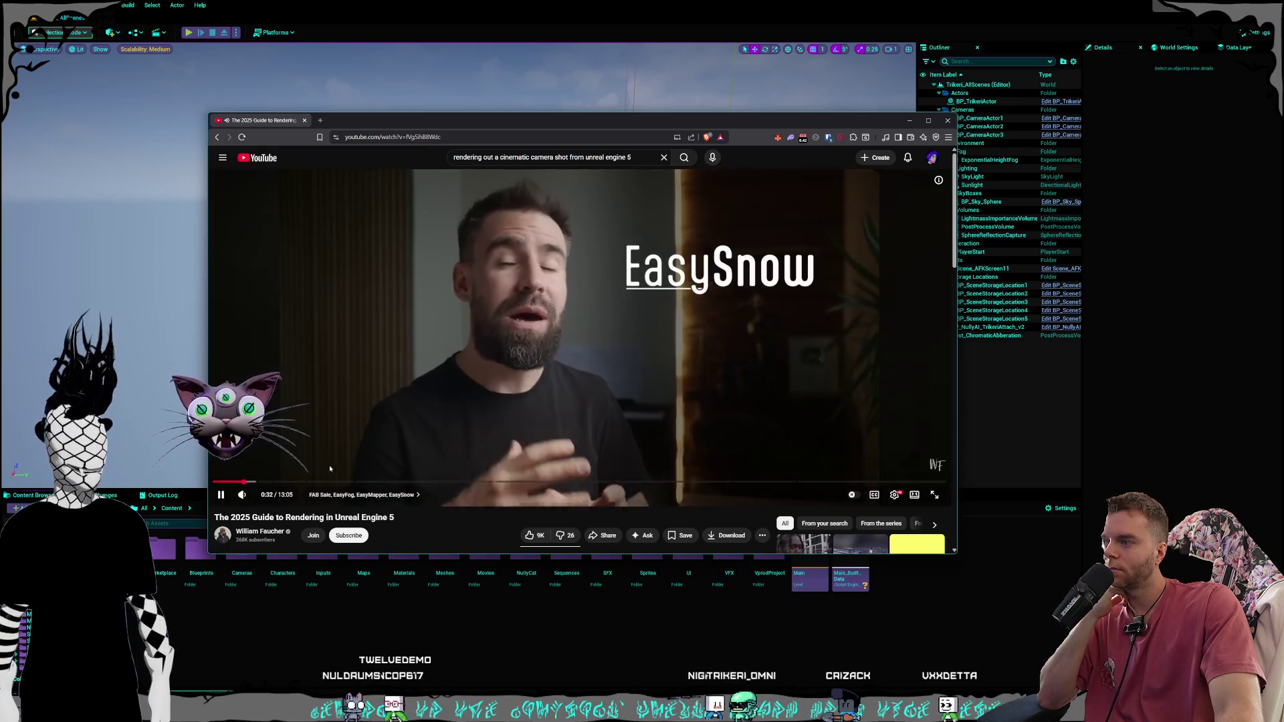
click(261, 482)
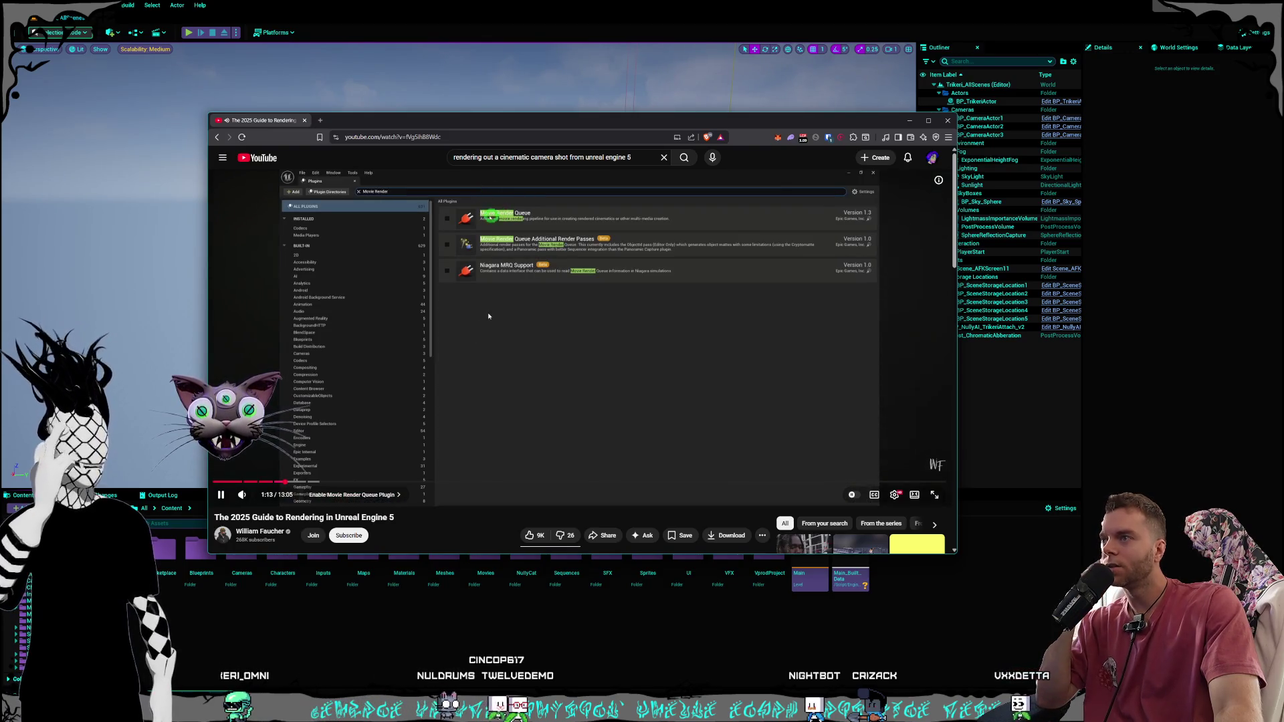
click(600, 216)
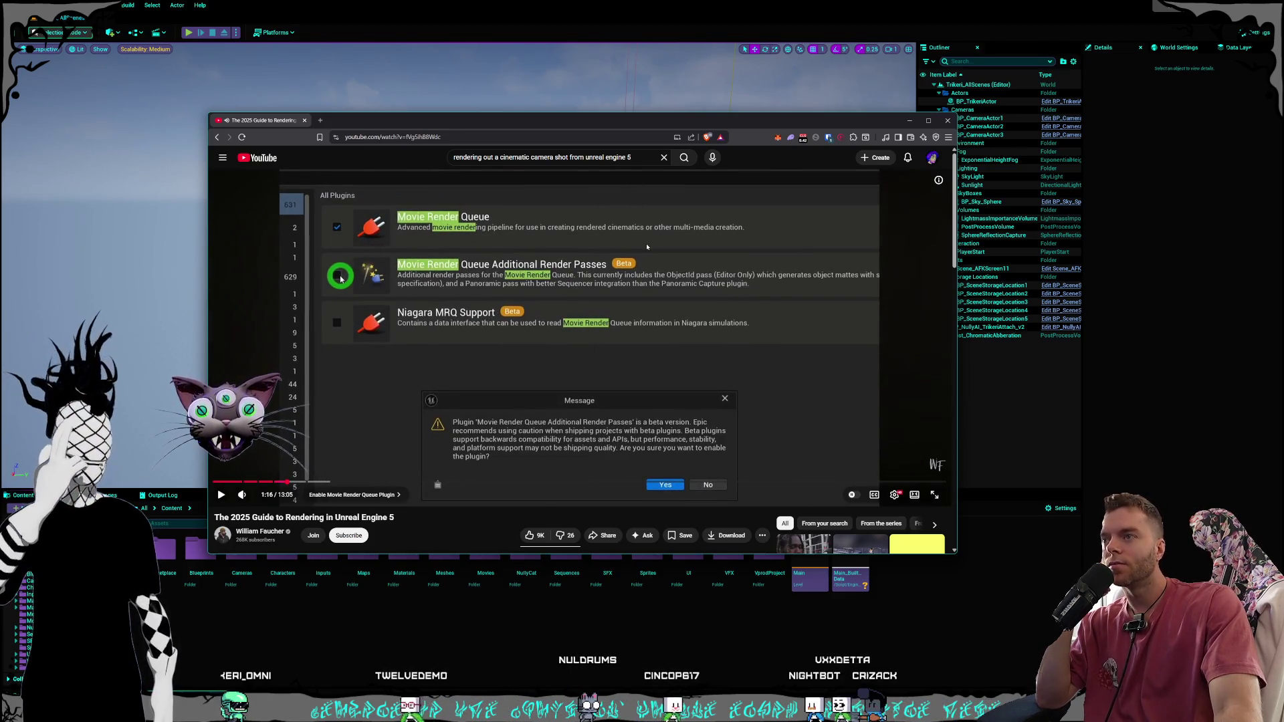
mouse_move(603, 128)
mouse_down()
mouse_move(642, 139)
mouse_move(624, 147)
mouse_up()
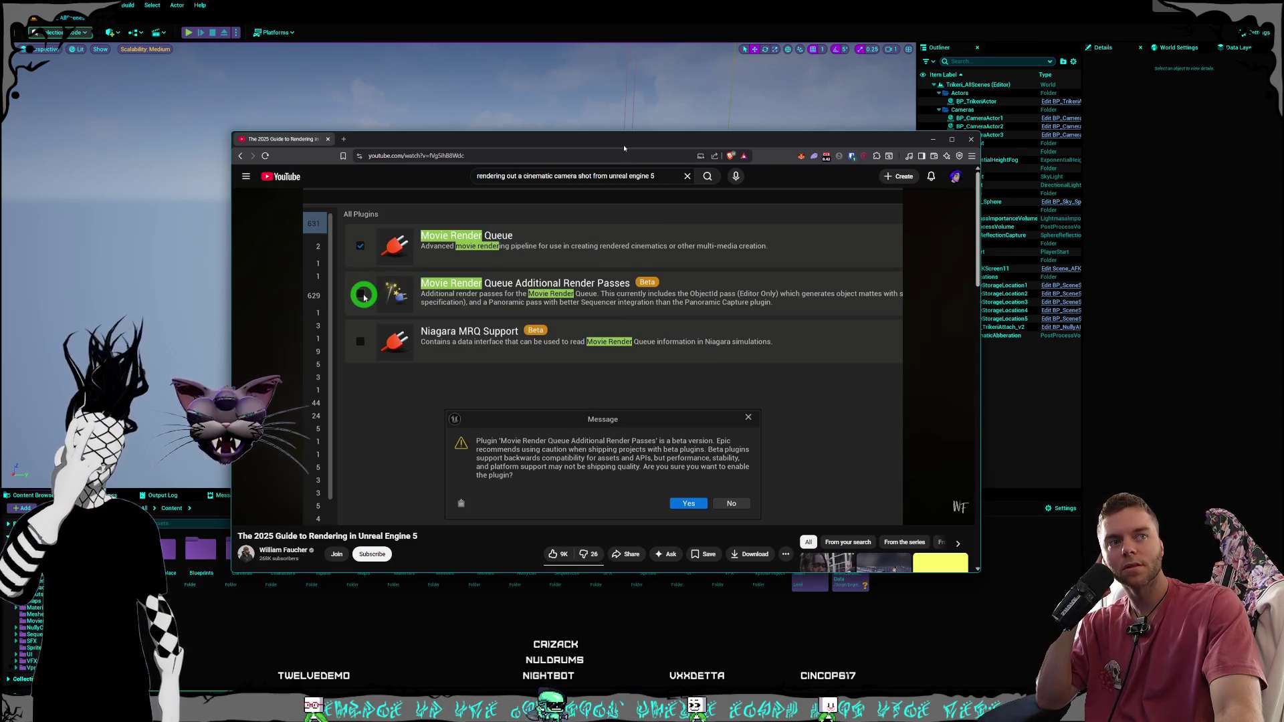
drag(624, 148, 642, 148)
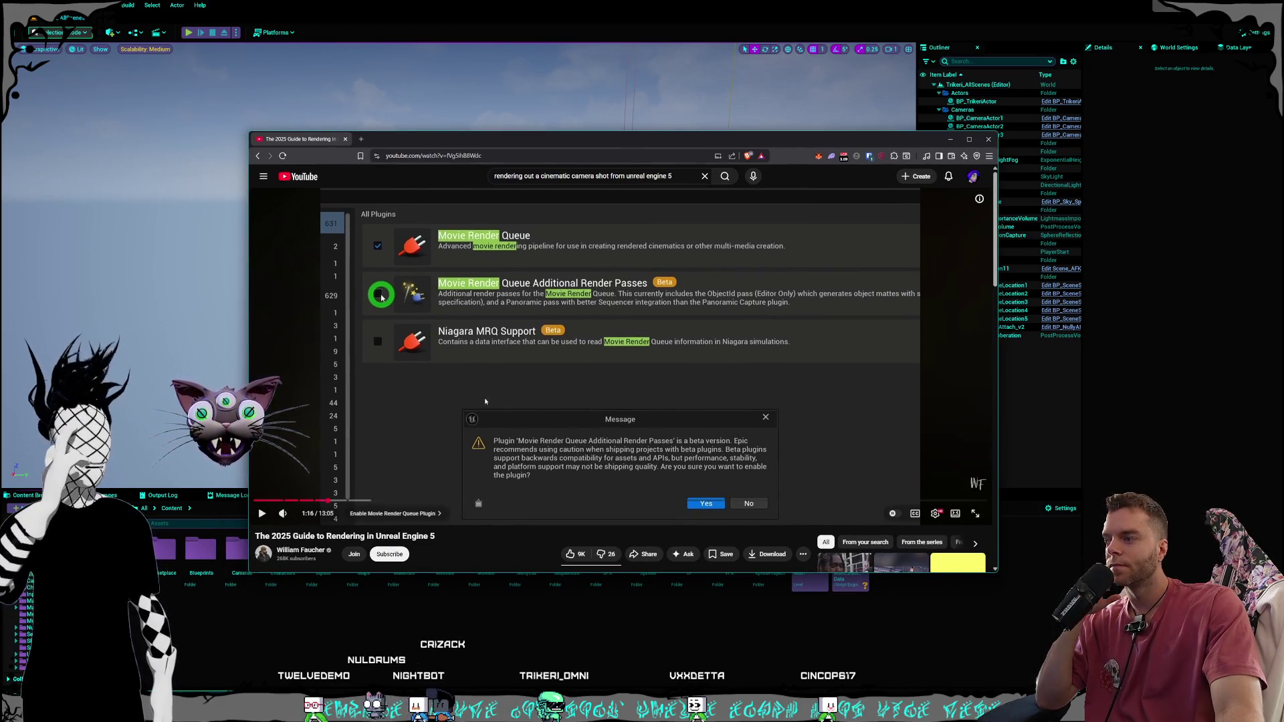
Skip through the tutorial from 1:53 to 6:45, passing the Movie Render Queue part at 5:00
click(341, 505)
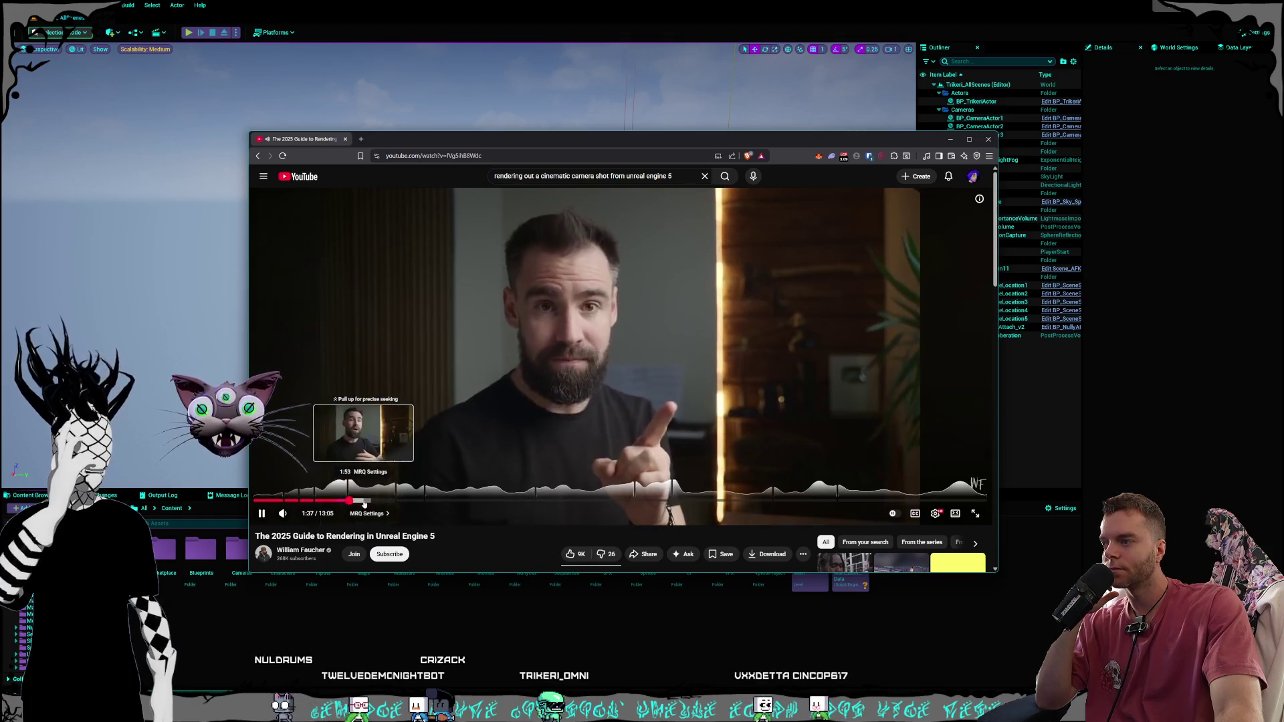
click(366, 503)
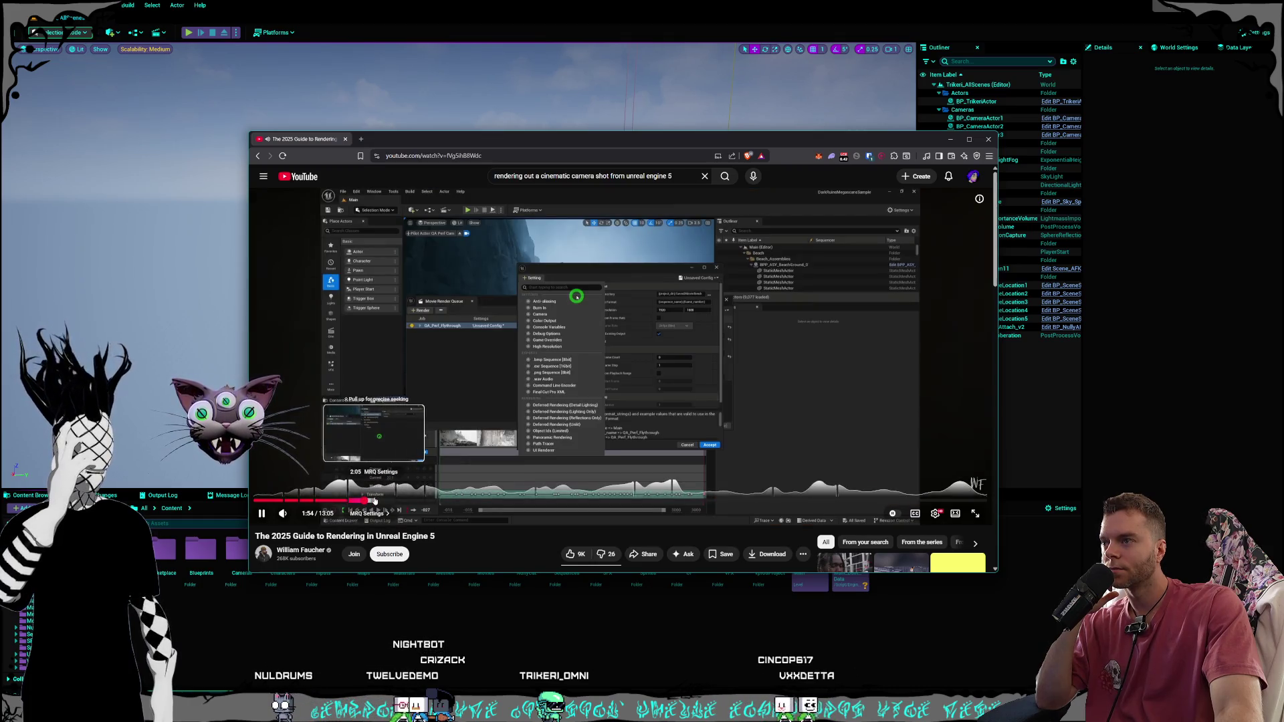
click(377, 500)
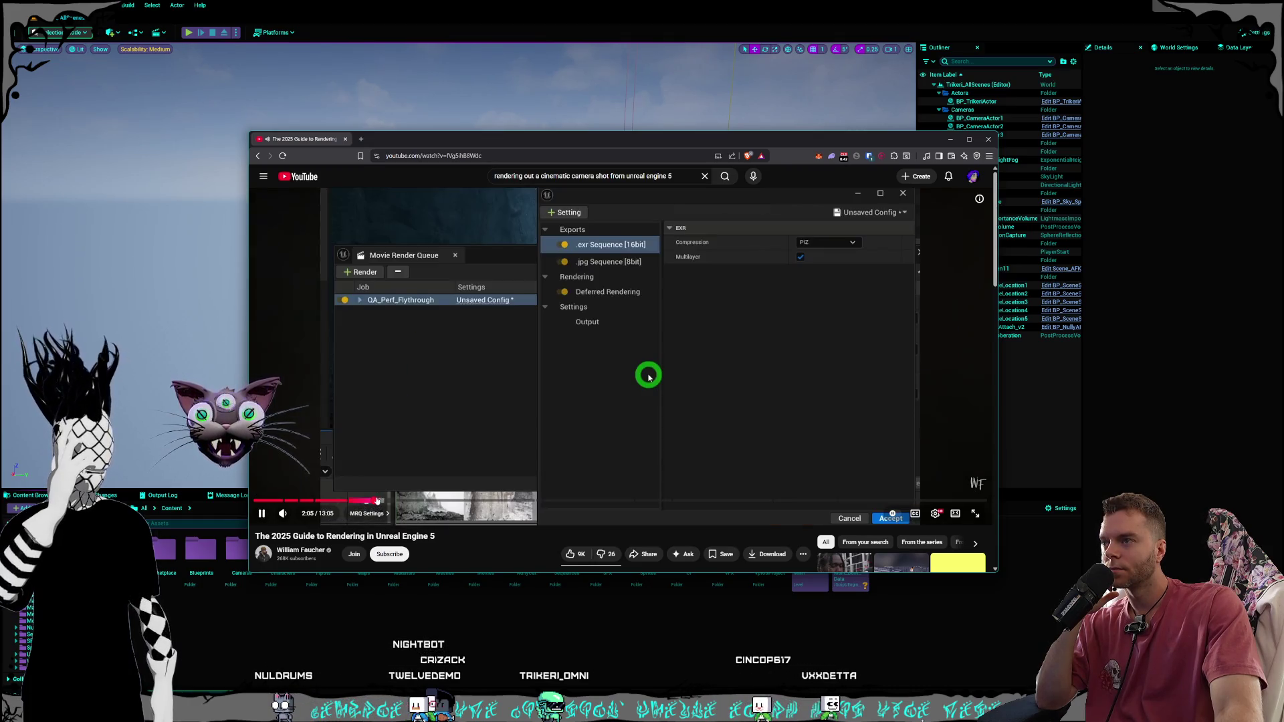
click(418, 501)
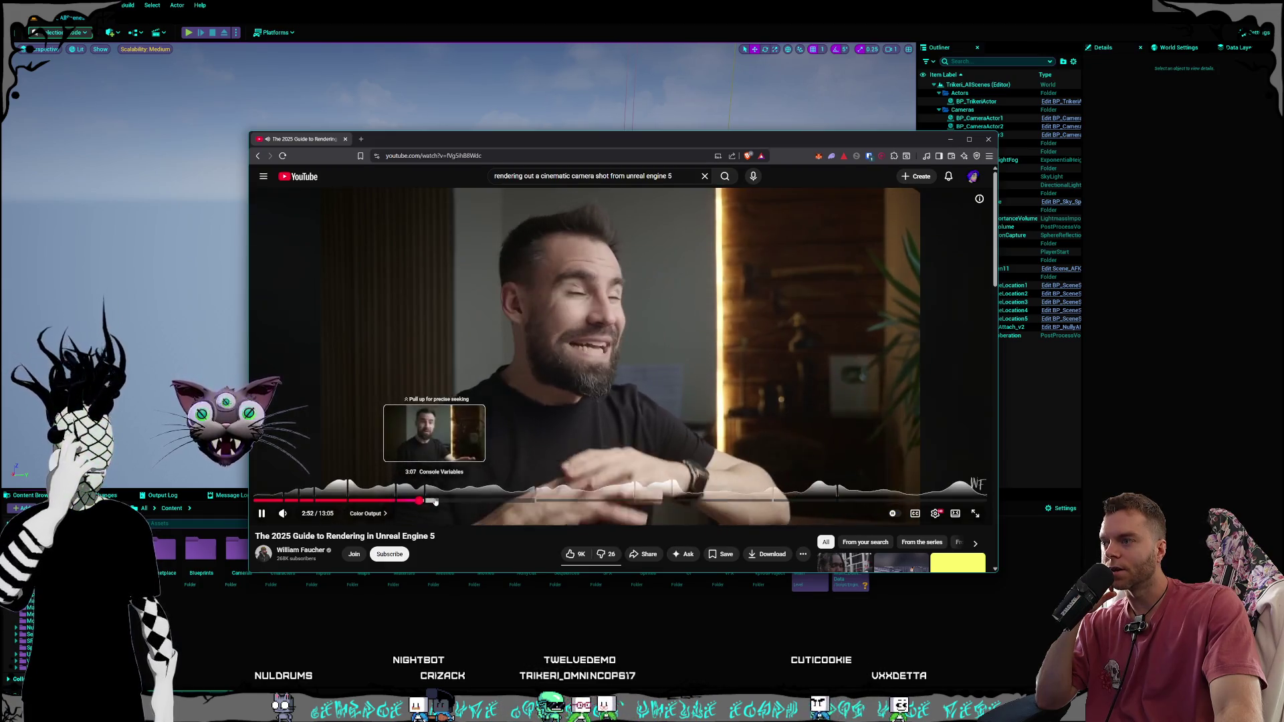
click(454, 501)
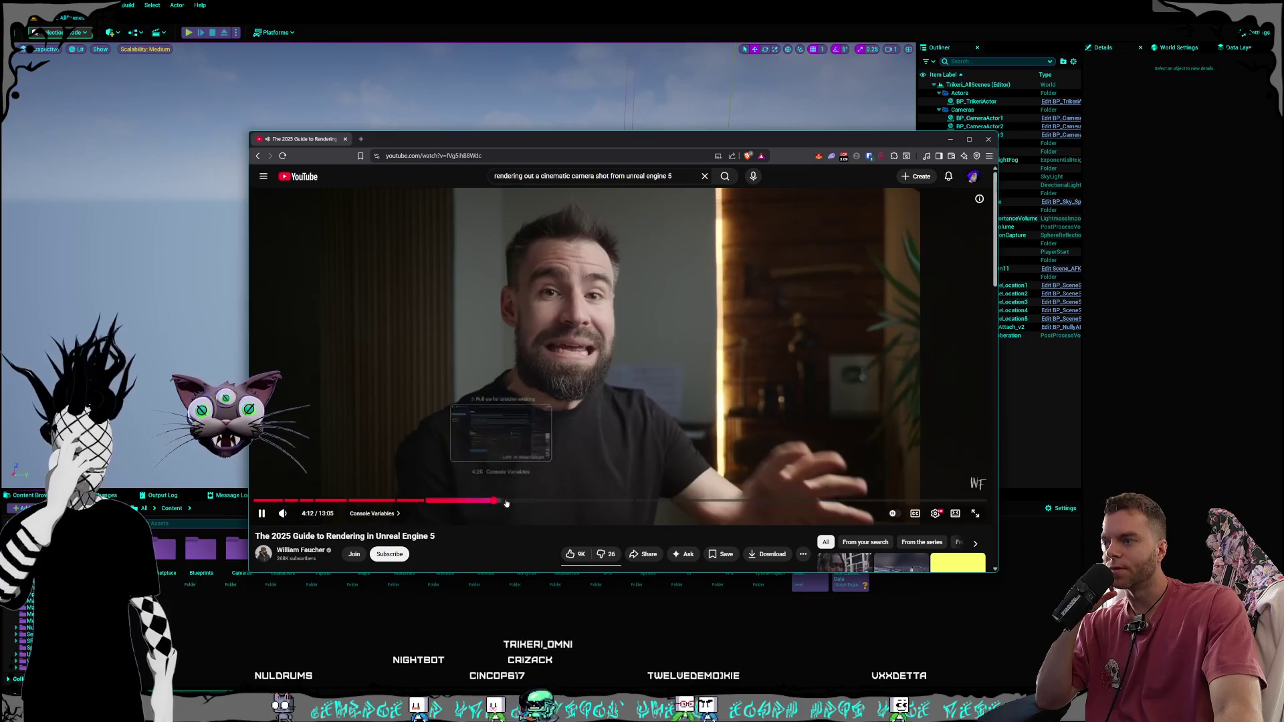
click(517, 501)
click(542, 502)
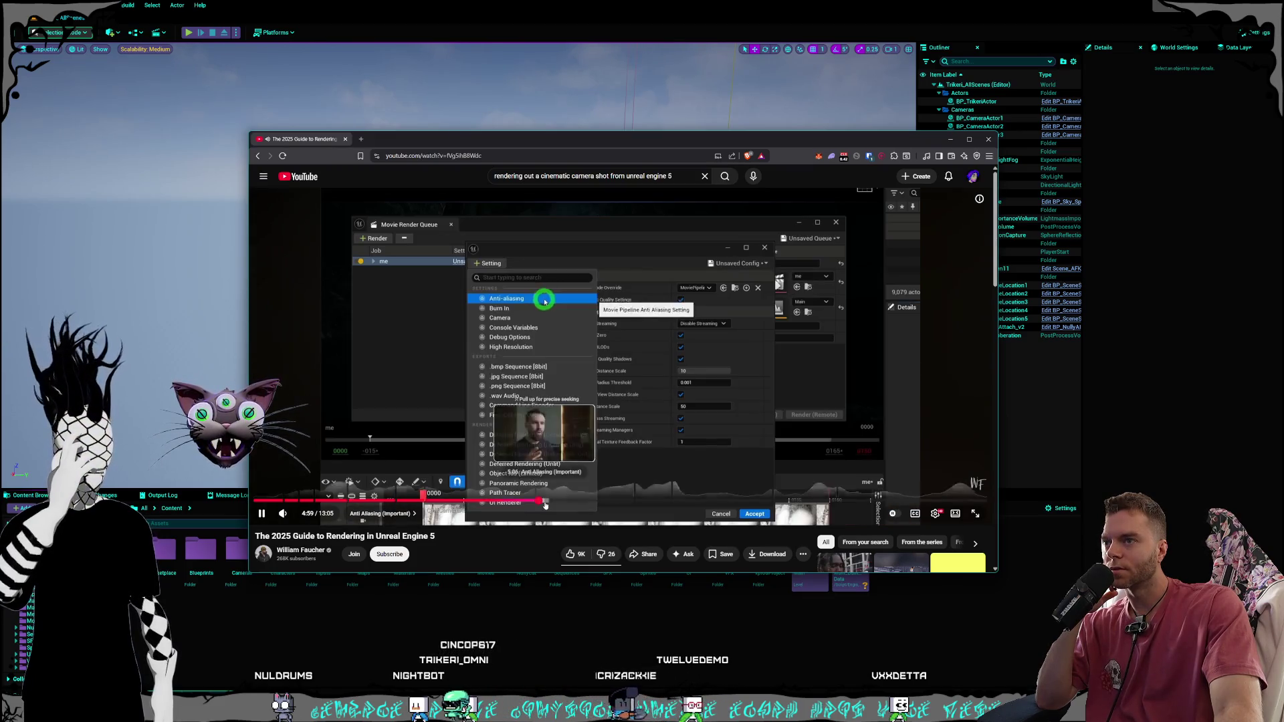
click(619, 501)
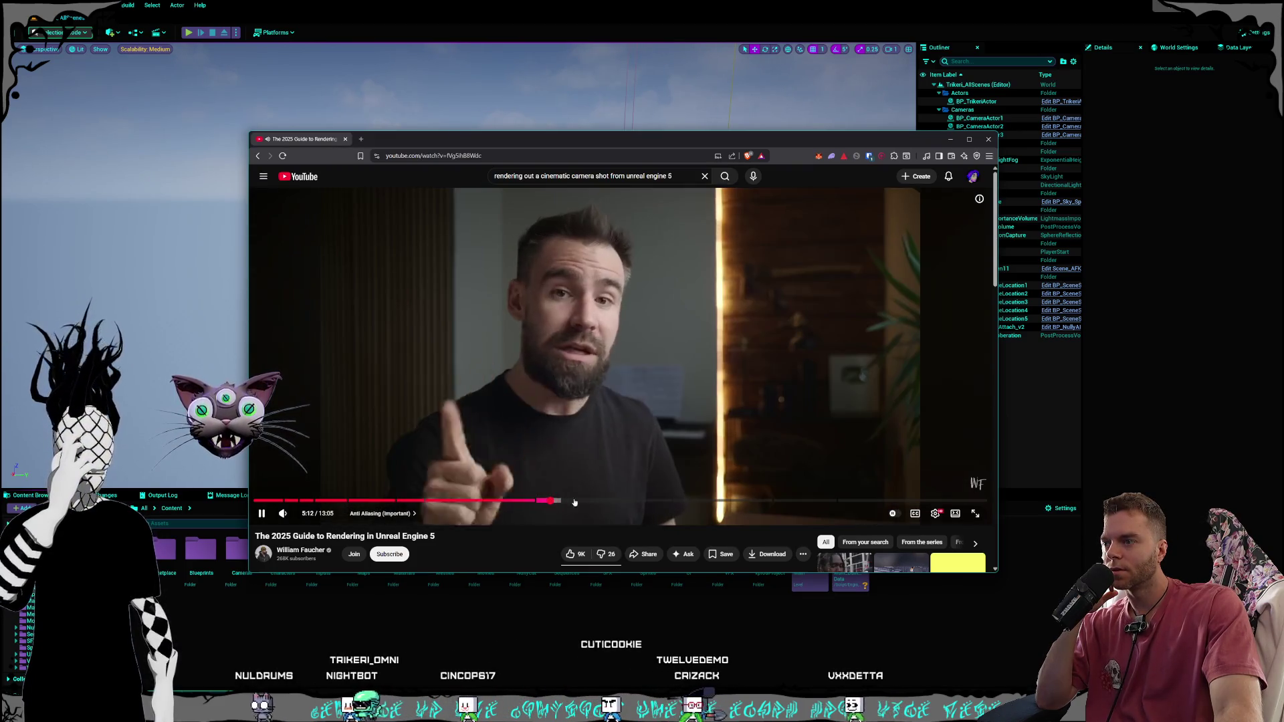
click(635, 501)
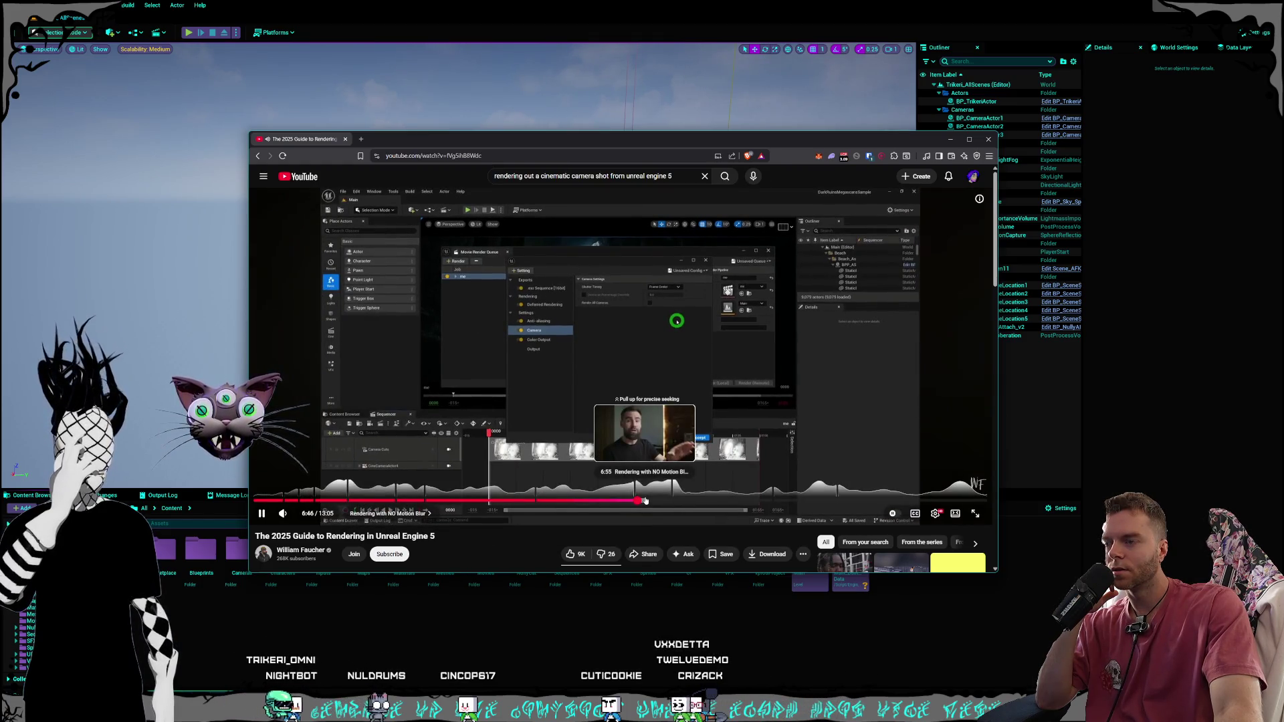
Skip from 7:28 through the motion blur ghosting fix and Common Misconceptions chapter to 10:27
click(645, 502)
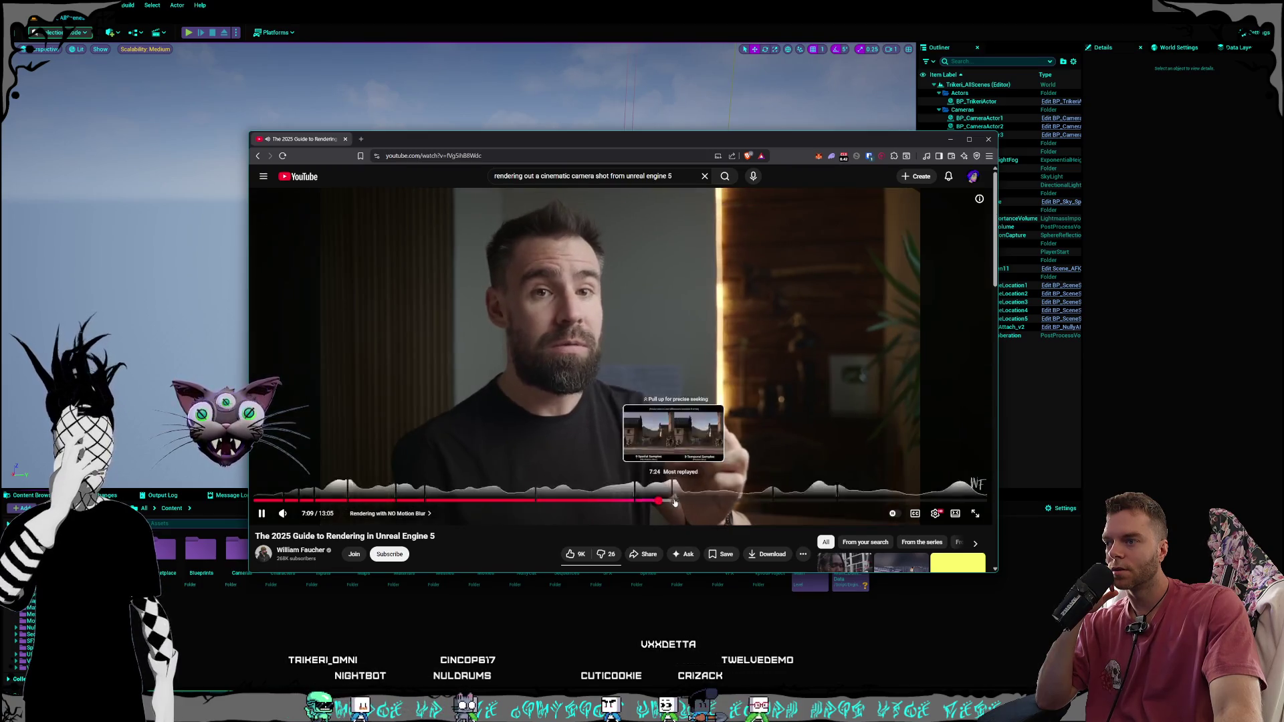
click(677, 501)
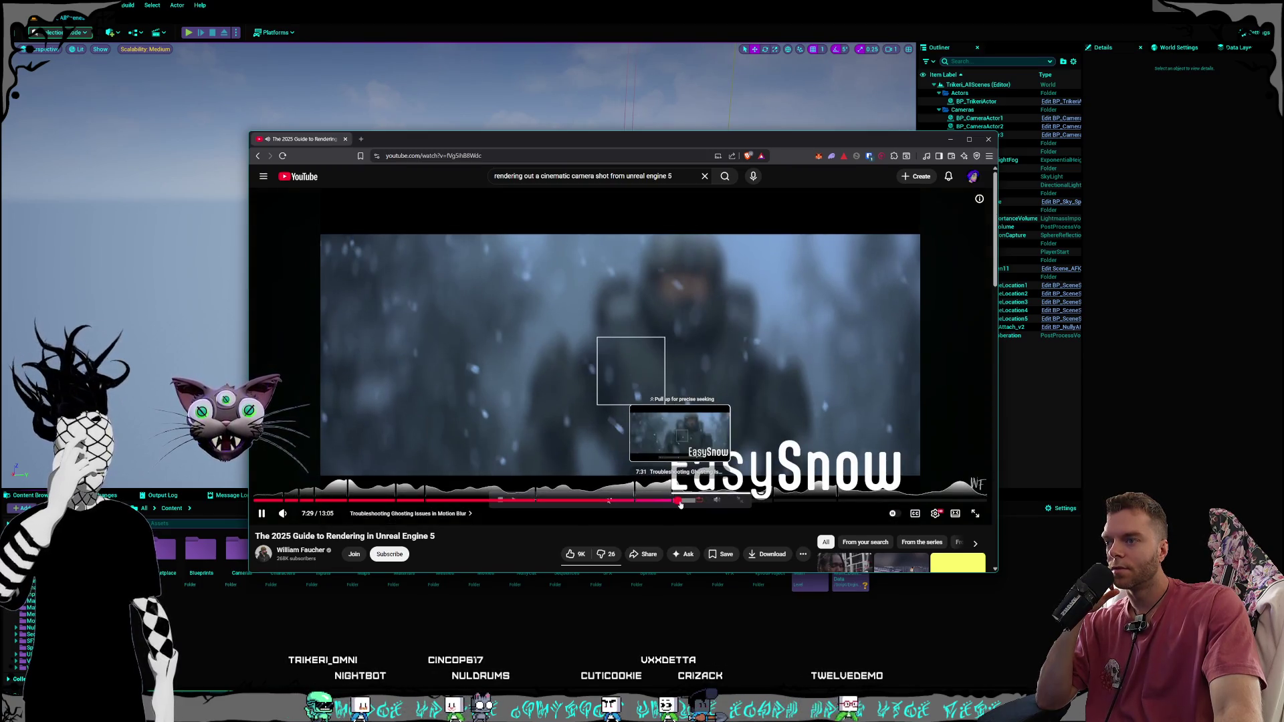
click(686, 501)
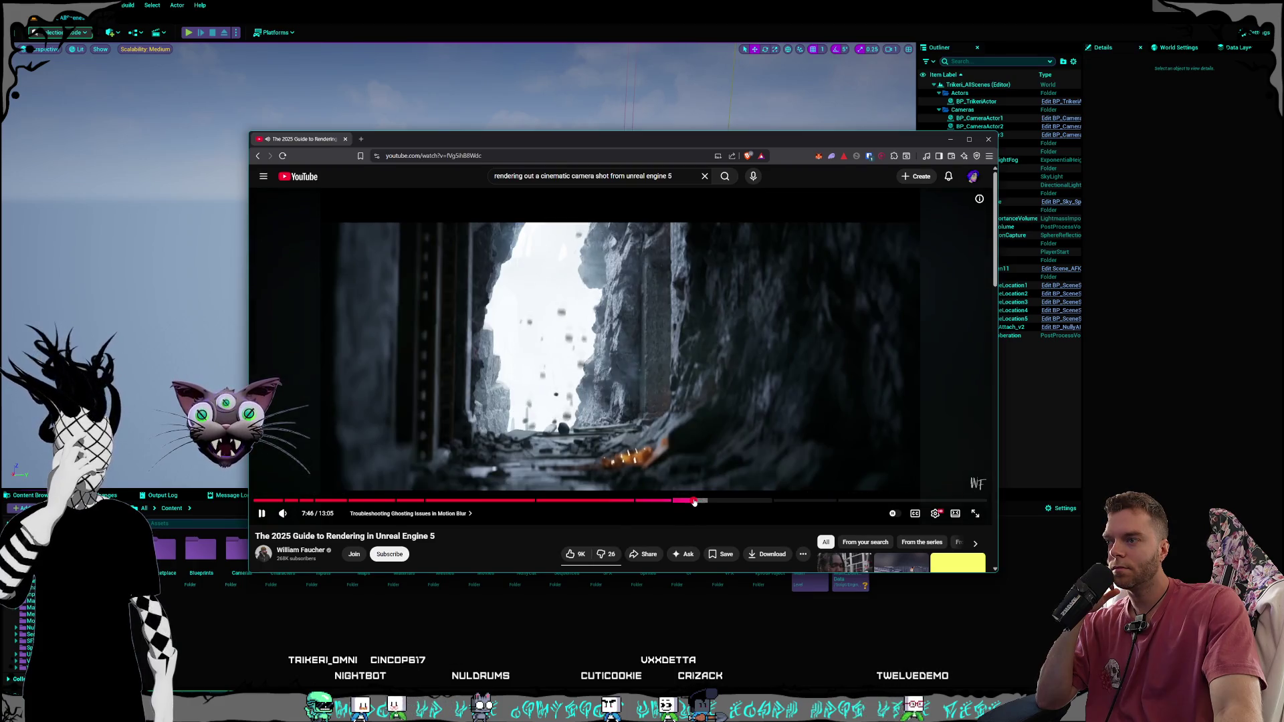
click(700, 502)
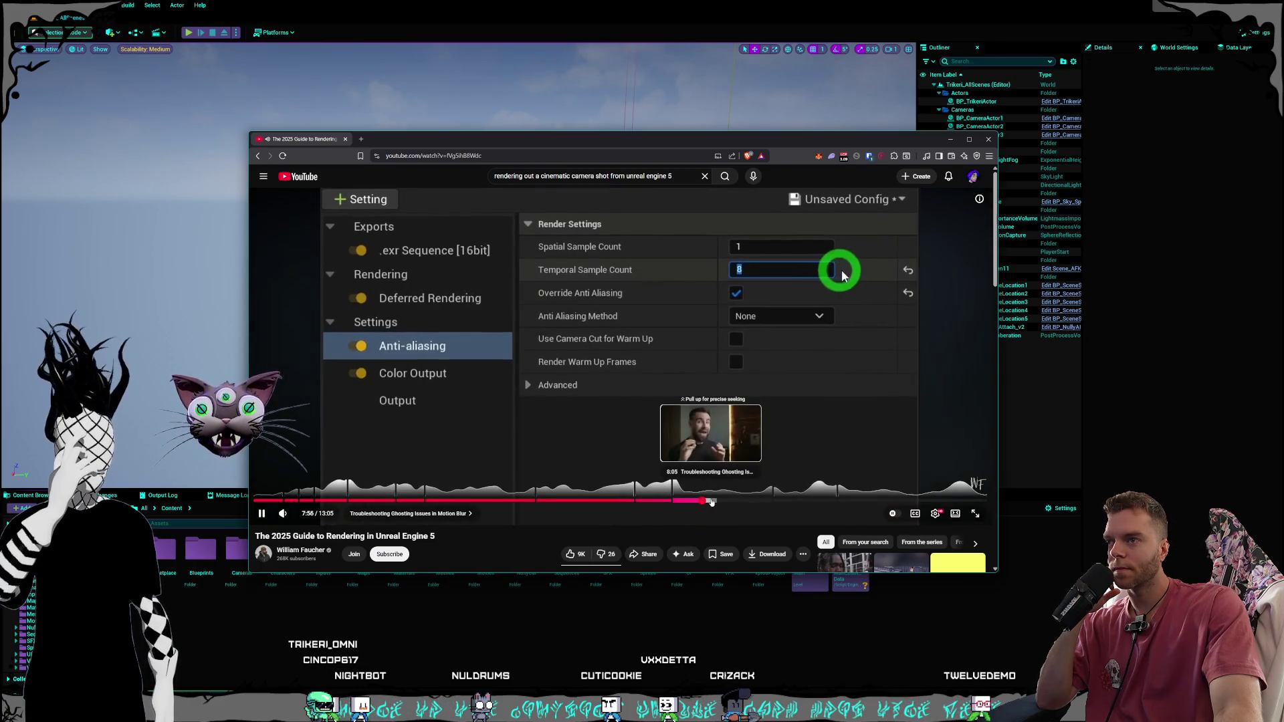
click(711, 502)
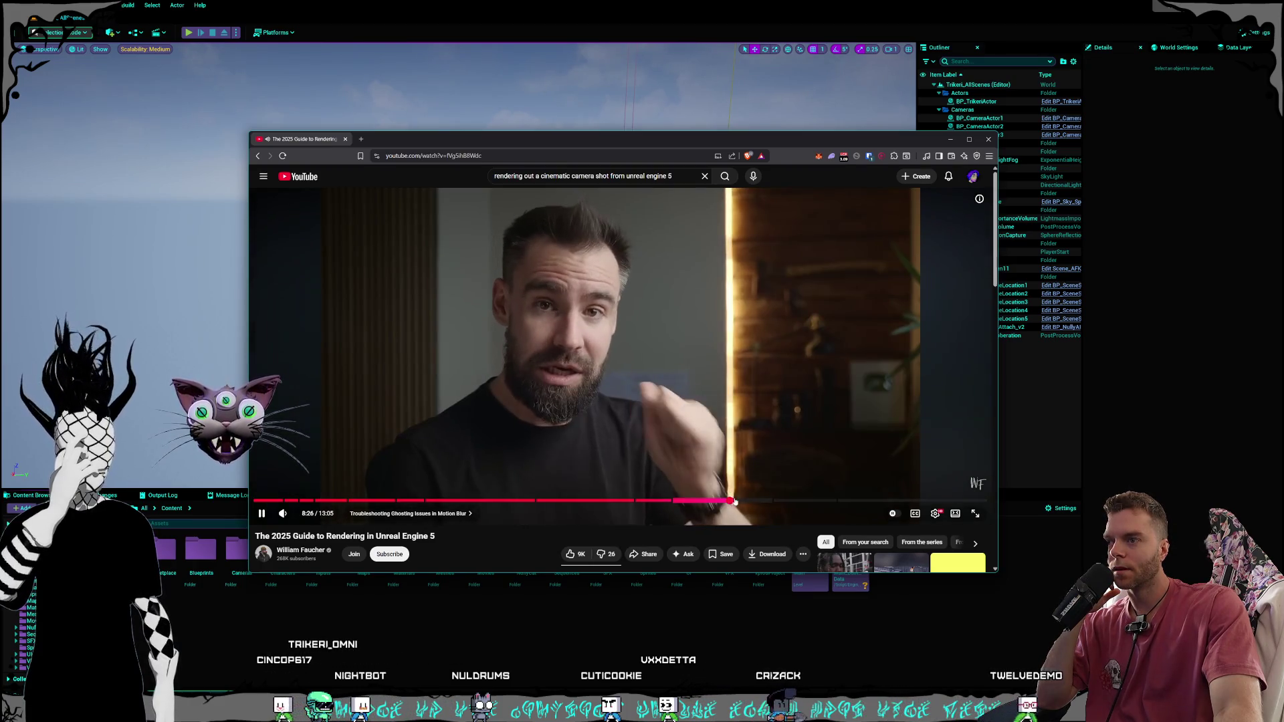
click(738, 502)
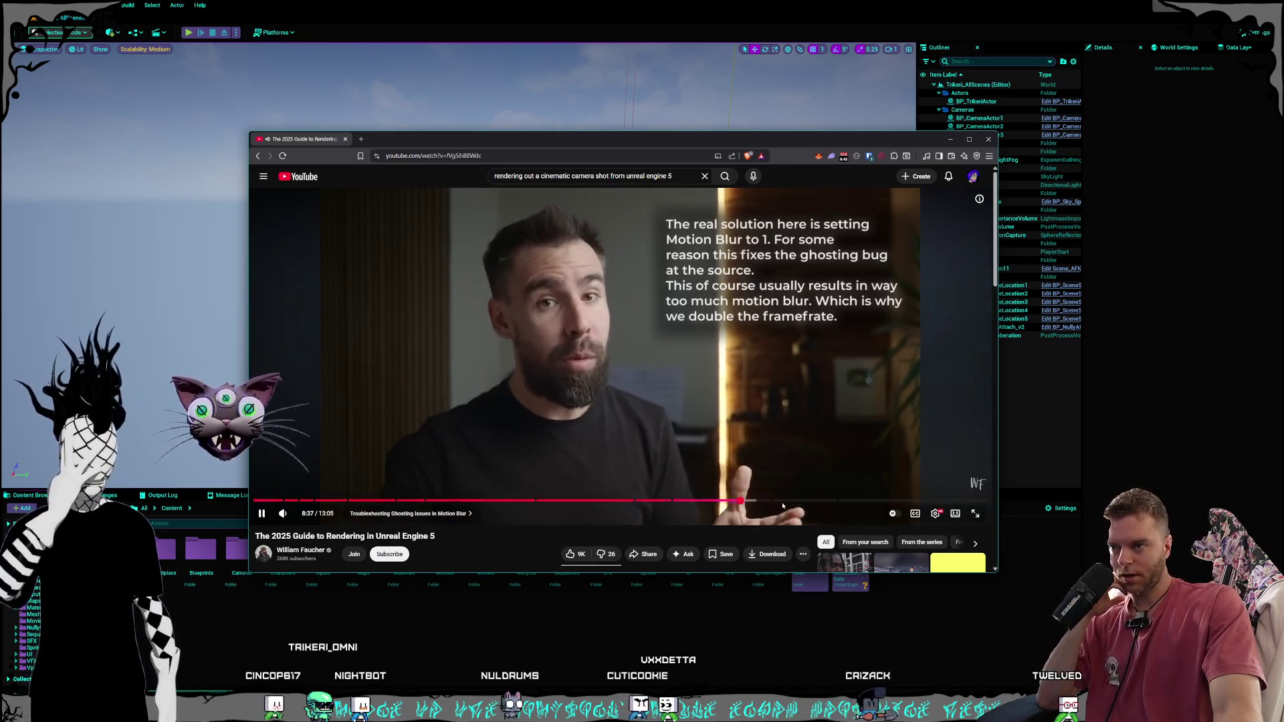
click(786, 502)
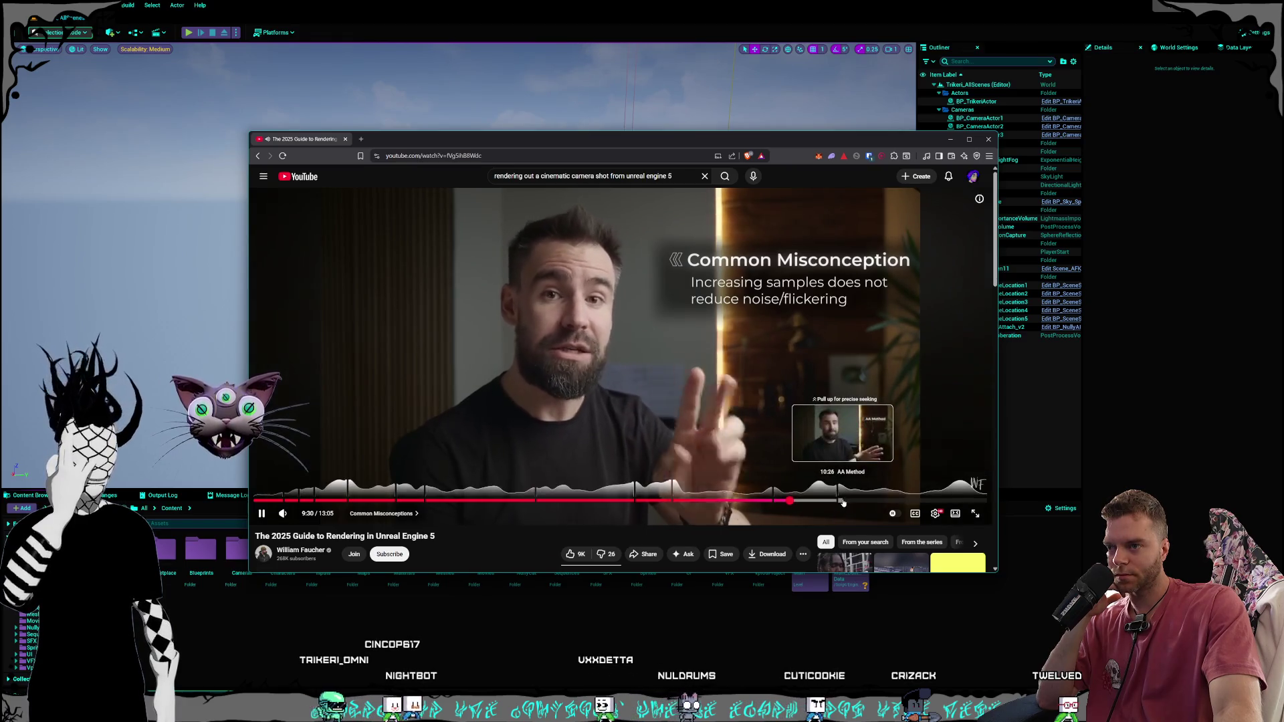
click(840, 502)
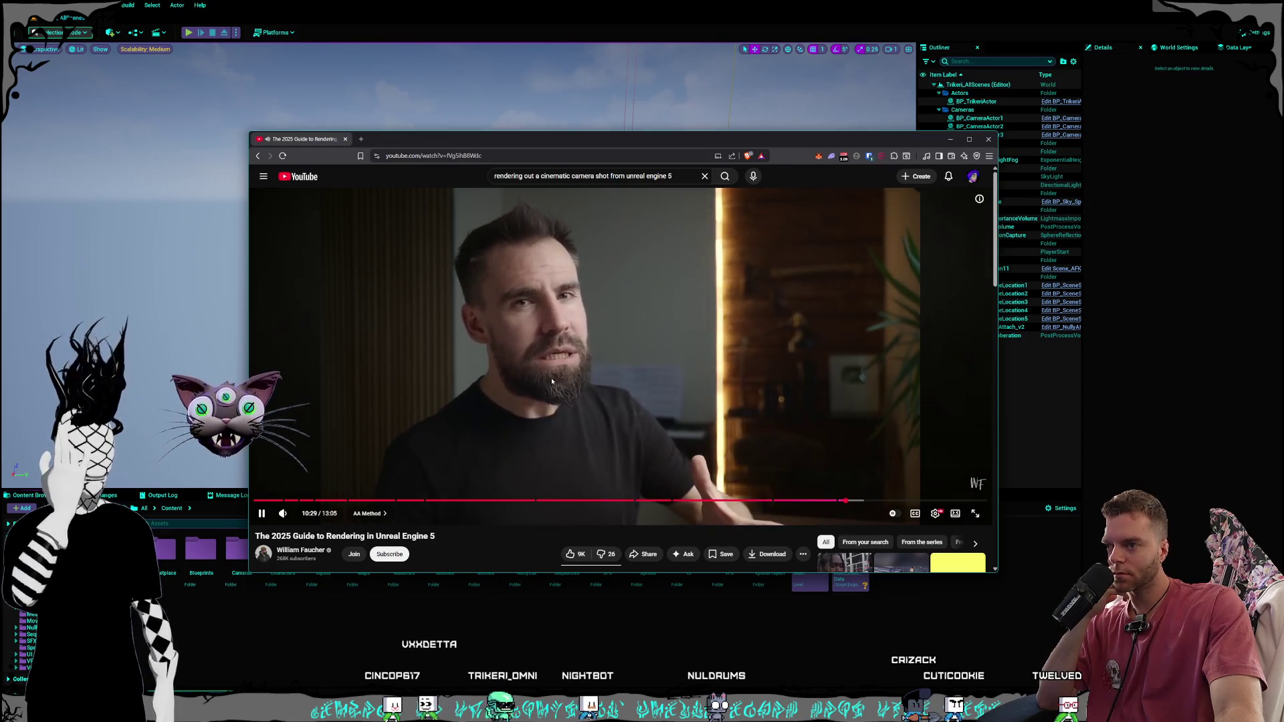
Pause the rendering tutorial at 10:30 and hide the browser to show the Unreal editor
click(532, 381)
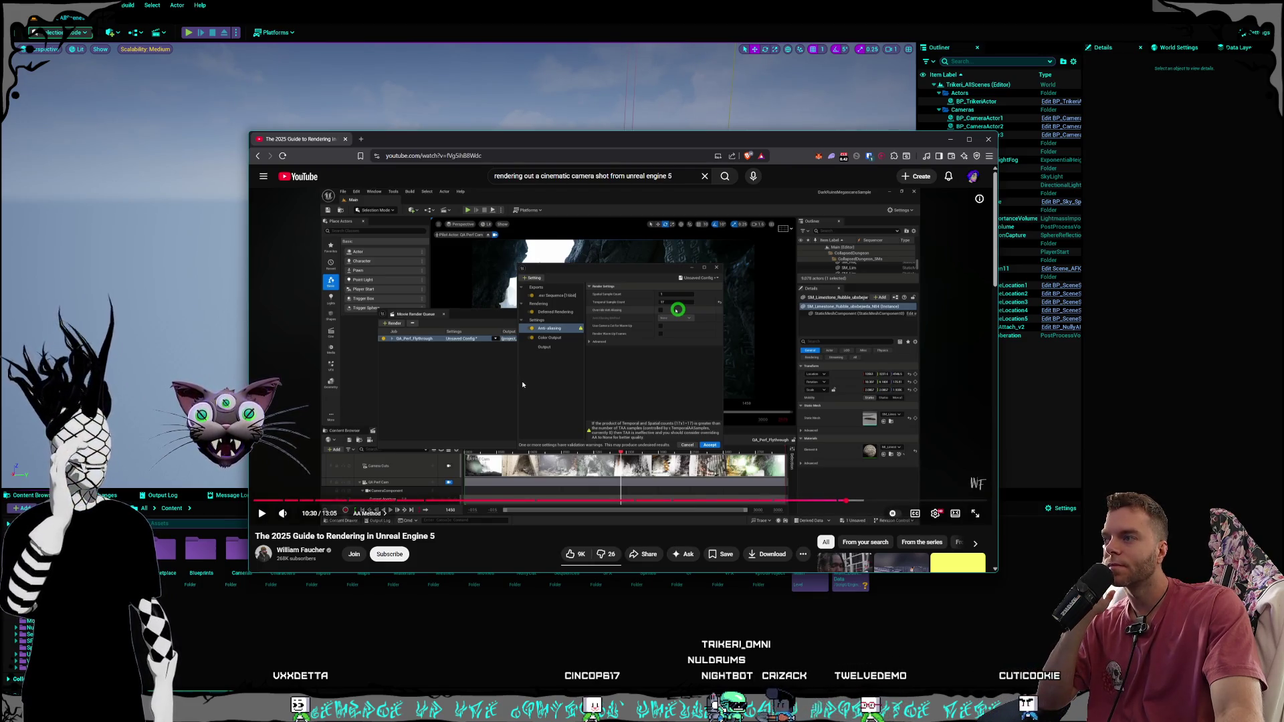
scroll(523, 382, down, 3)
scroll(522, 385, up, 3)
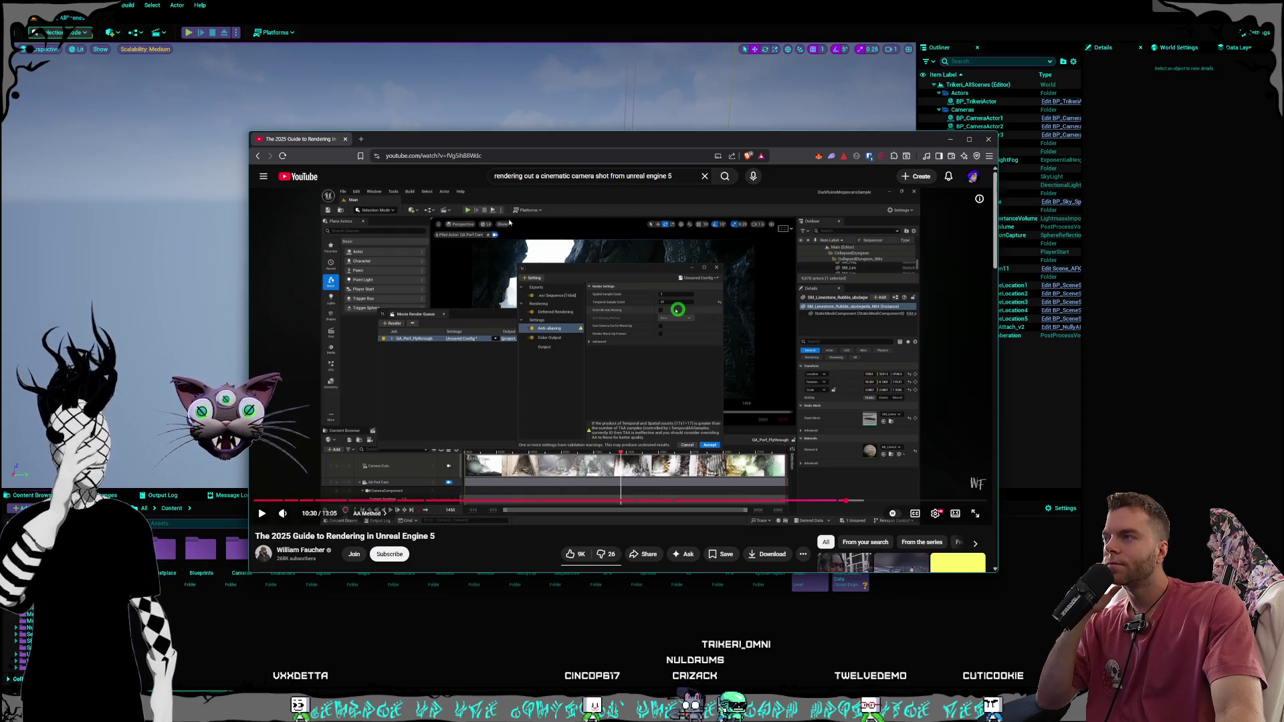
key(alt+Tab)
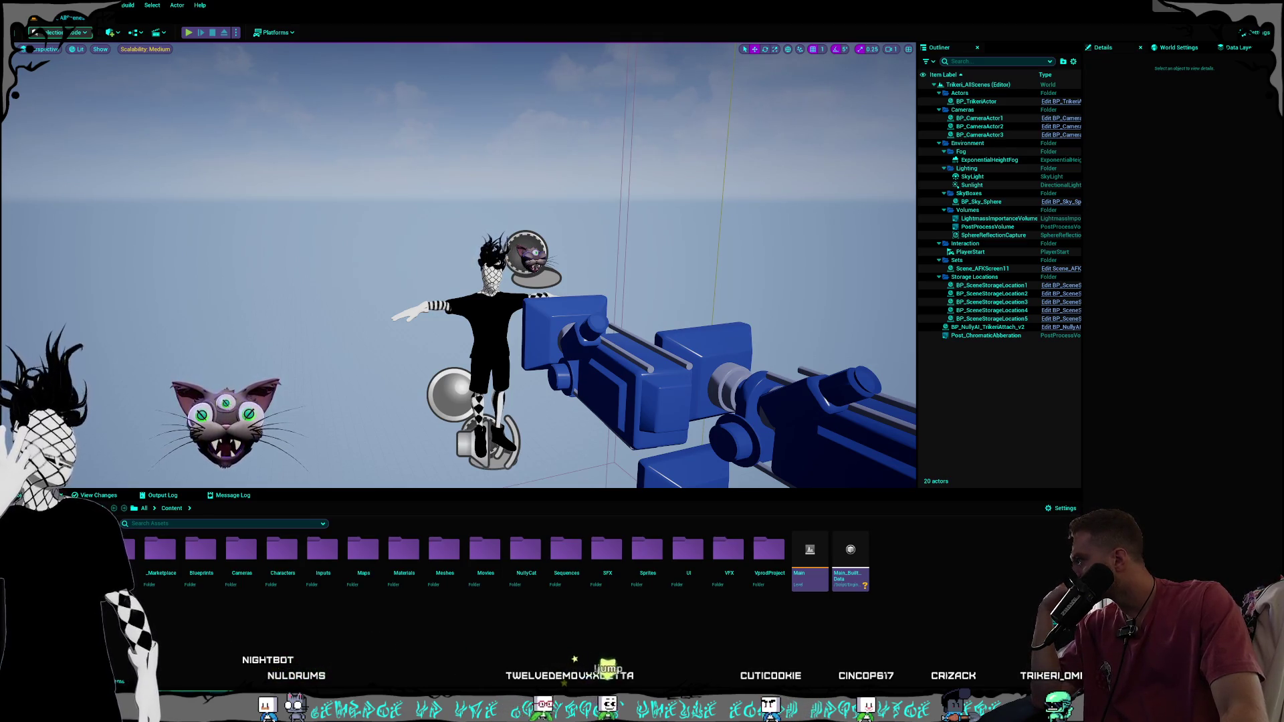
Bring the 'Camera Sequencer Tutorial - Unreal Engine 5.3' video back in front of the editor
key(alt+Tab)
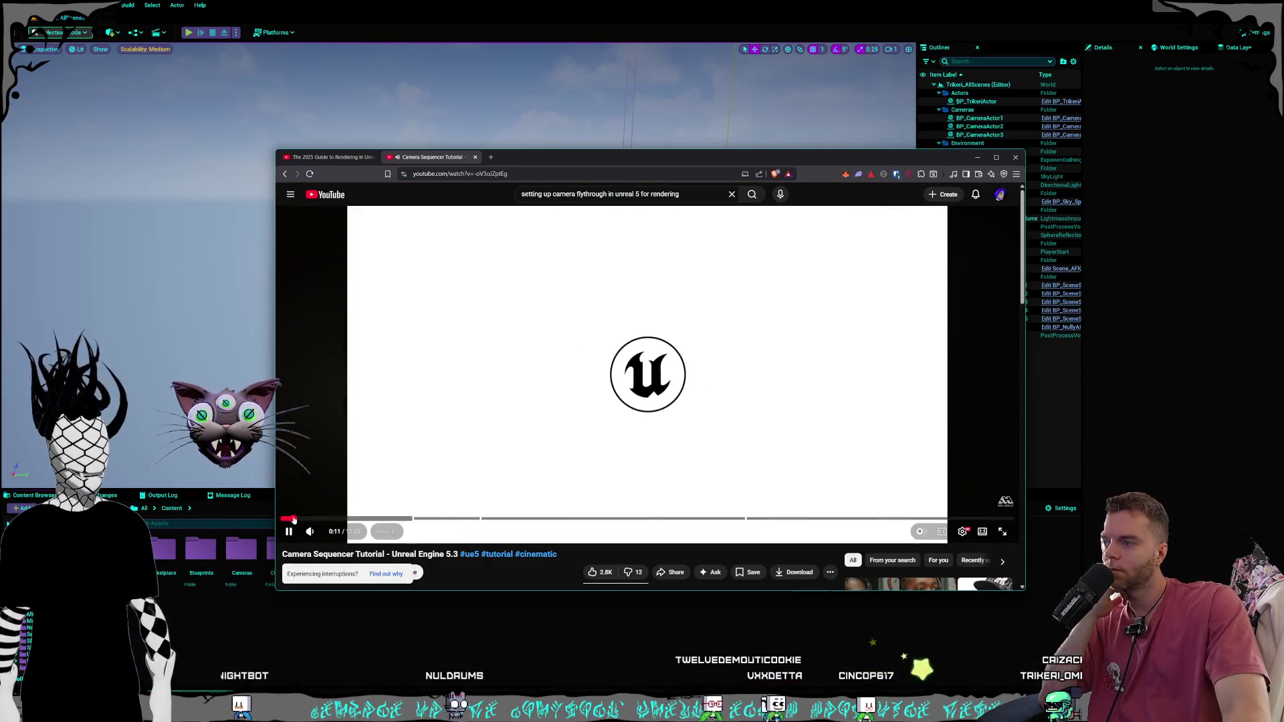
Skip the tutorial past its intro through 1:02, 1:47 and 2:04 to 2:48
click(303, 519)
drag(303, 519, 305, 520)
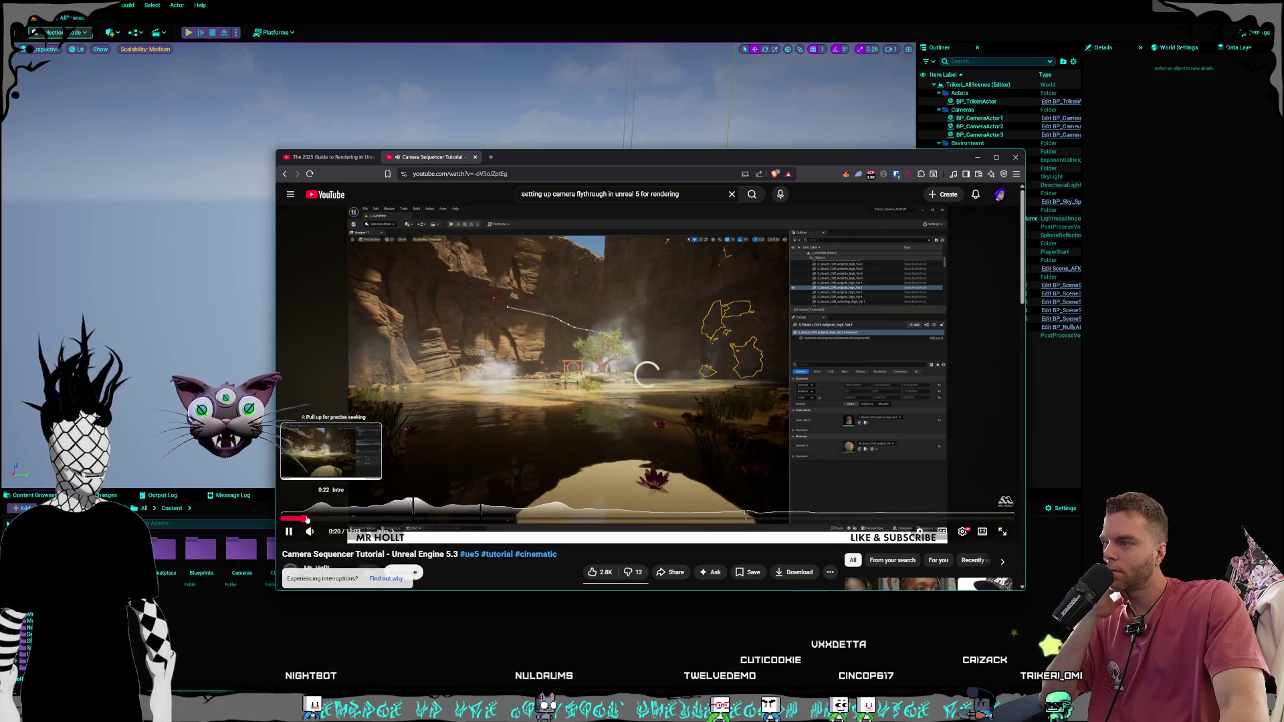
mouse_move(324, 519)
mouse_down()
mouse_move(374, 521)
mouse_move(312, 518)
mouse_up()
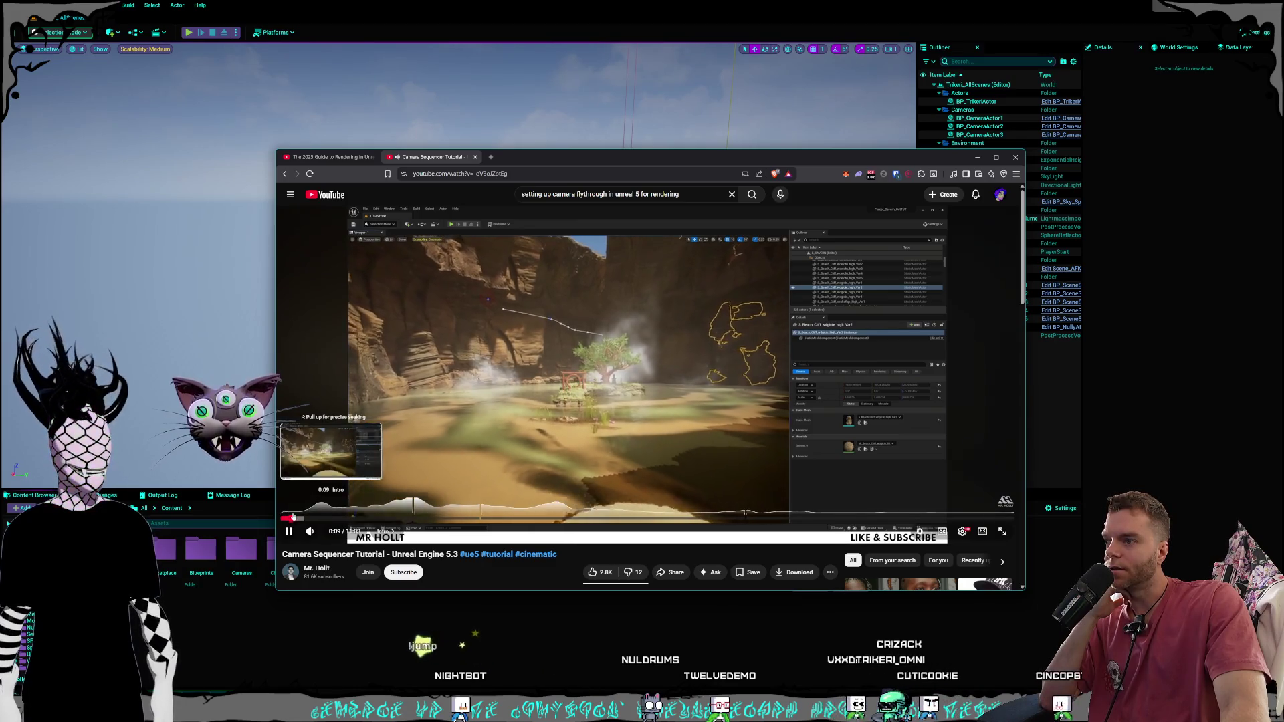
click(399, 519)
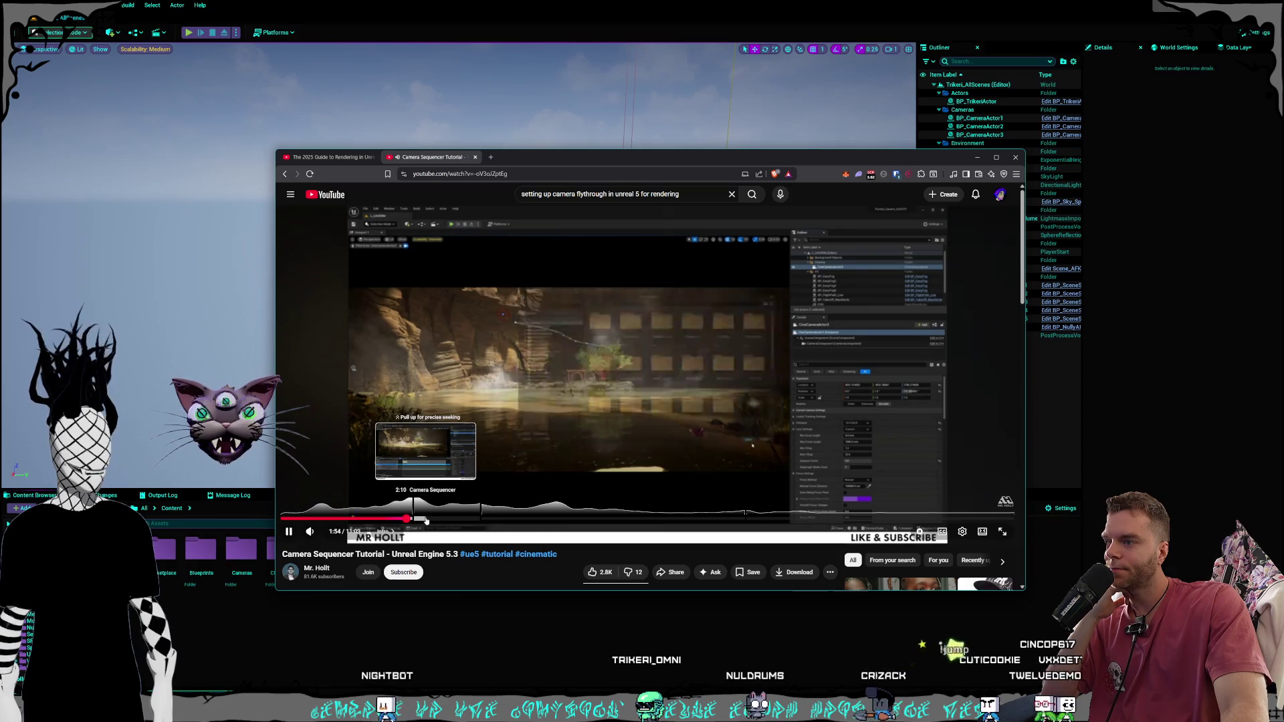
click(419, 518)
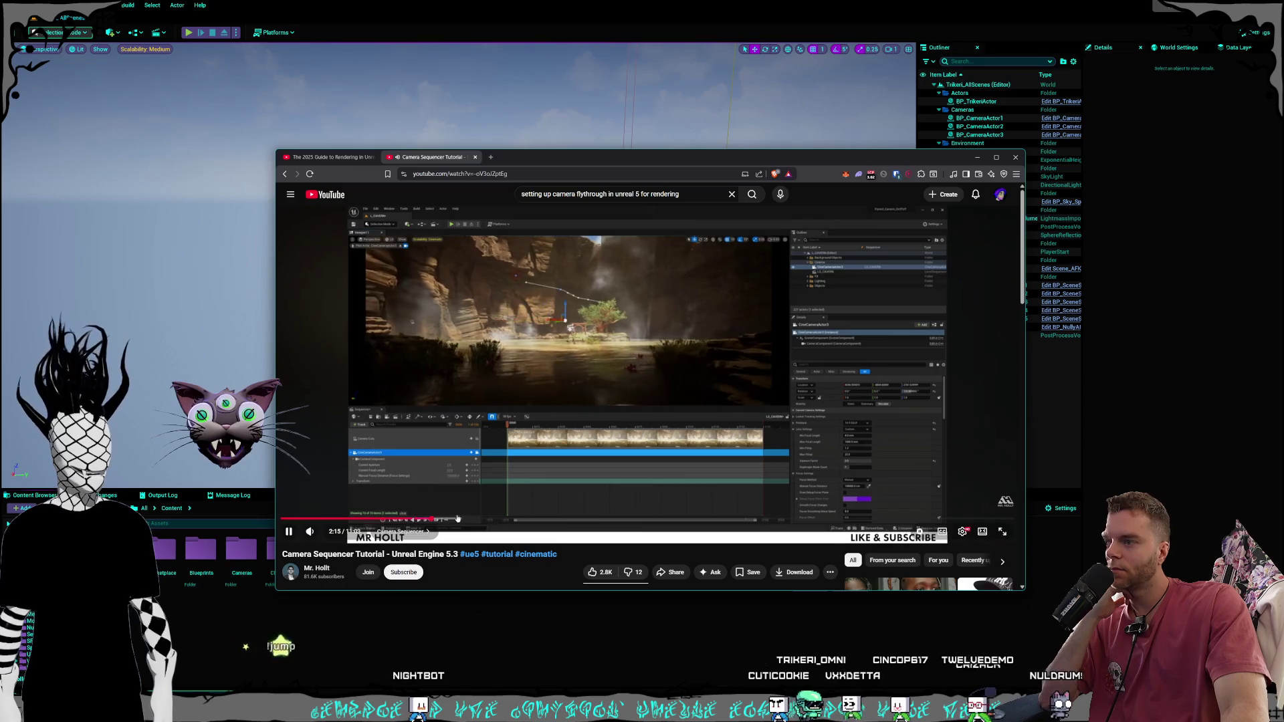
drag(454, 521, 640, 520)
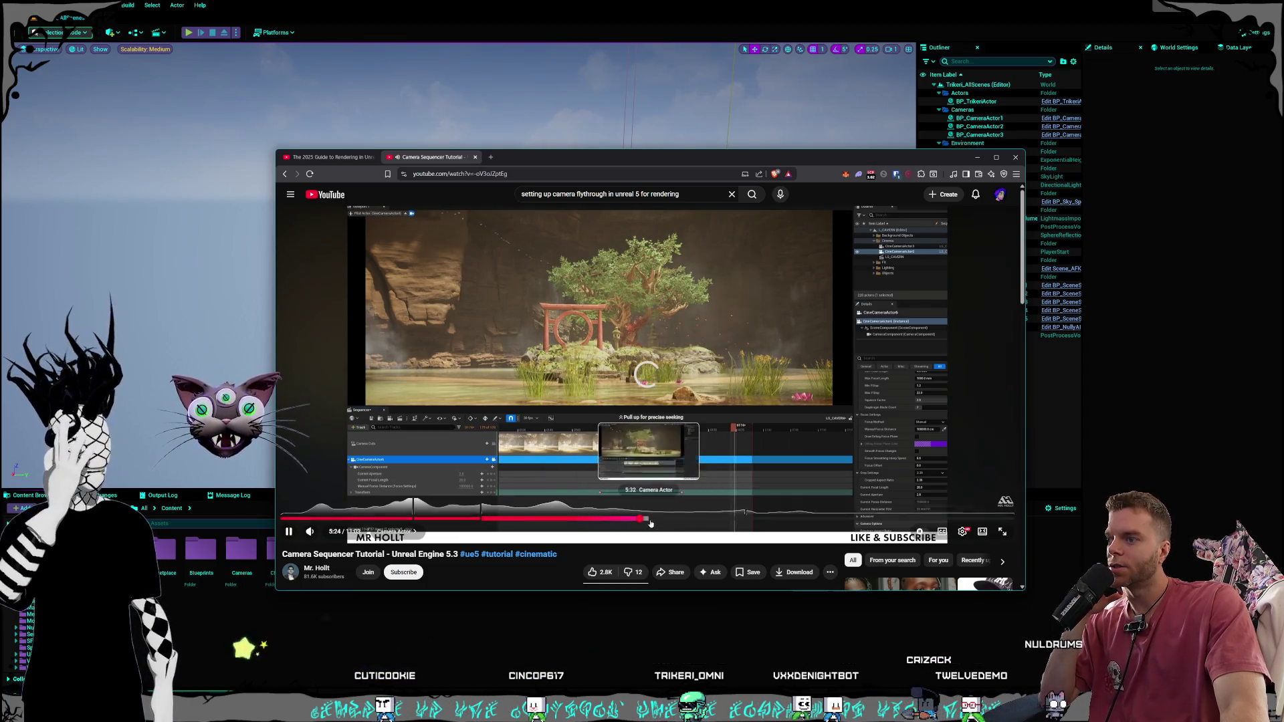
Skip the tutorial ahead from 5:53 through 6:32, 7:07, 7:36 and 7:53 to 9:04
click(672, 519)
drag(715, 520, 747, 521)
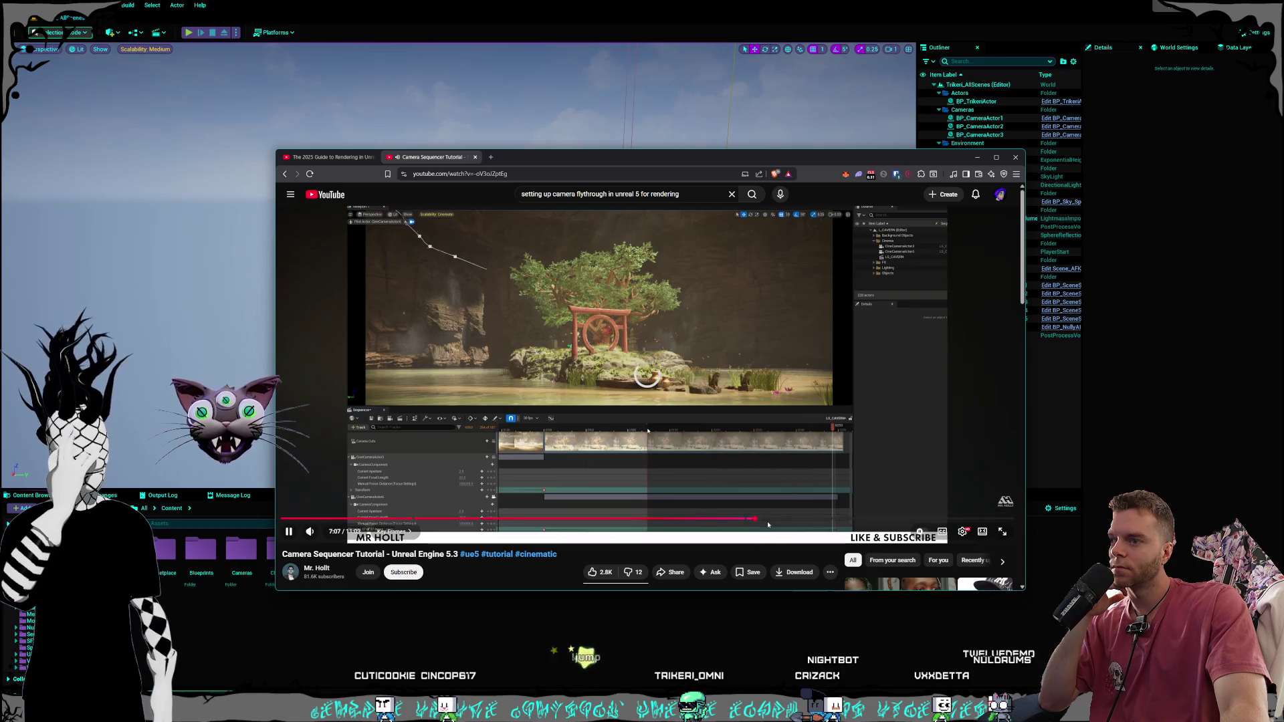
drag(756, 521, 753, 520)
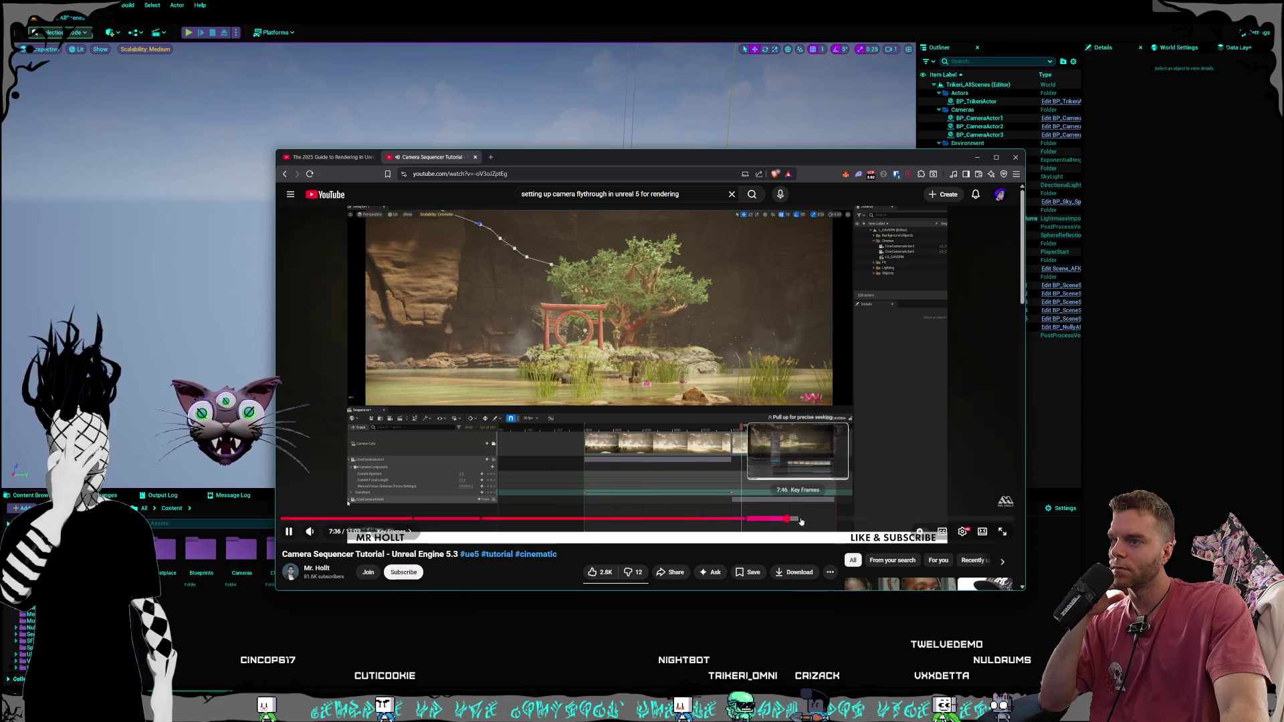
click(788, 520)
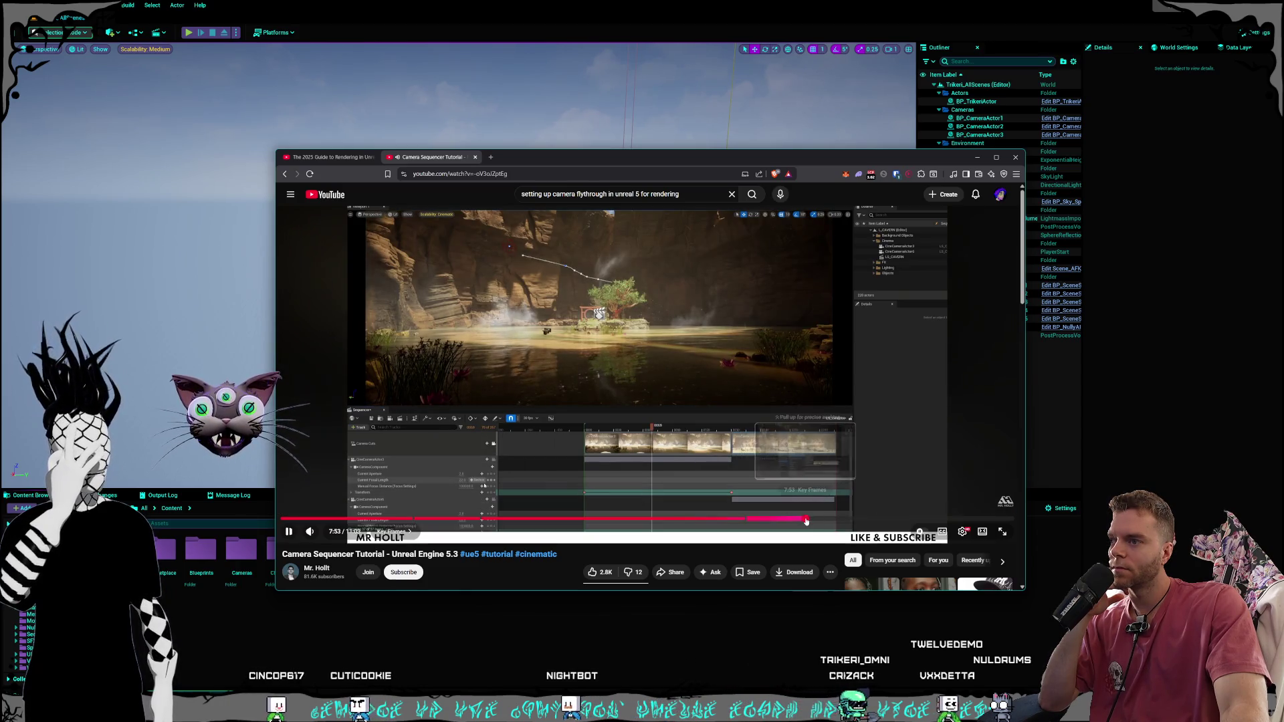
click(808, 519)
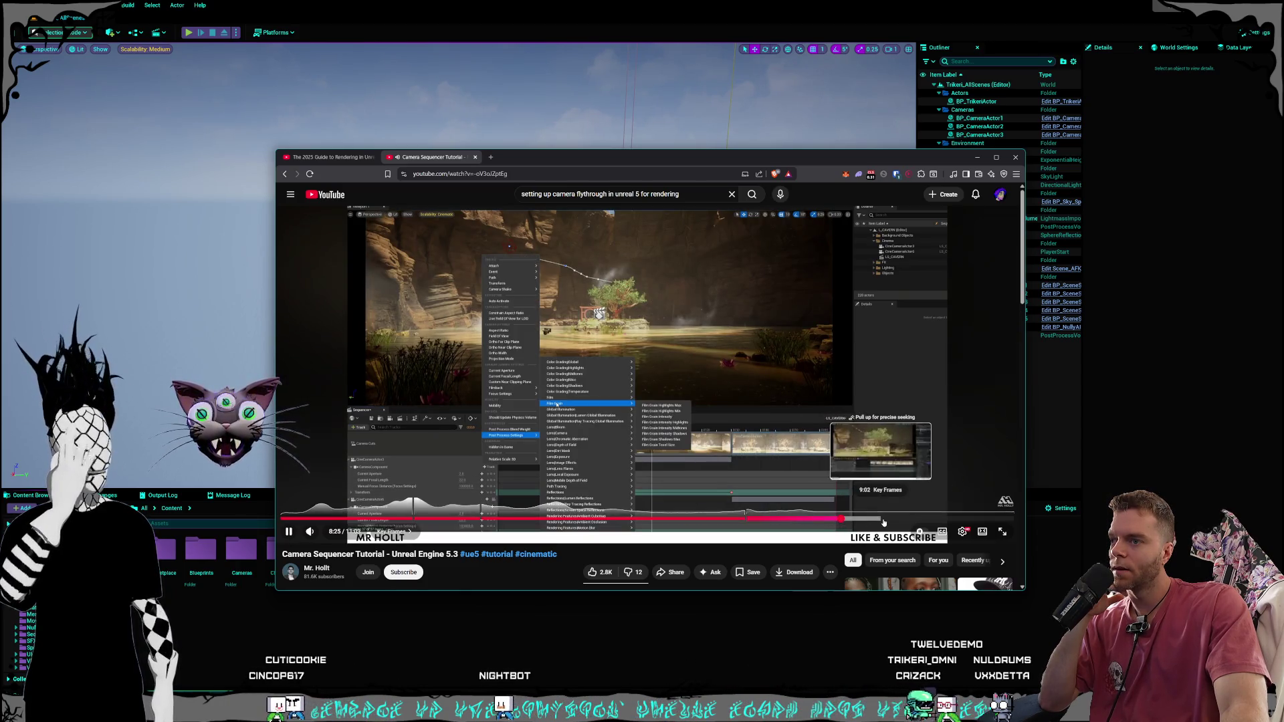
click(883, 520)
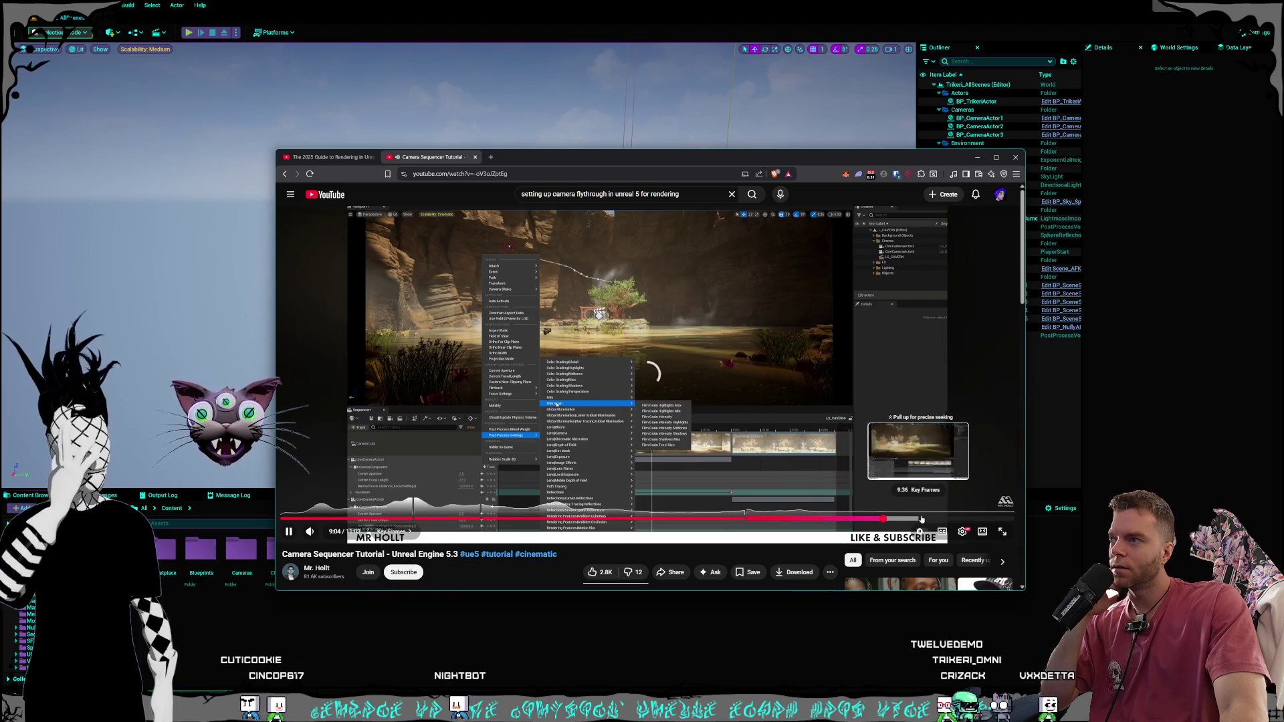
Move through the Key Frames chapter from 9:44 to 10:30 and pause at about 10:51
click(926, 520)
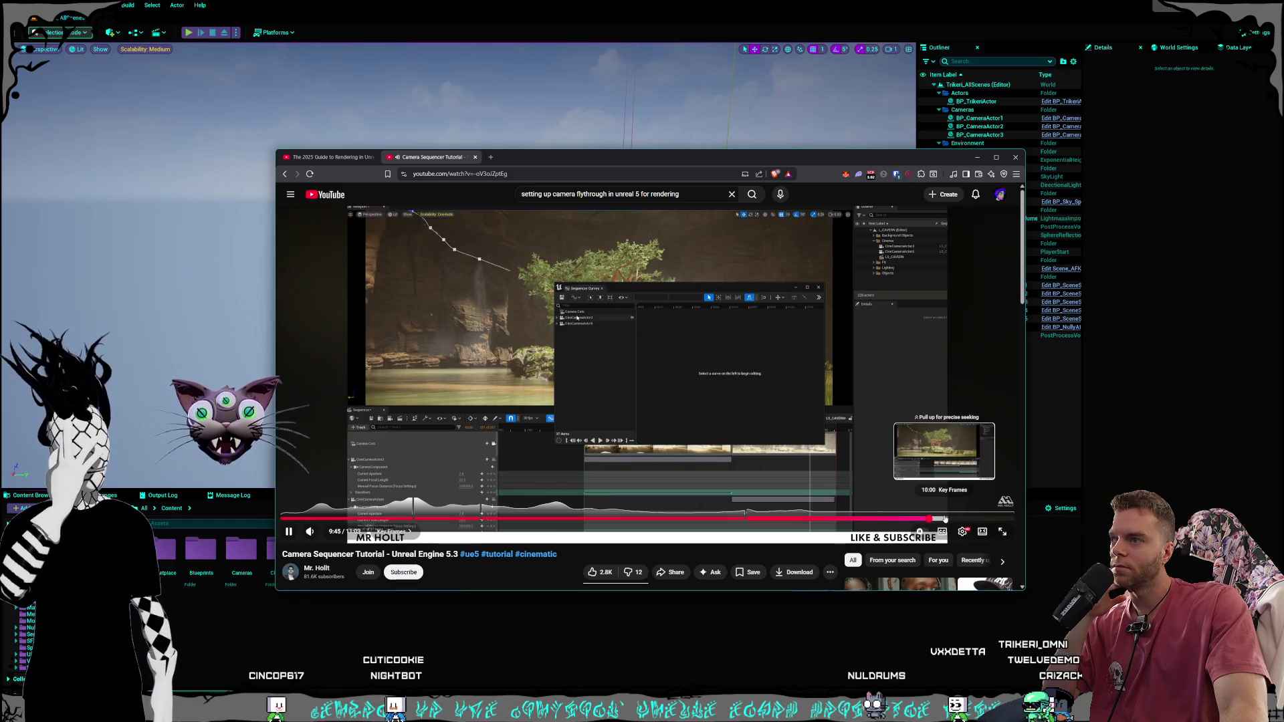
click(962, 519)
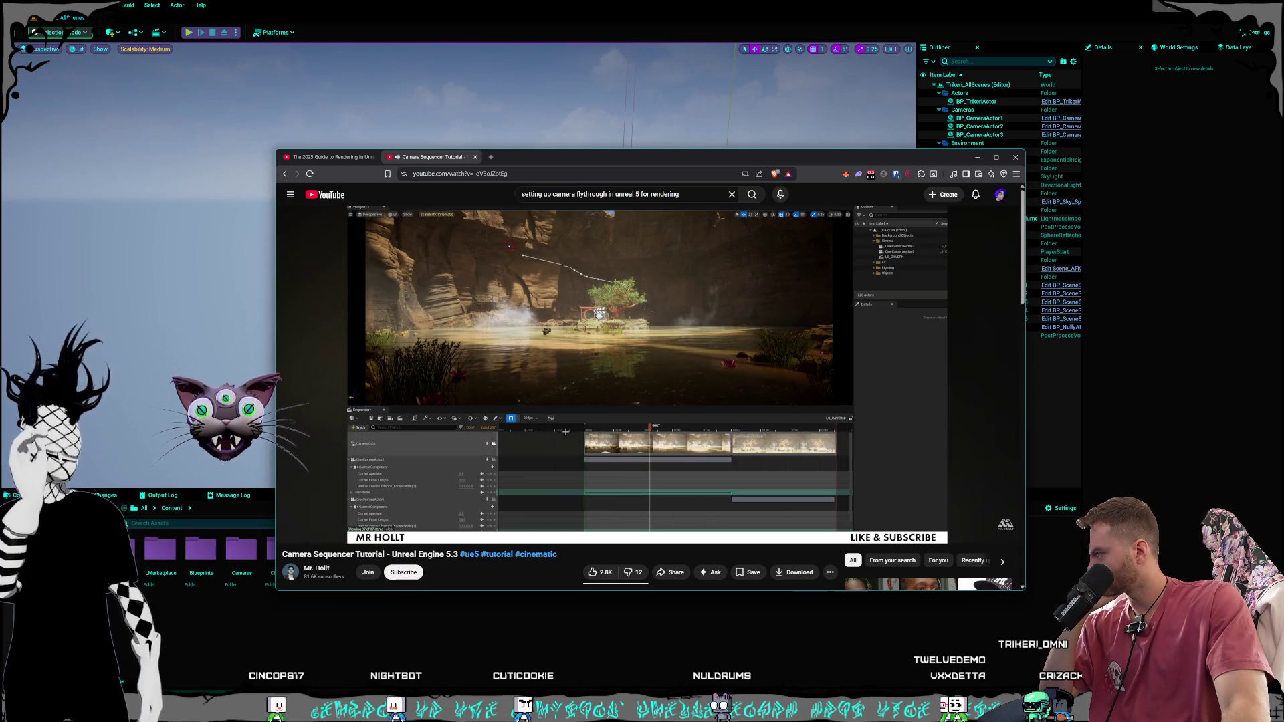
key(alt+Tab)
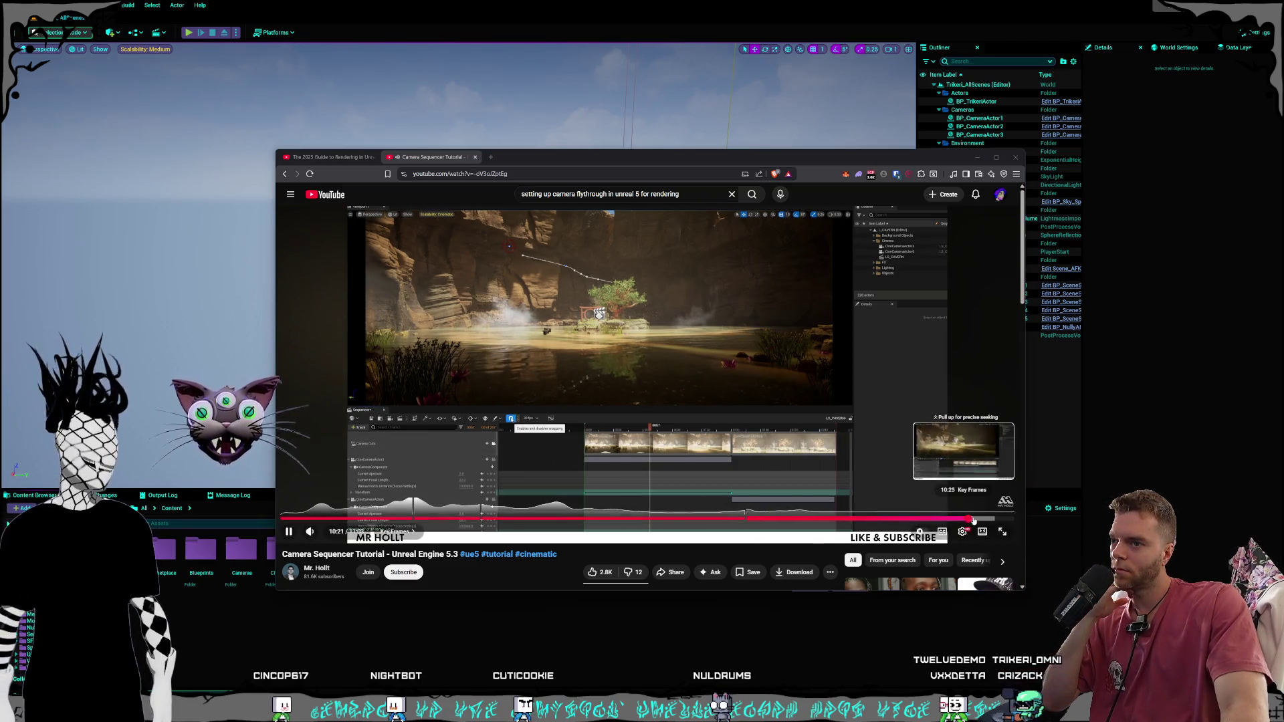
click(978, 520)
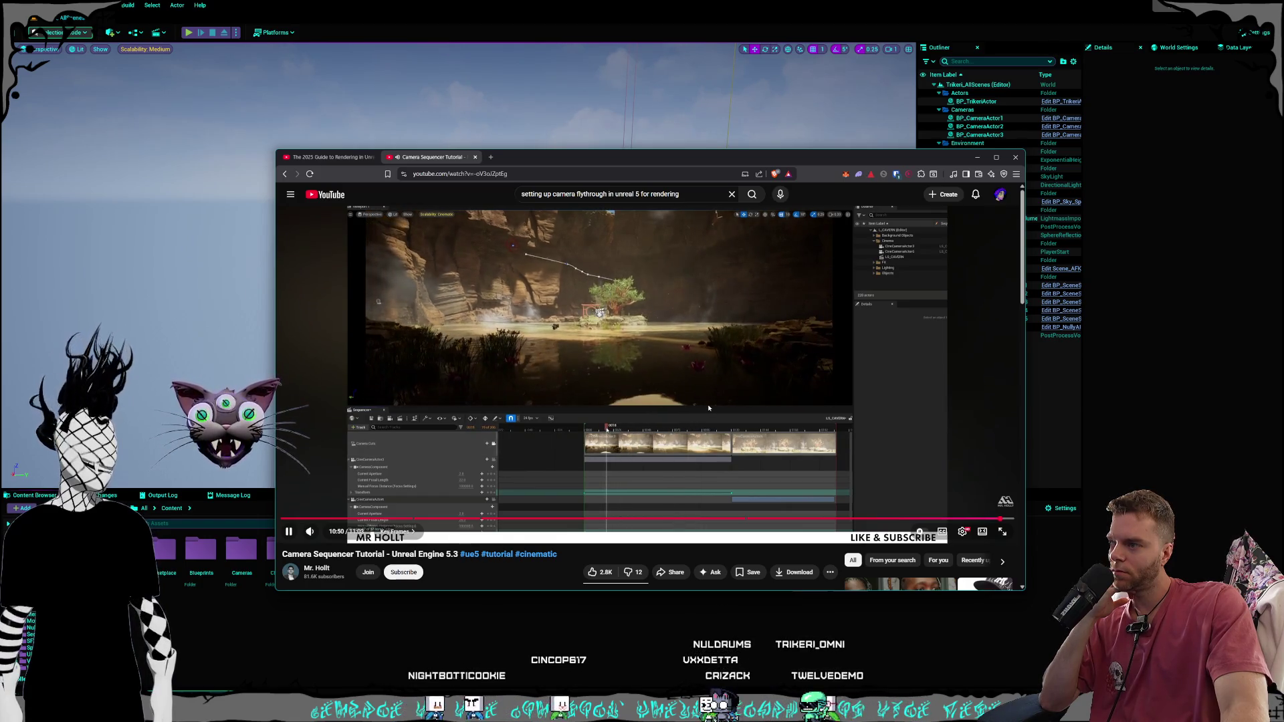
click(729, 399)
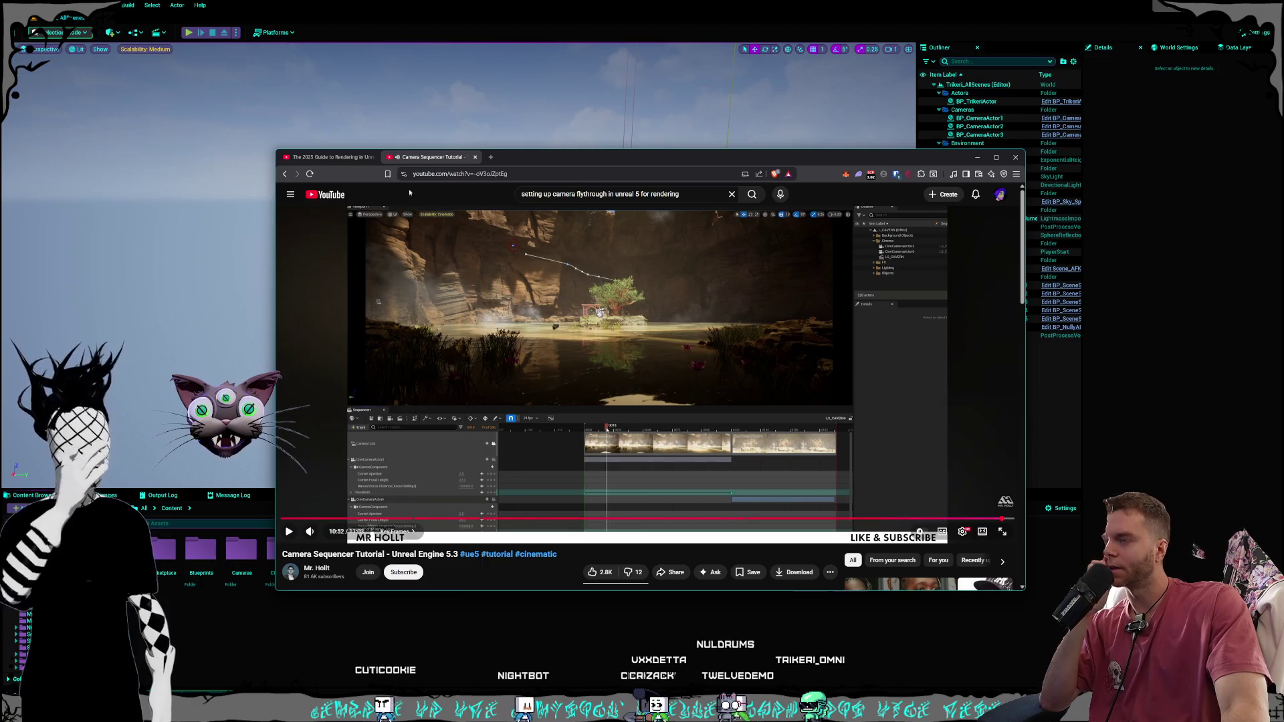
Switch back to the 2025 rendering guide tab, shift the window slightly, and minimize the browser
click(343, 158)
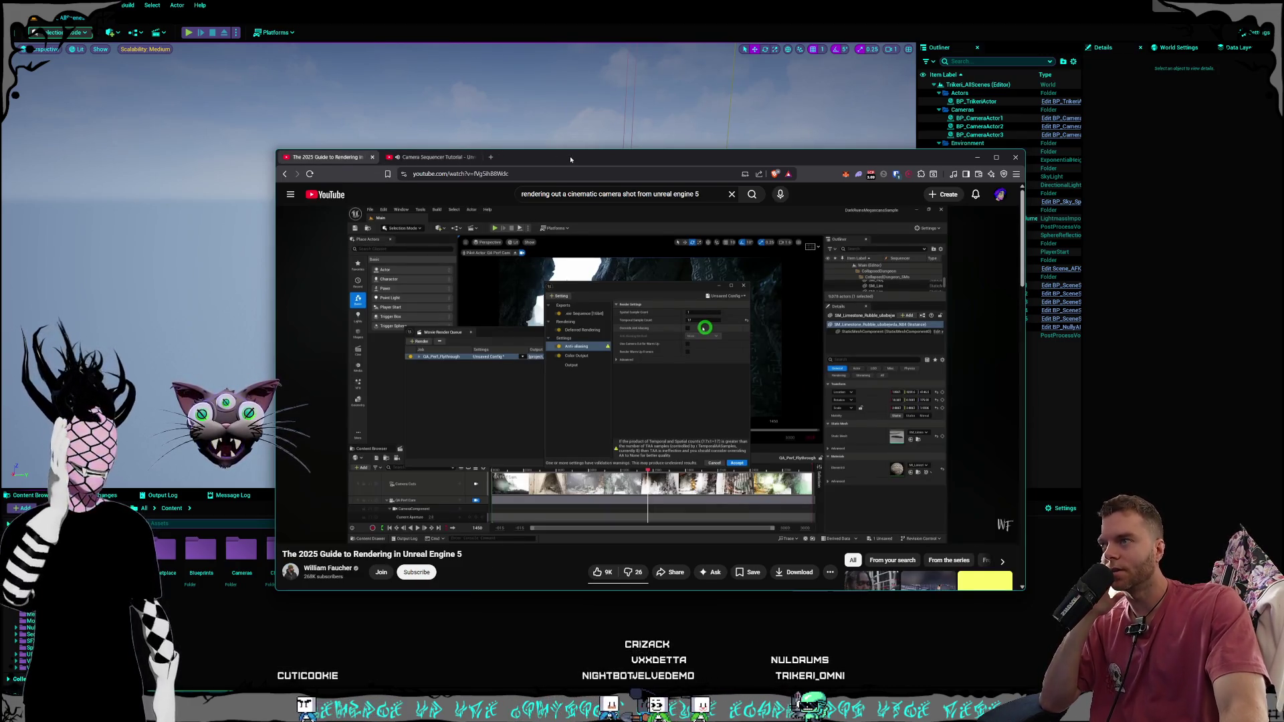
drag(571, 159, 579, 172)
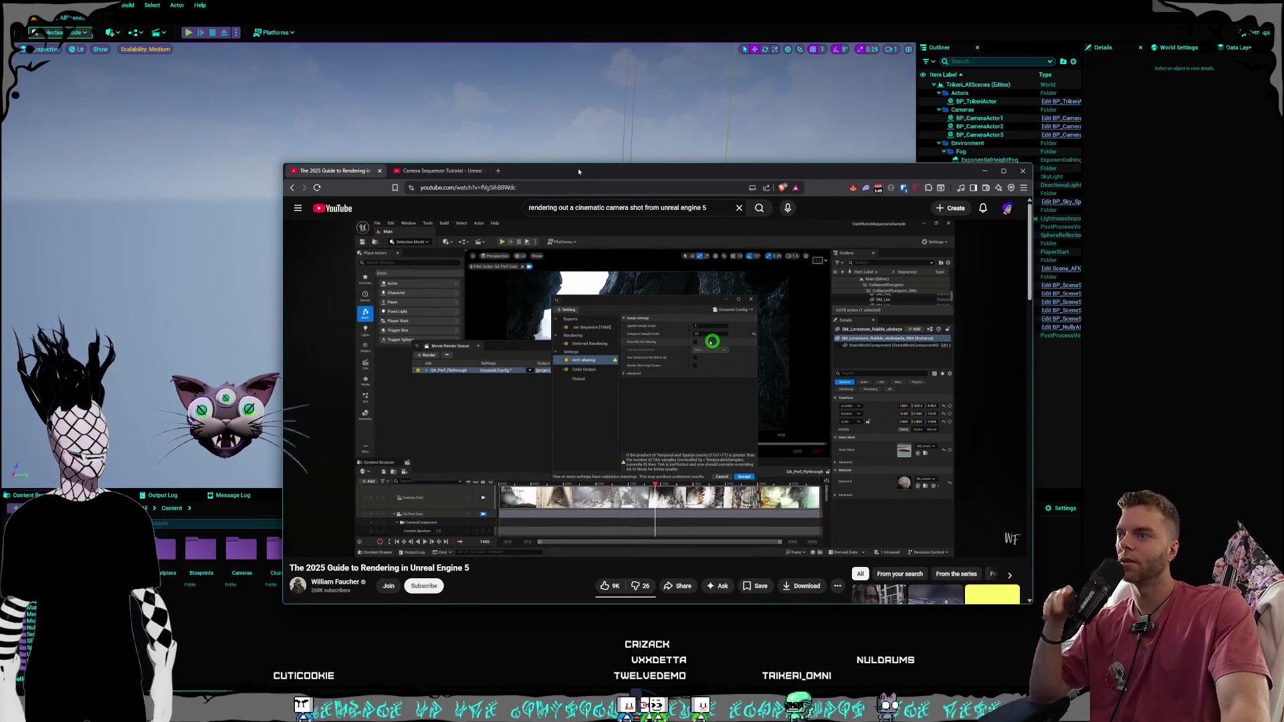
click(984, 171)
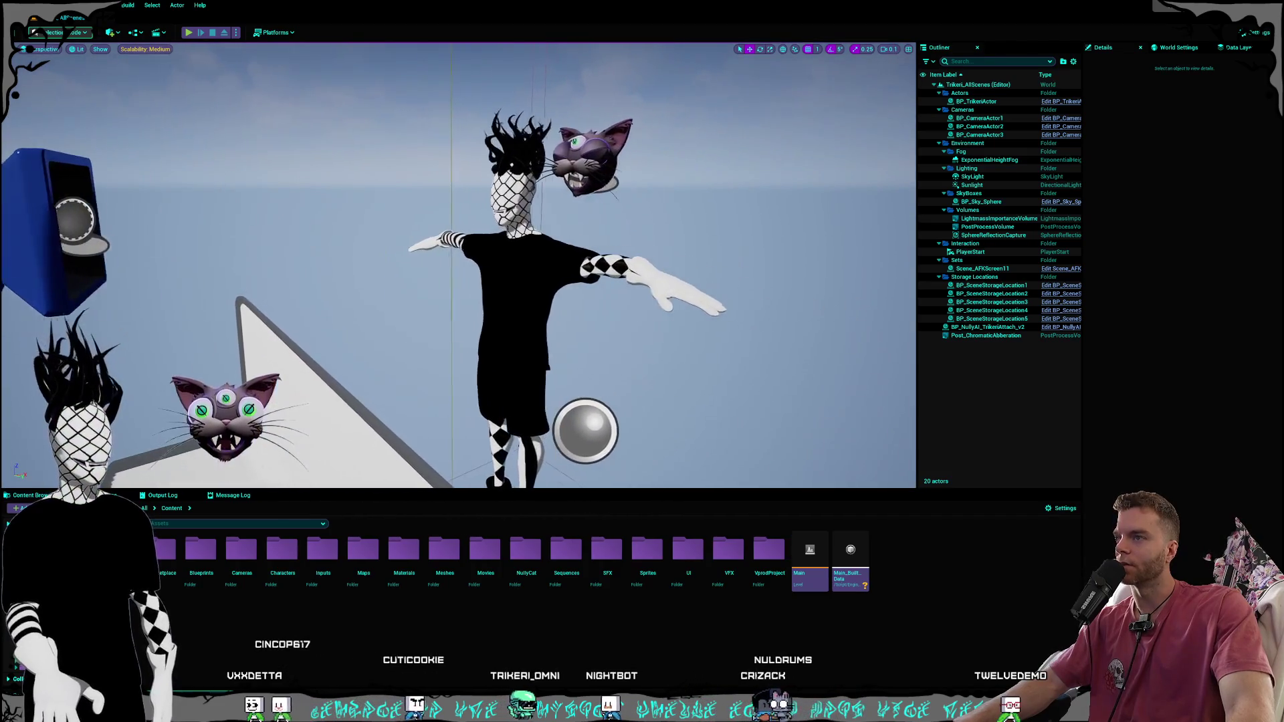
Fly around the T-posed character in the Unreal viewport, then switch to the Meshy window
scroll(458, 268, down, 2)
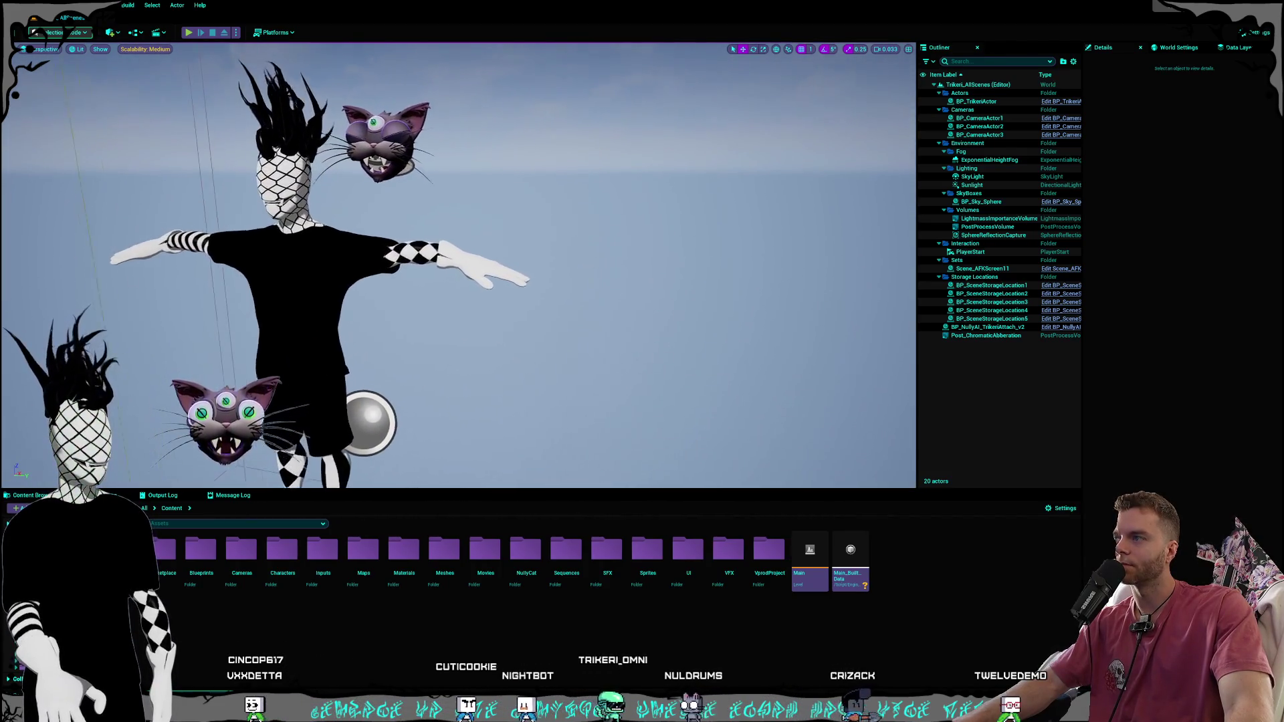
scroll(458, 267, up, 1)
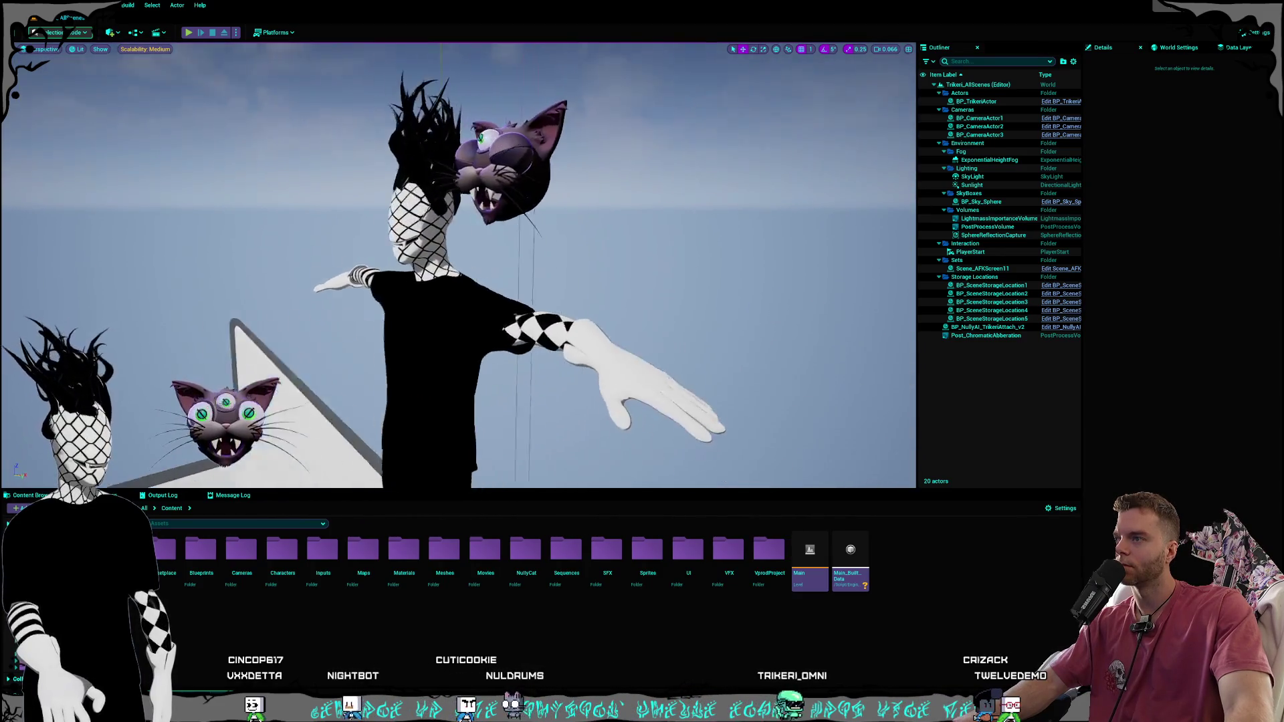
scroll(459, 268, down, 1)
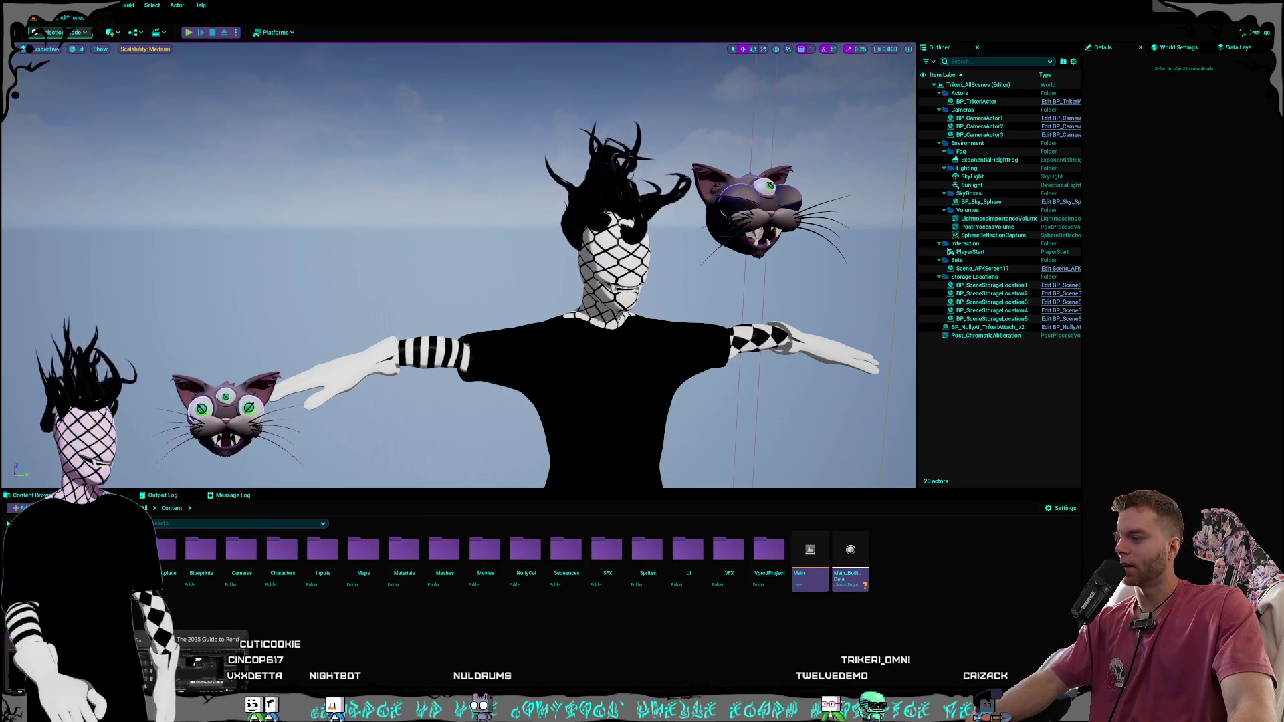
key(alt+Tab)
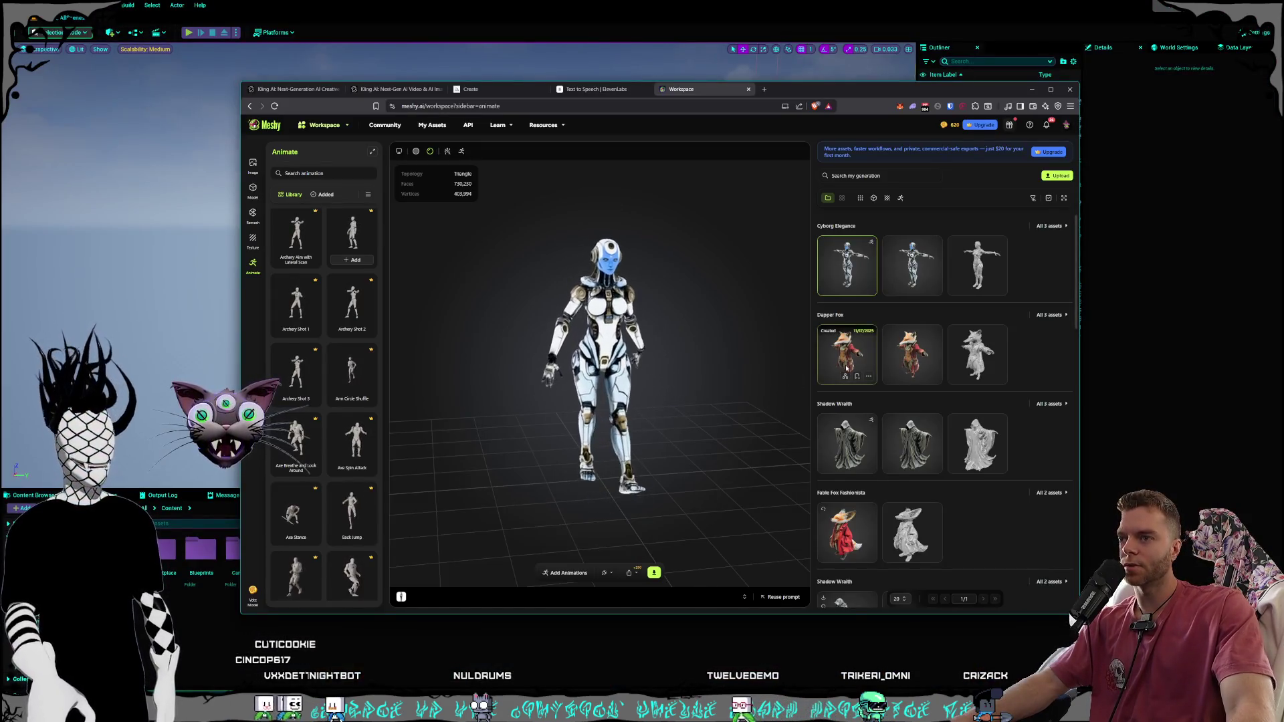
Open the second Shadow Wraith model and orbit it, then minimize and reposition the Meshy browser
scroll(862, 430, down, 1)
scroll(861, 430, down, 2)
click(861, 430)
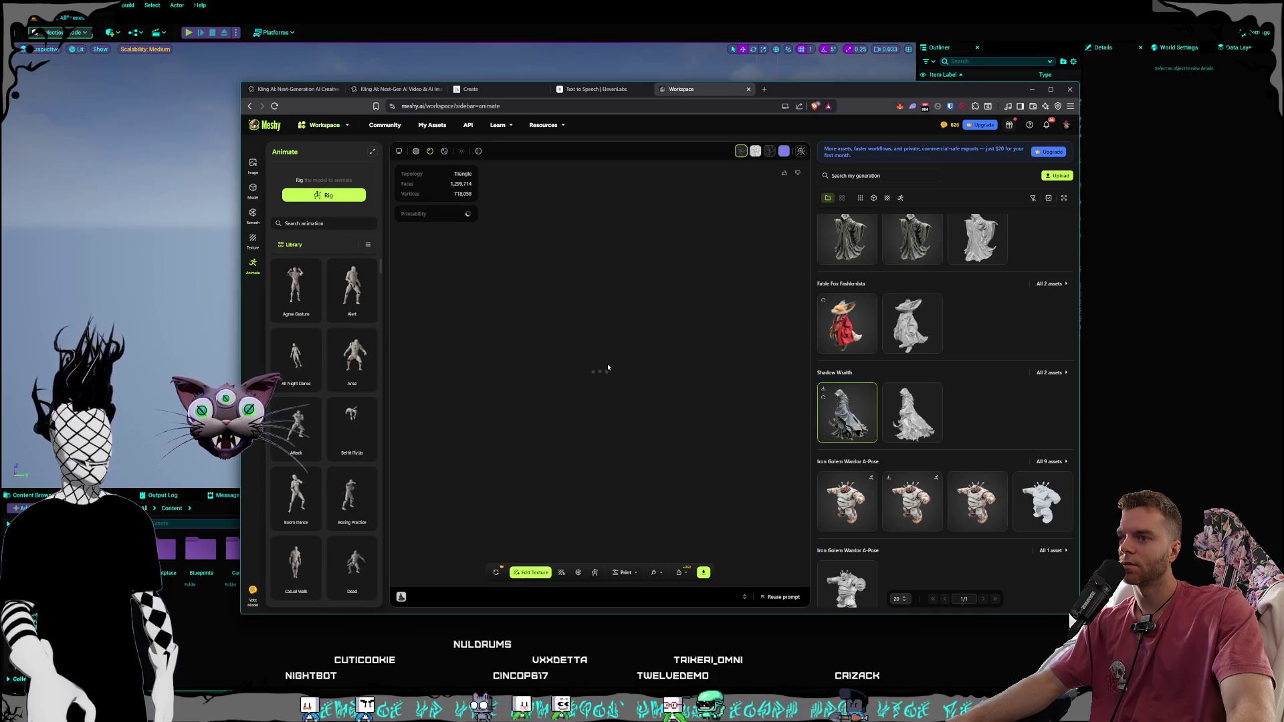
mouse_move(662, 361)
mouse_down()
mouse_move(859, 369)
mouse_move(1121, 346)
mouse_up()
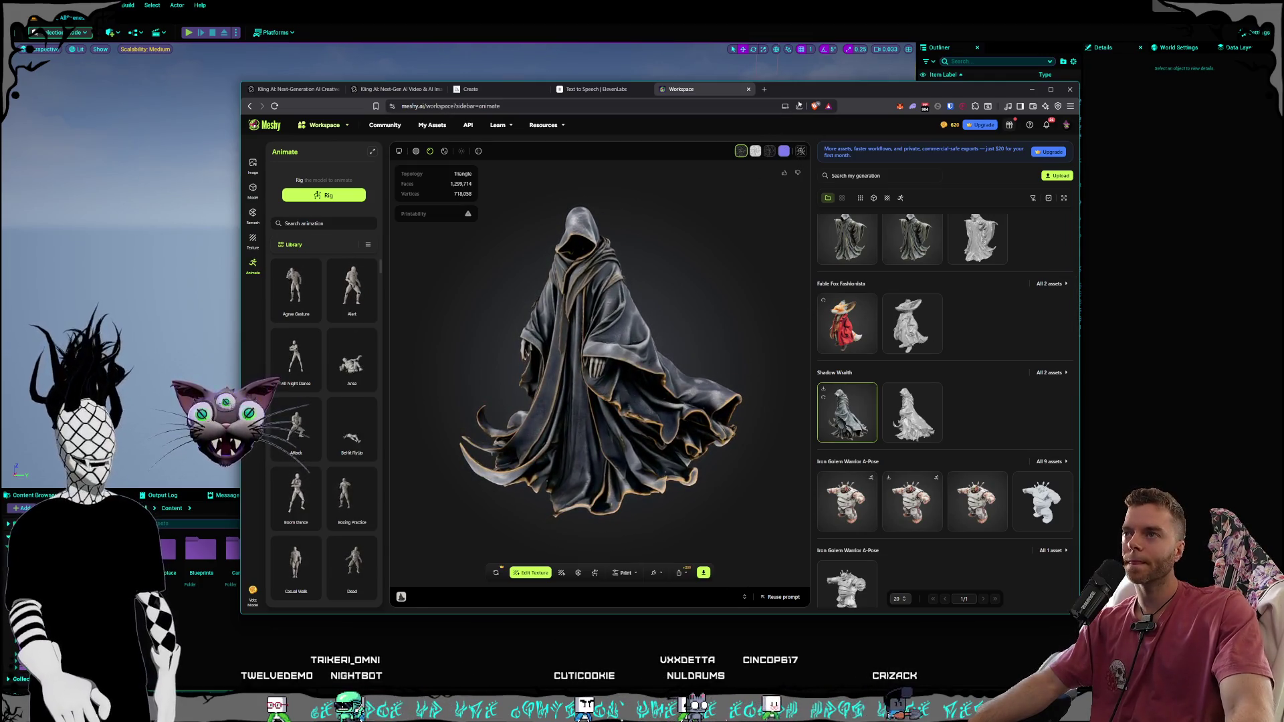
drag(808, 92, 808, 81)
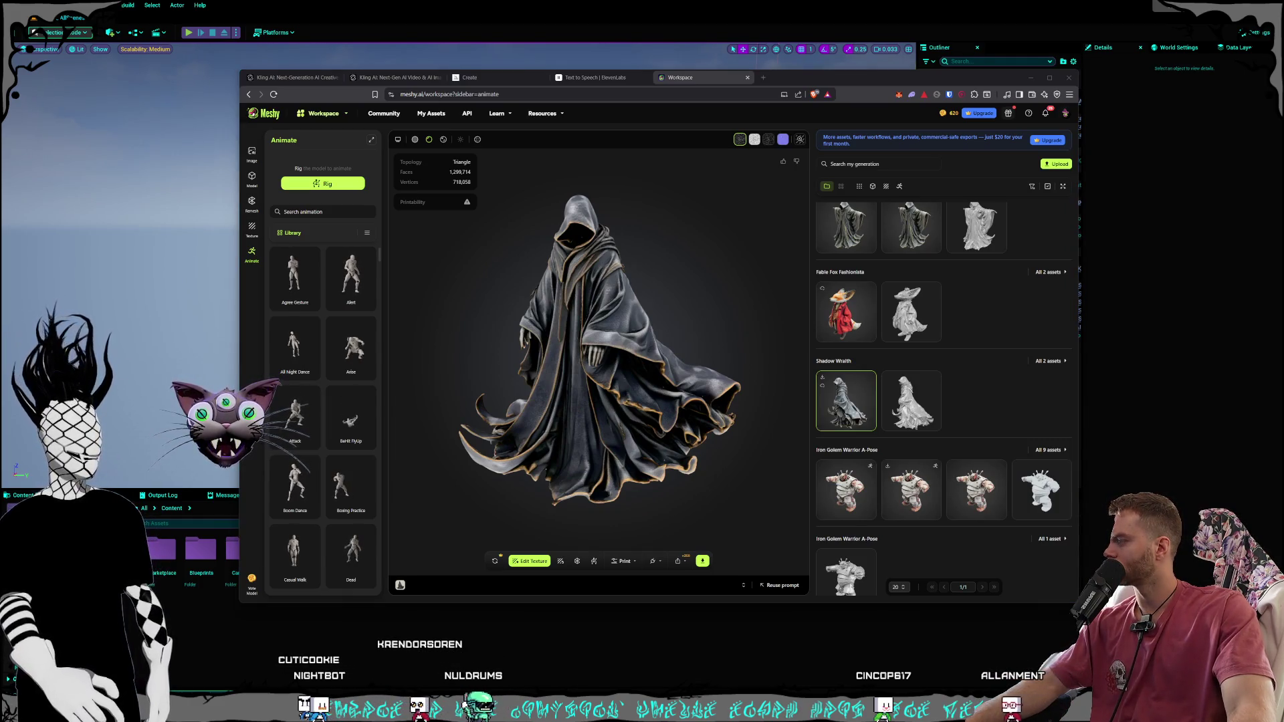
drag(512, 348, 681, 289)
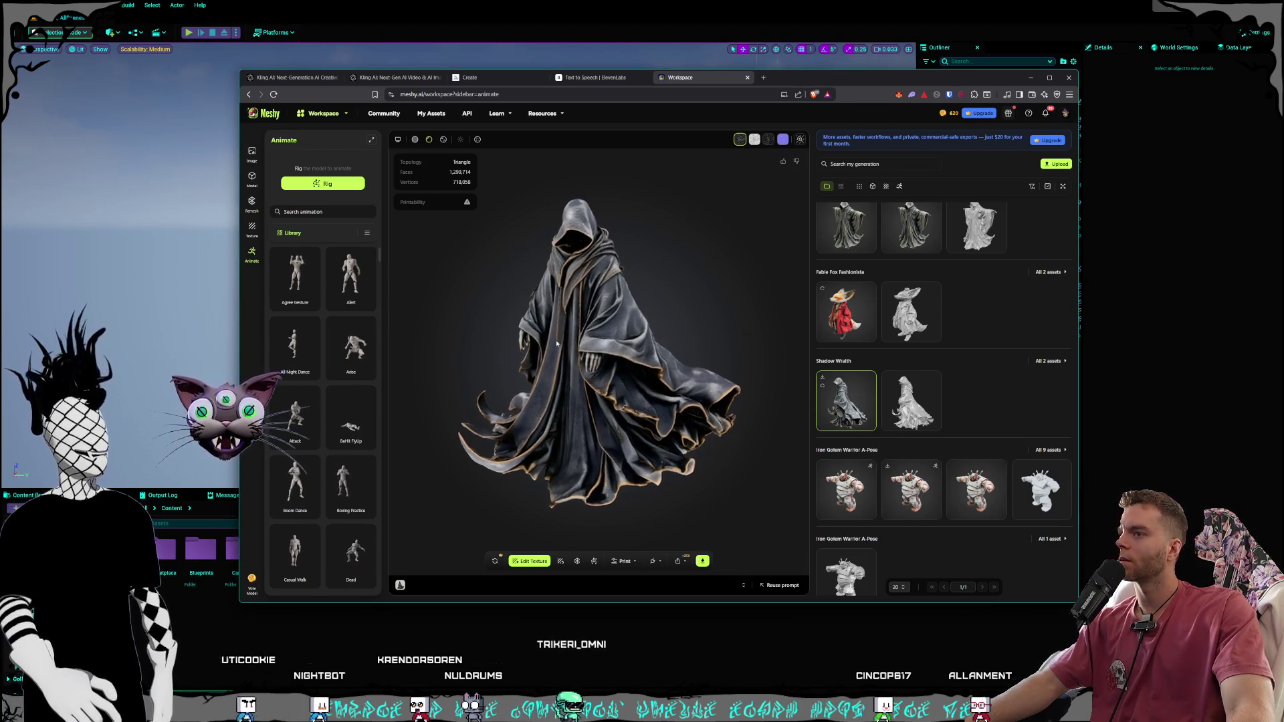
click(503, 3)
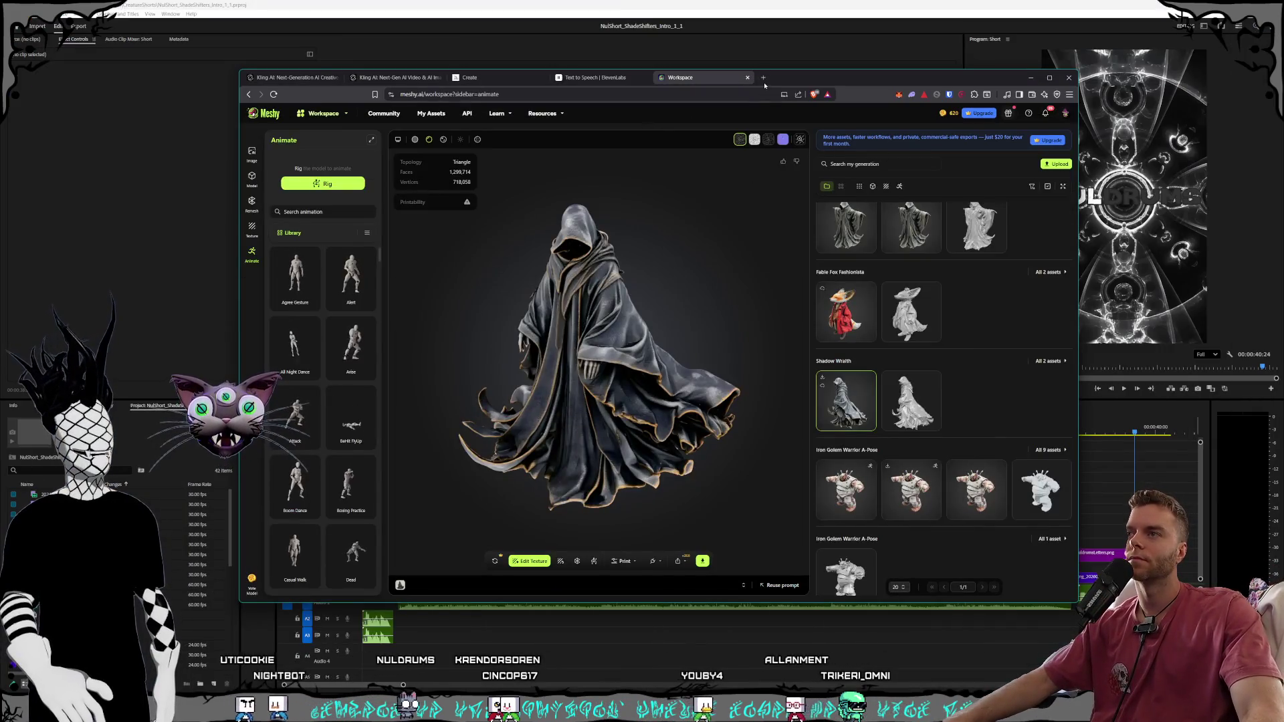
drag(764, 84, 739, 109)
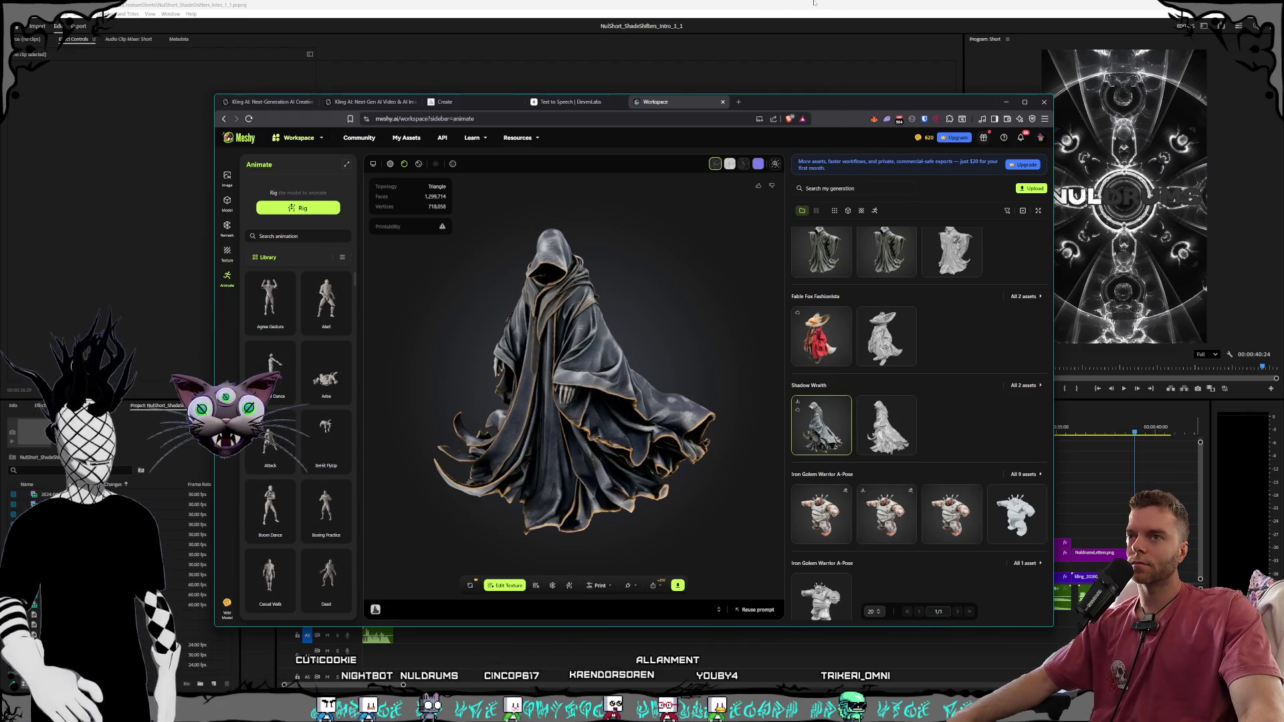
Lower Adobe Premiere's app volume to 10 in the Windows volume mixer and close Settings
click(827, 2)
drag(1071, 434, 1086, 434)
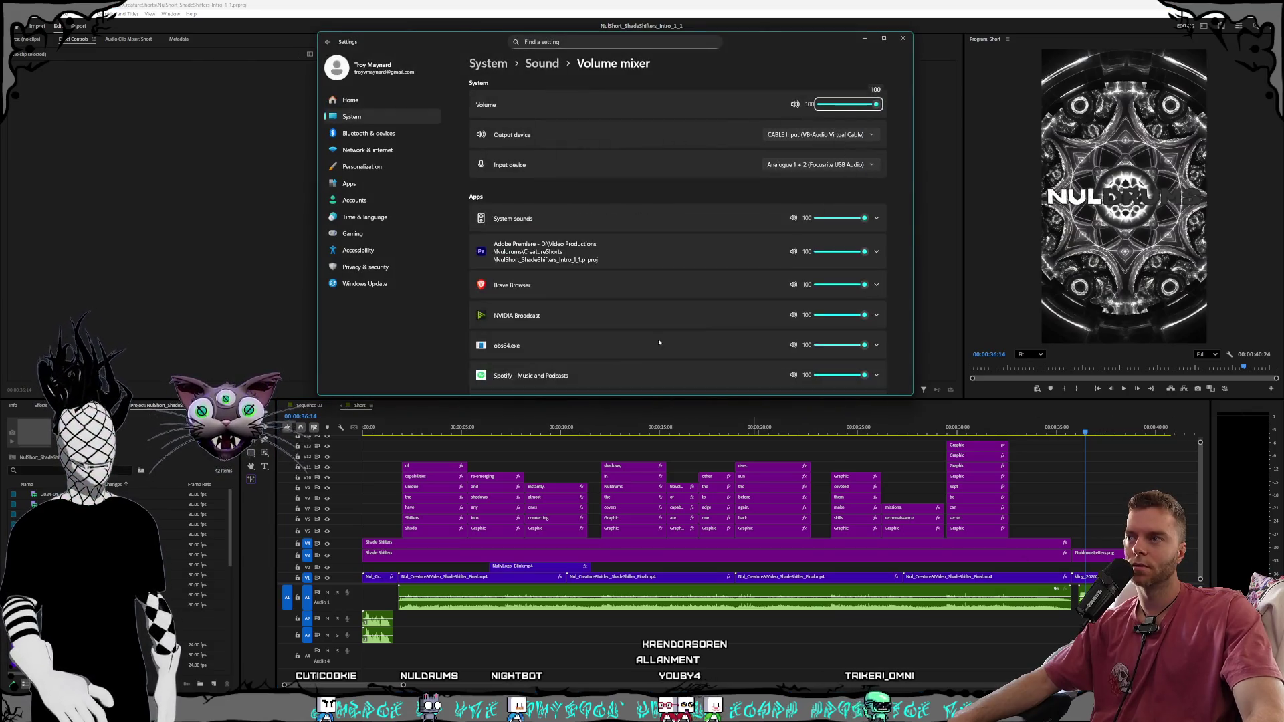
scroll(661, 171, down, 2)
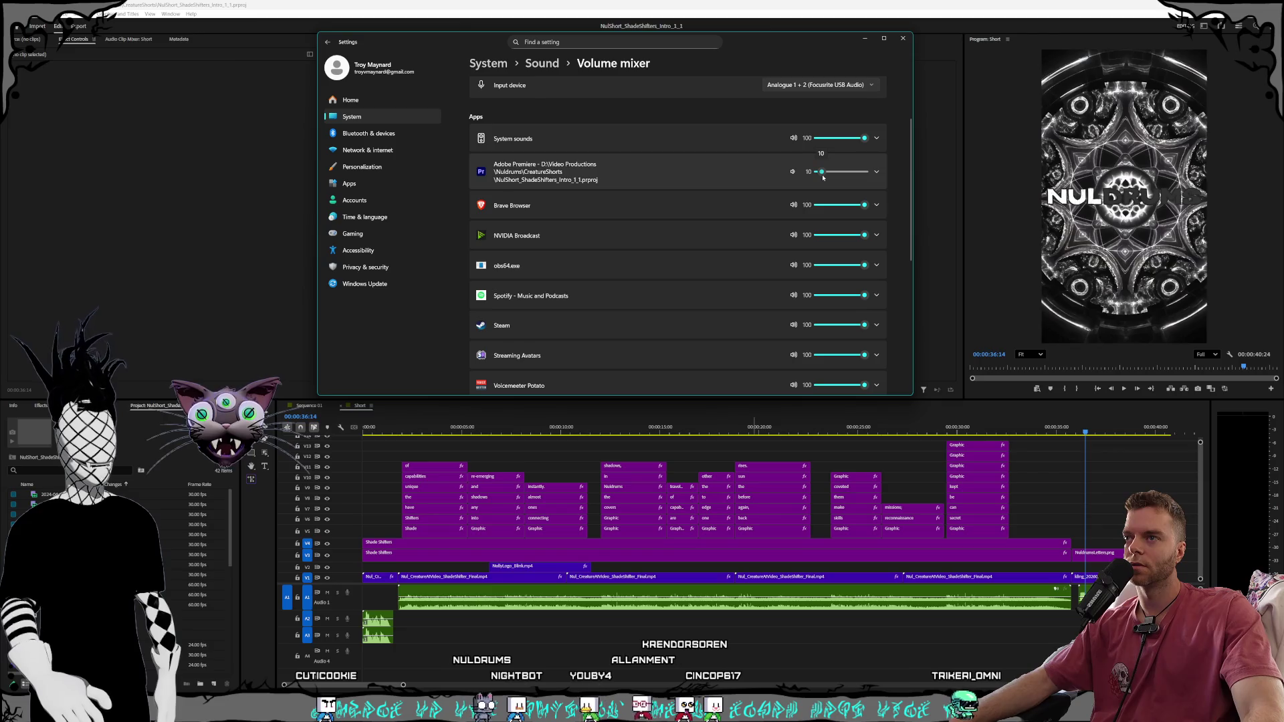
click(901, 39)
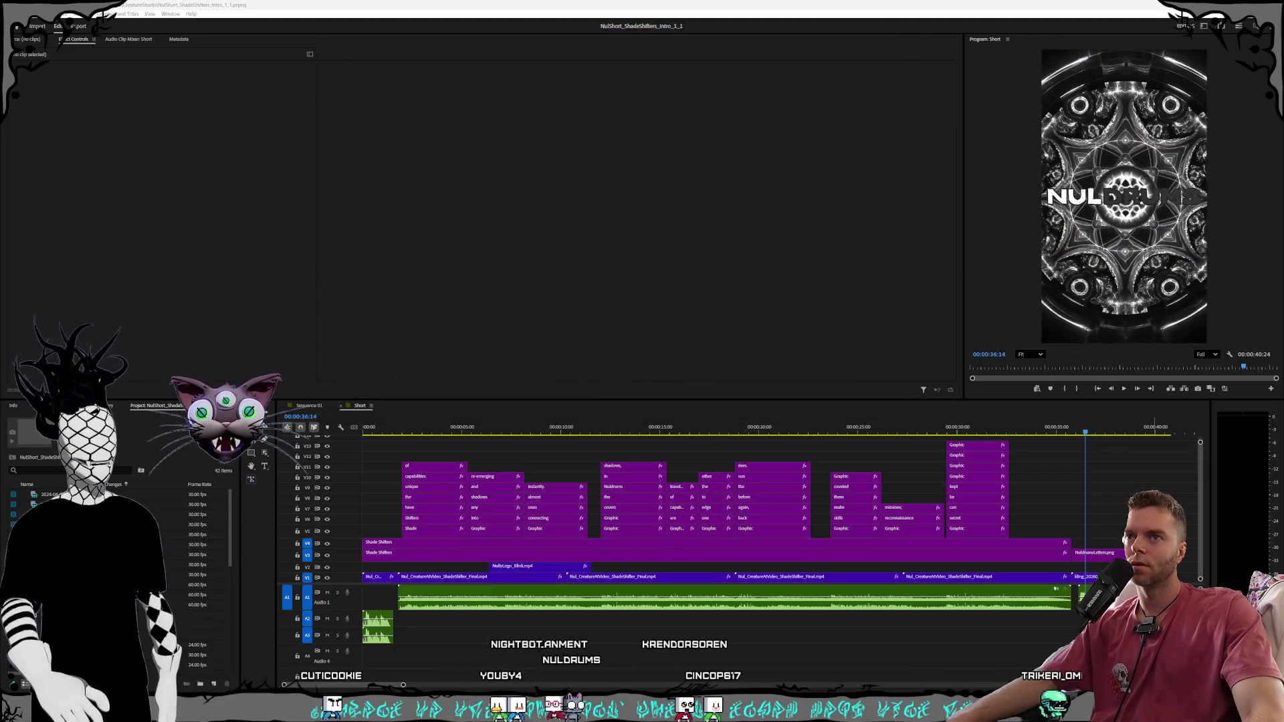
Play the Shade Shifters intro from the sequence start and stop at about four seconds
click(790, 428)
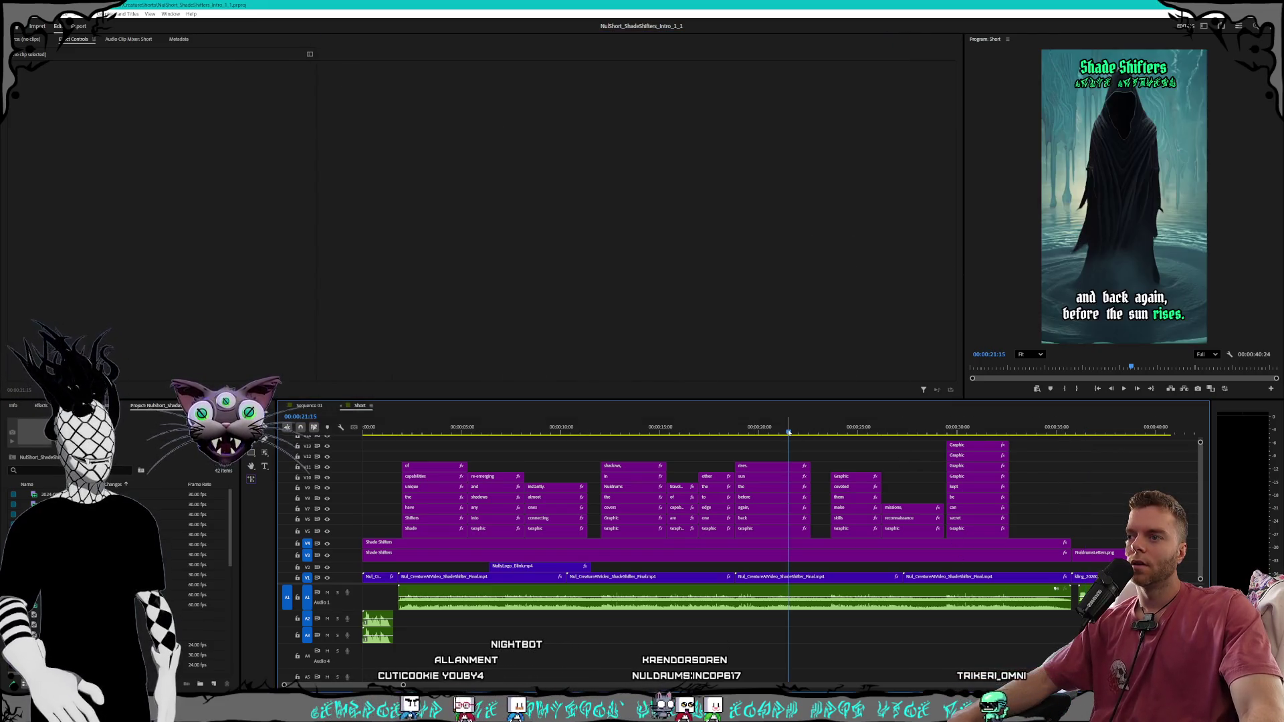
key(space)
key(Home)
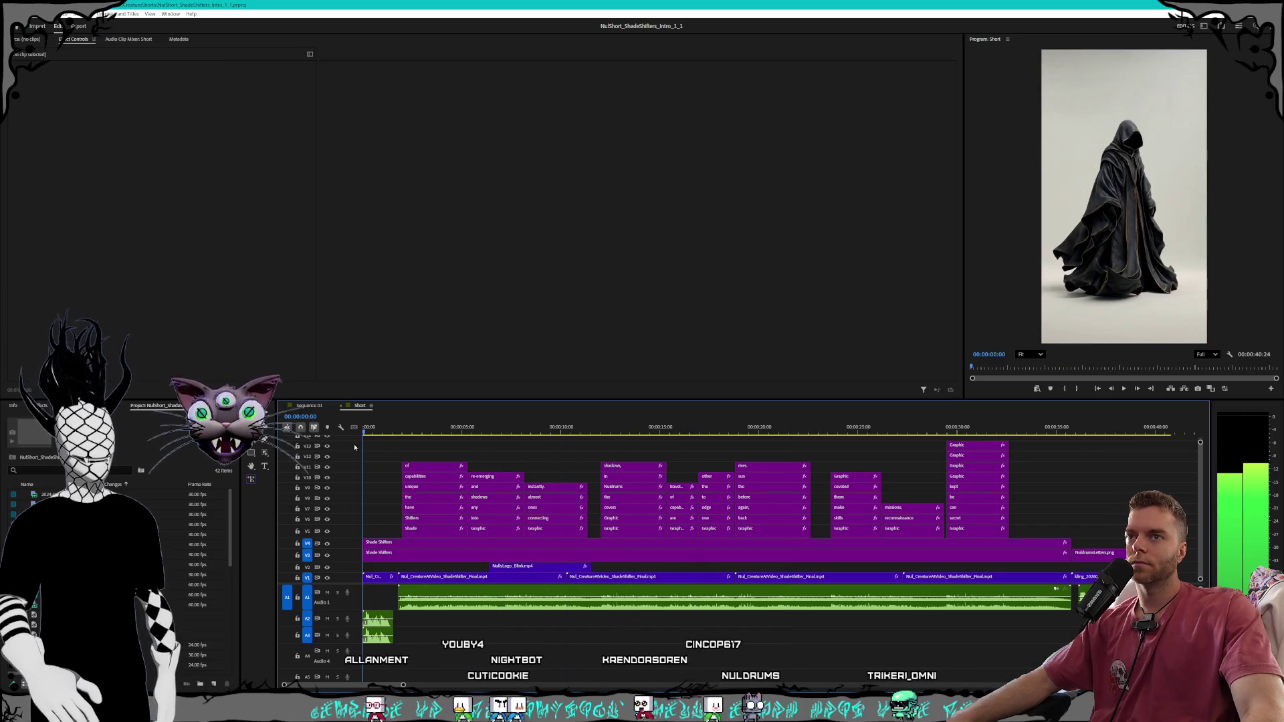
click(1126, 390)
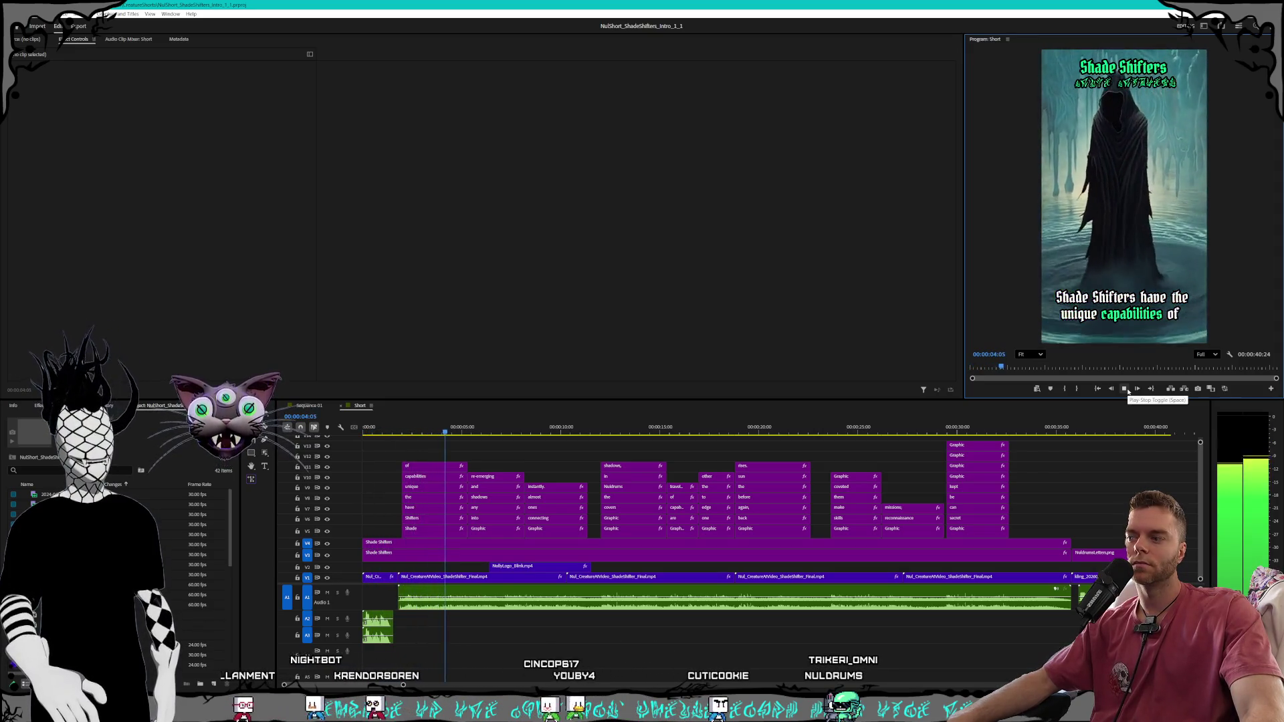
click(1126, 390)
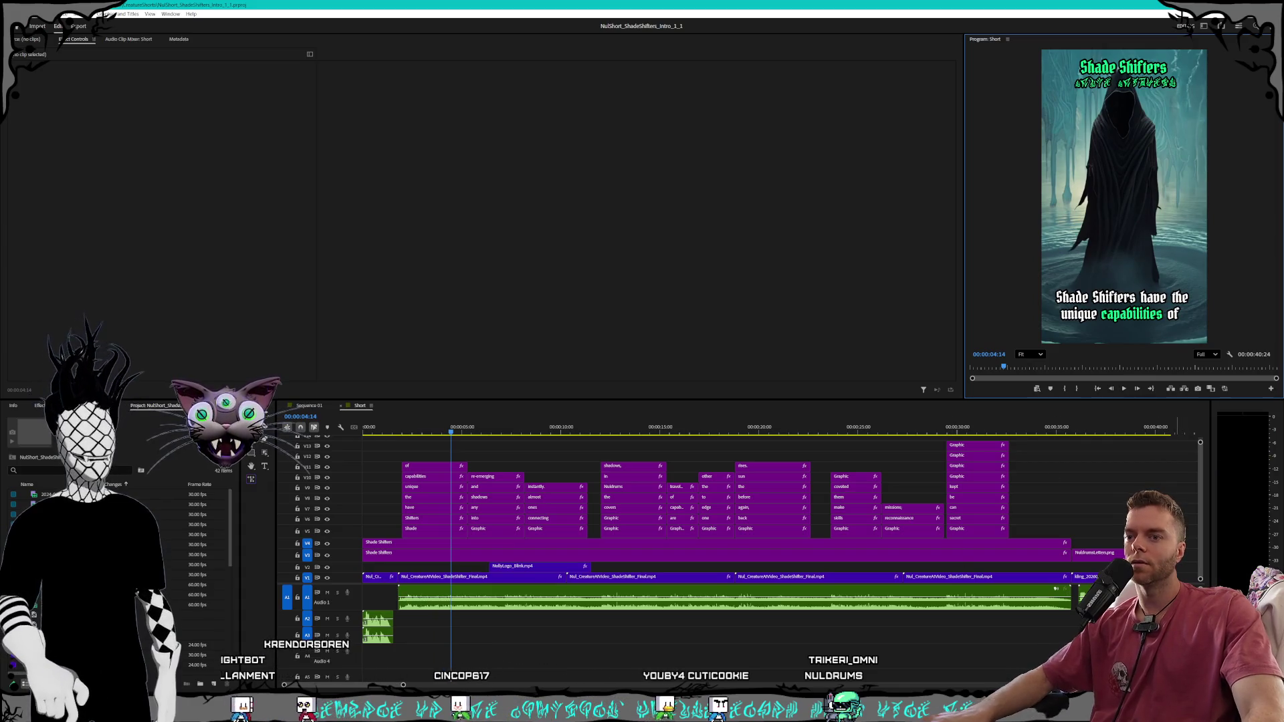
Marquee-select the caption and video clips to load the intro clip in Effect Controls
drag(1175, 610, 400, 455)
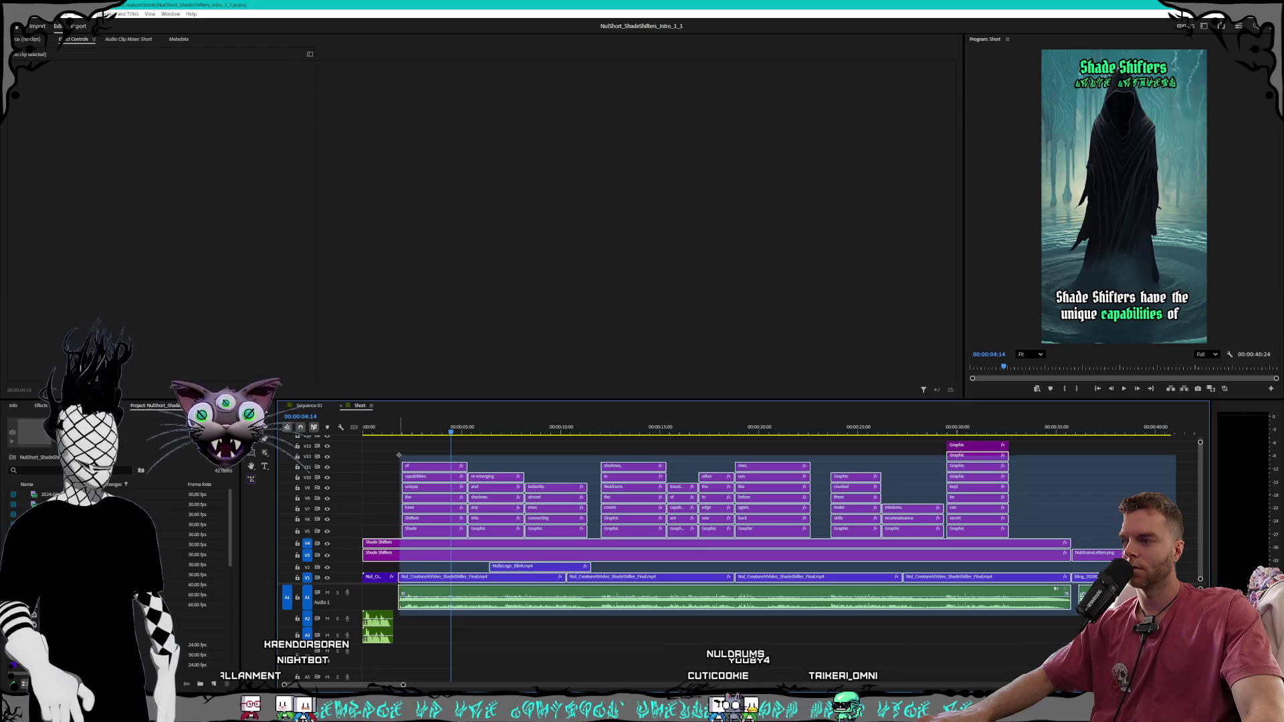
click(393, 554)
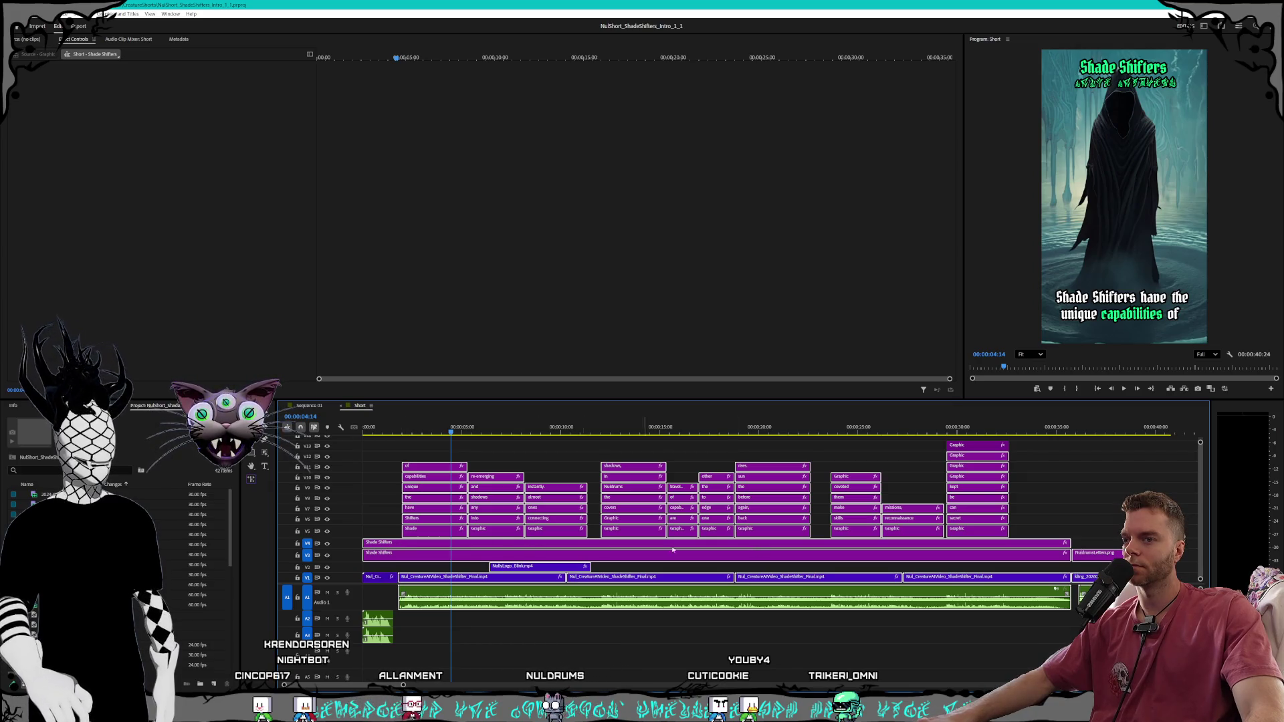
drag(1086, 528, 408, 441)
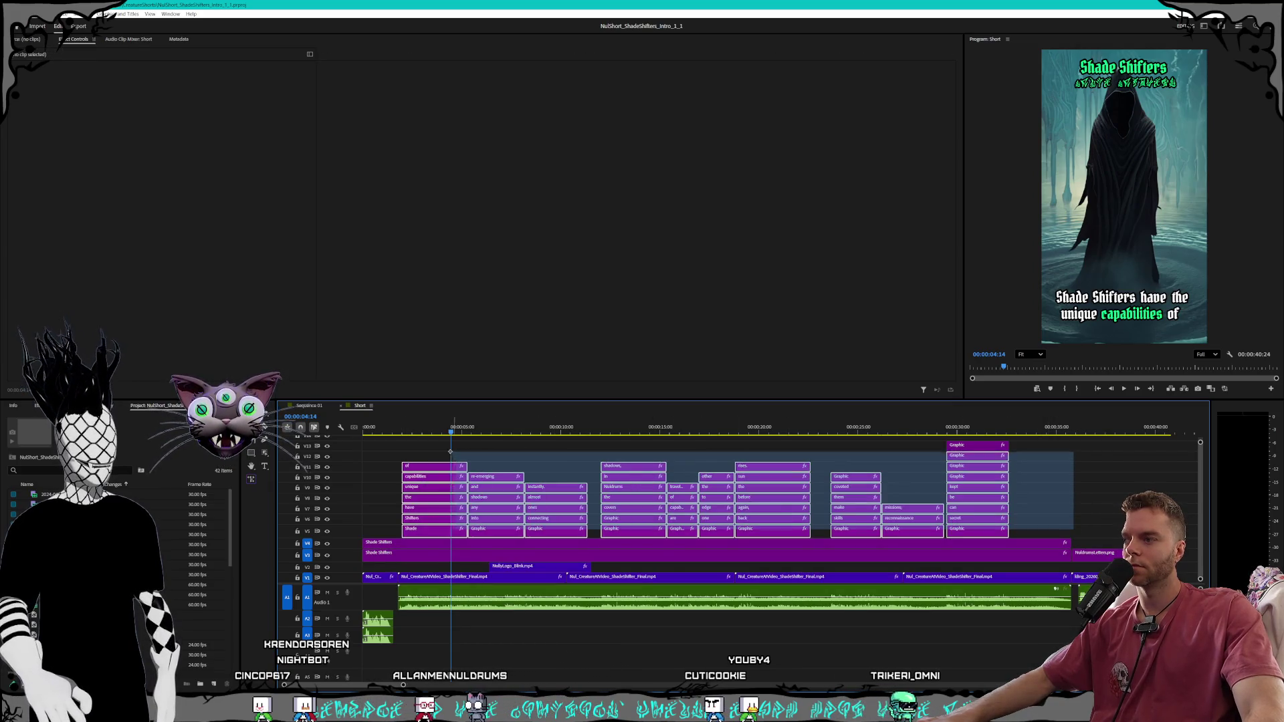
mouse_move(458, 638)
mouse_down()
mouse_move(1077, 586)
mouse_move(1080, 569)
mouse_up()
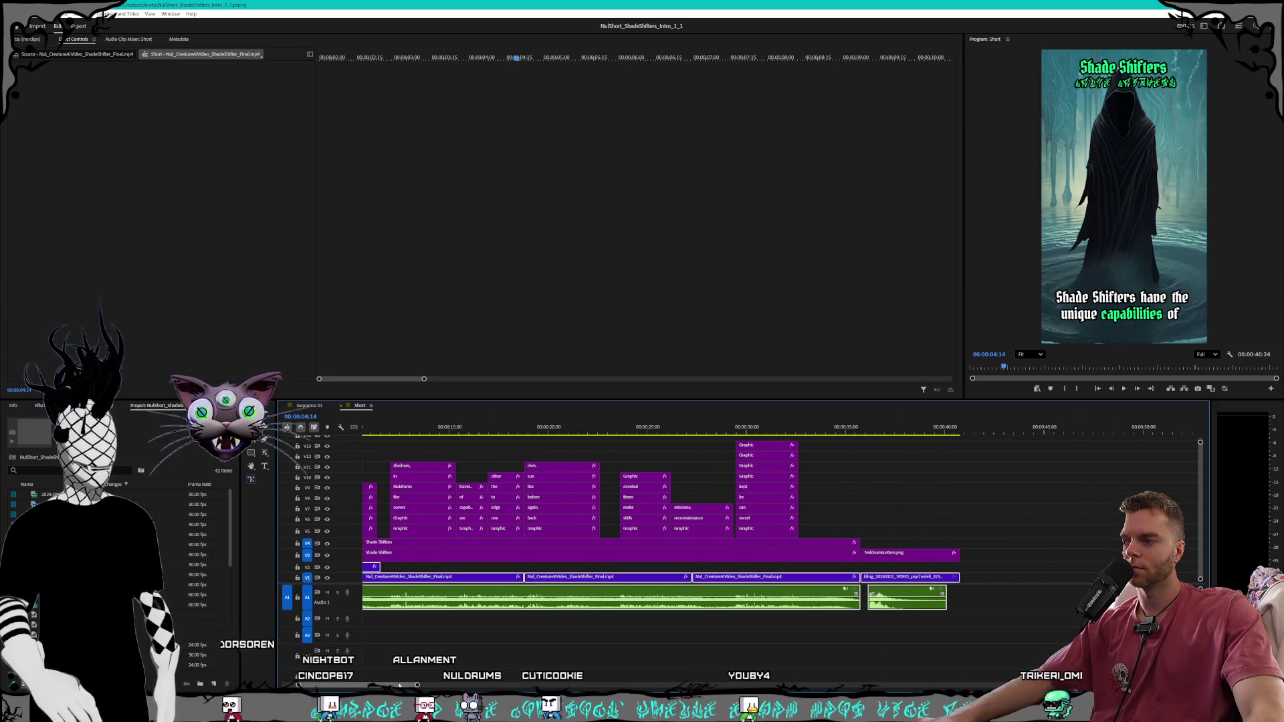
Zoom into the timeline and shift the intro video clip six frames later
scroll(400, 685, up, 5)
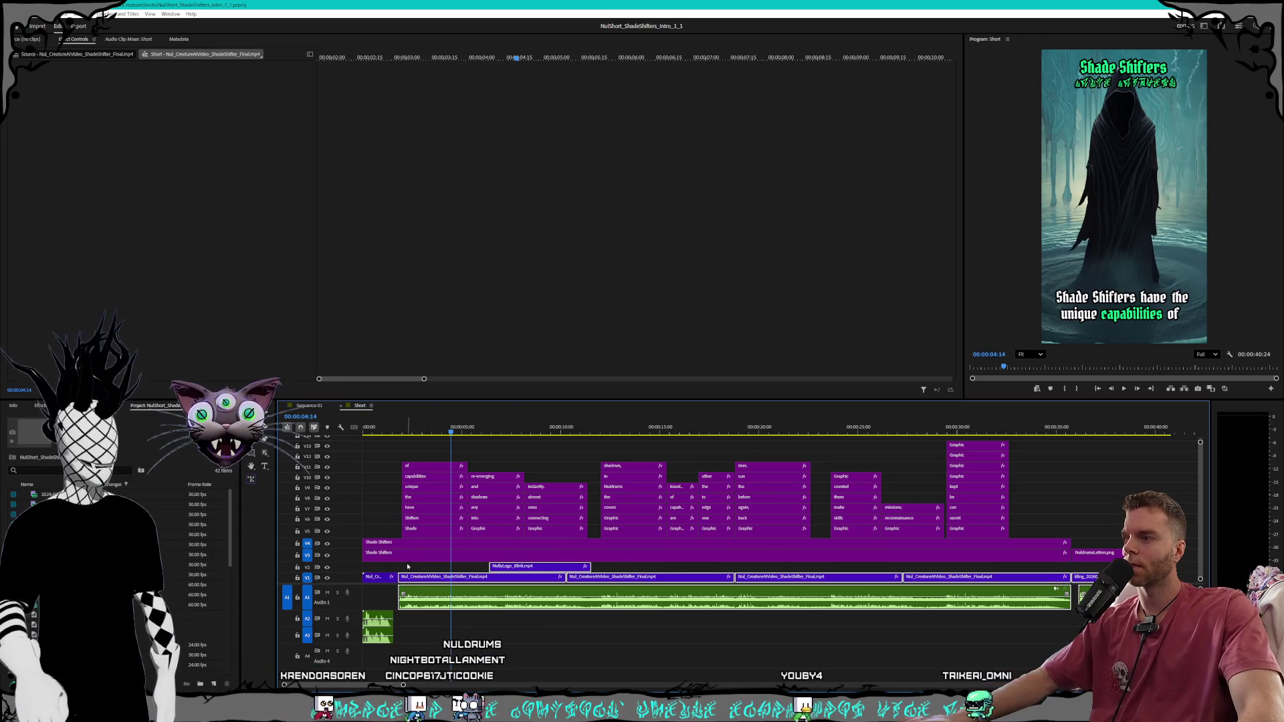
drag(403, 686, 359, 686)
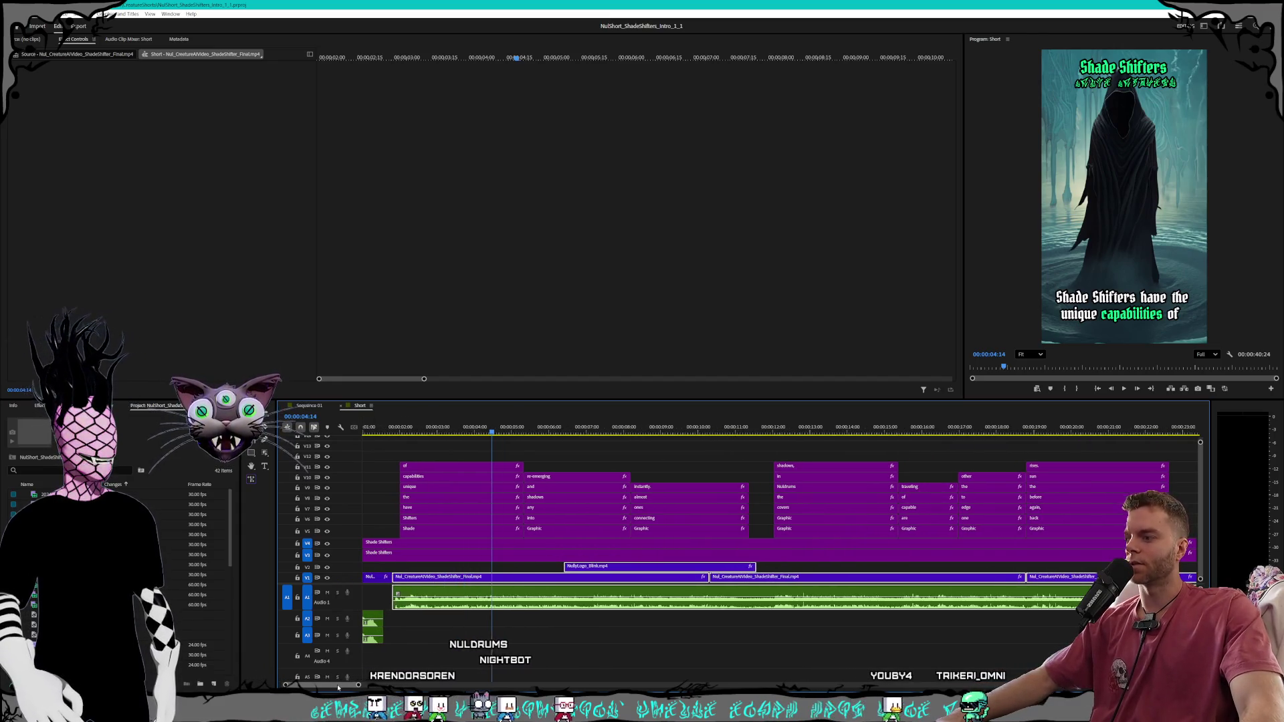
scroll(393, 639, up, 1)
drag(357, 686, 346, 686)
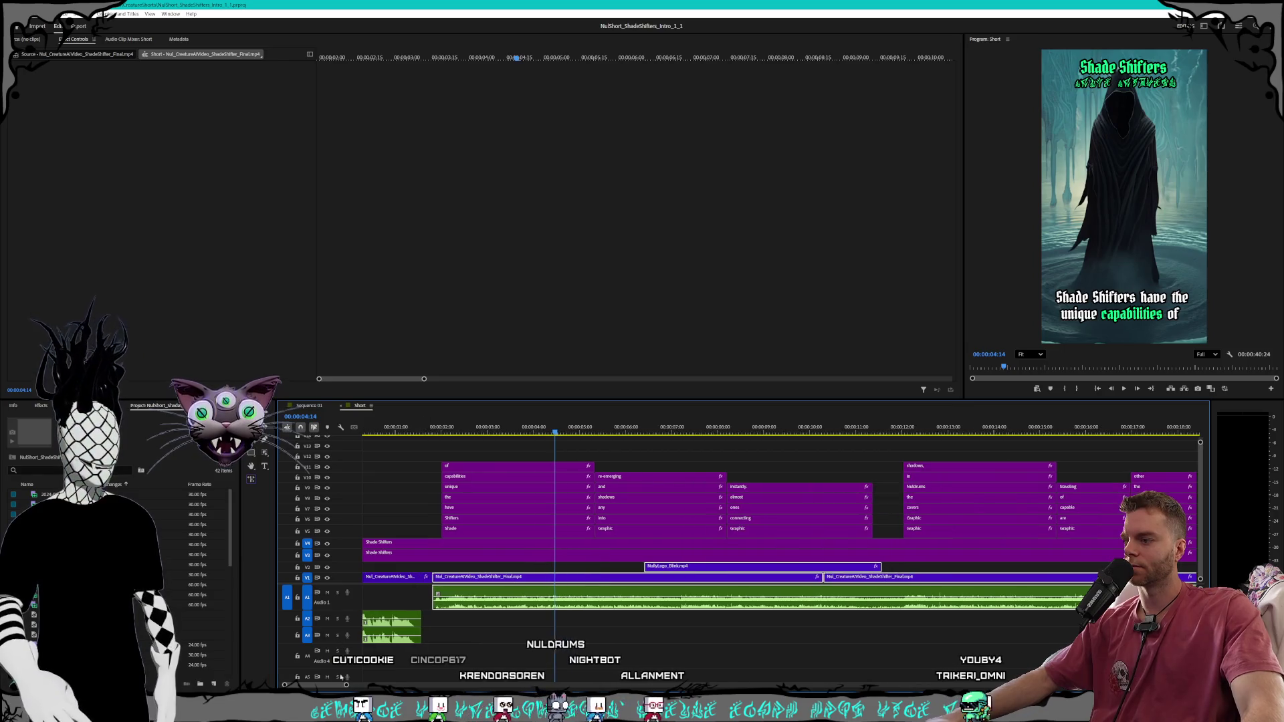
scroll(298, 656, up, 1)
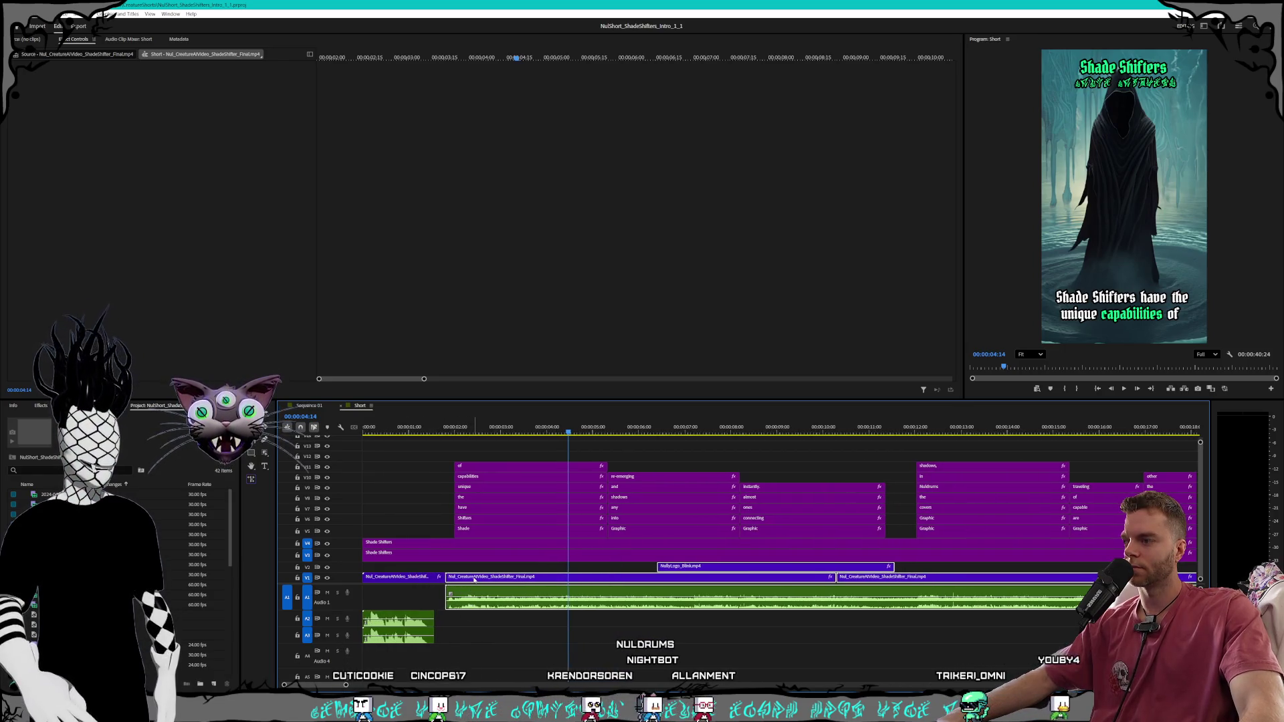
drag(474, 580, 495, 580)
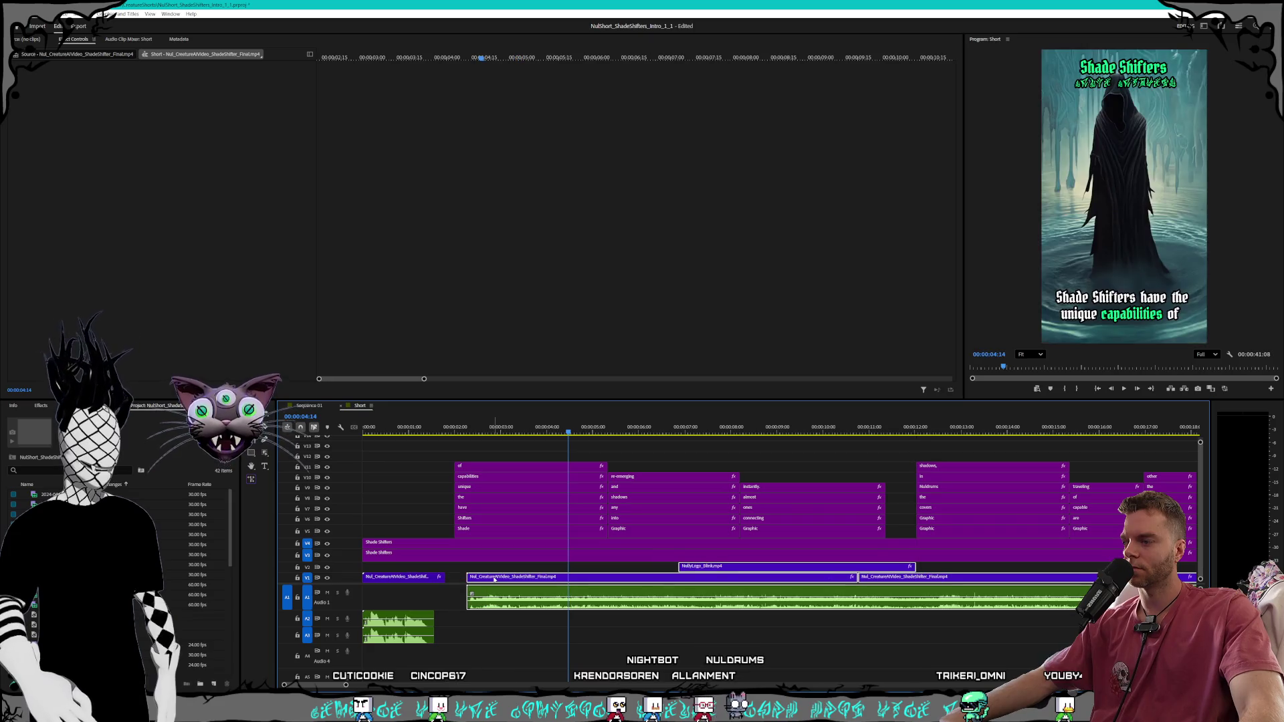
Extend the first clip's end by six frames and preview the retimed opening
key(Home)
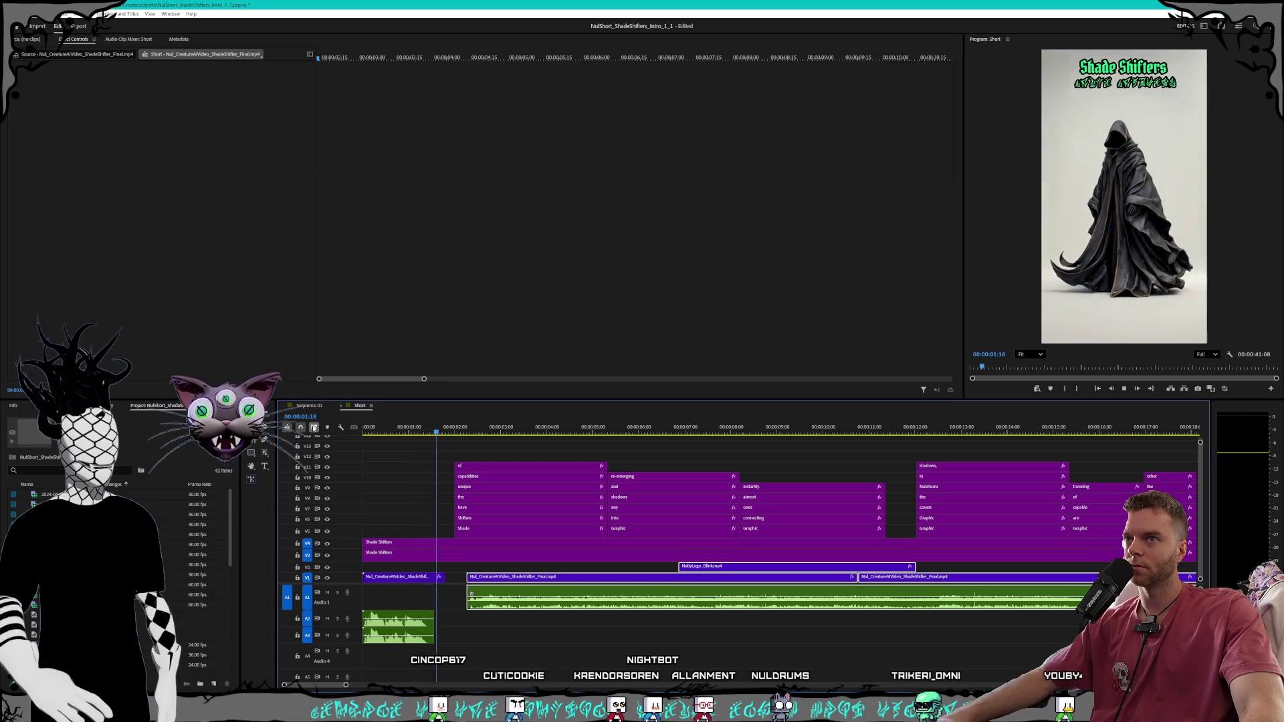
key(space)
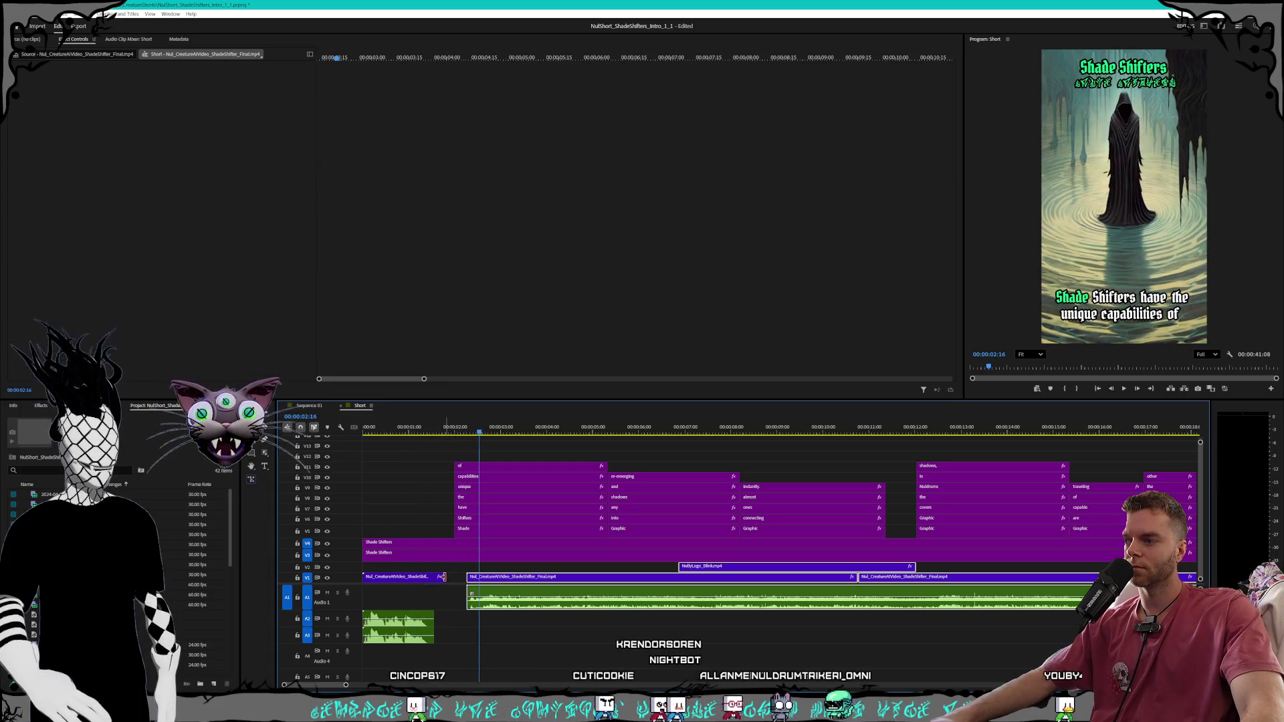
drag(441, 577, 462, 577)
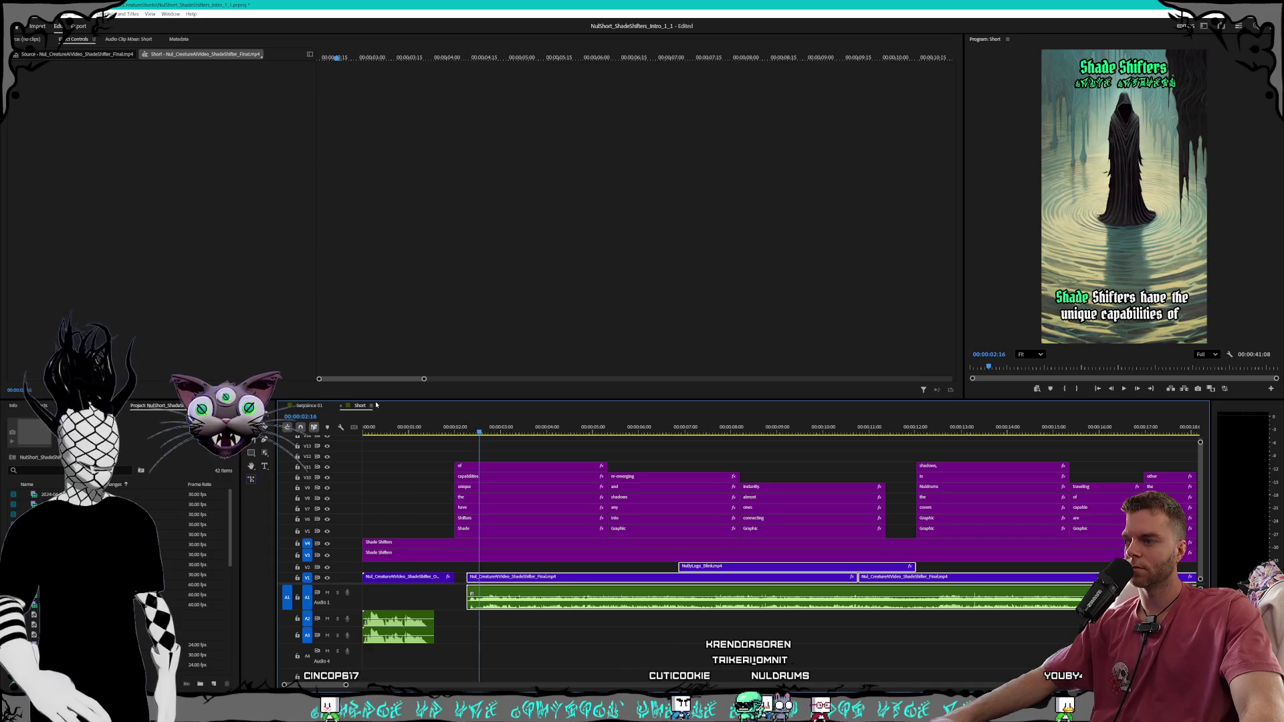
key(Home)
key(space)
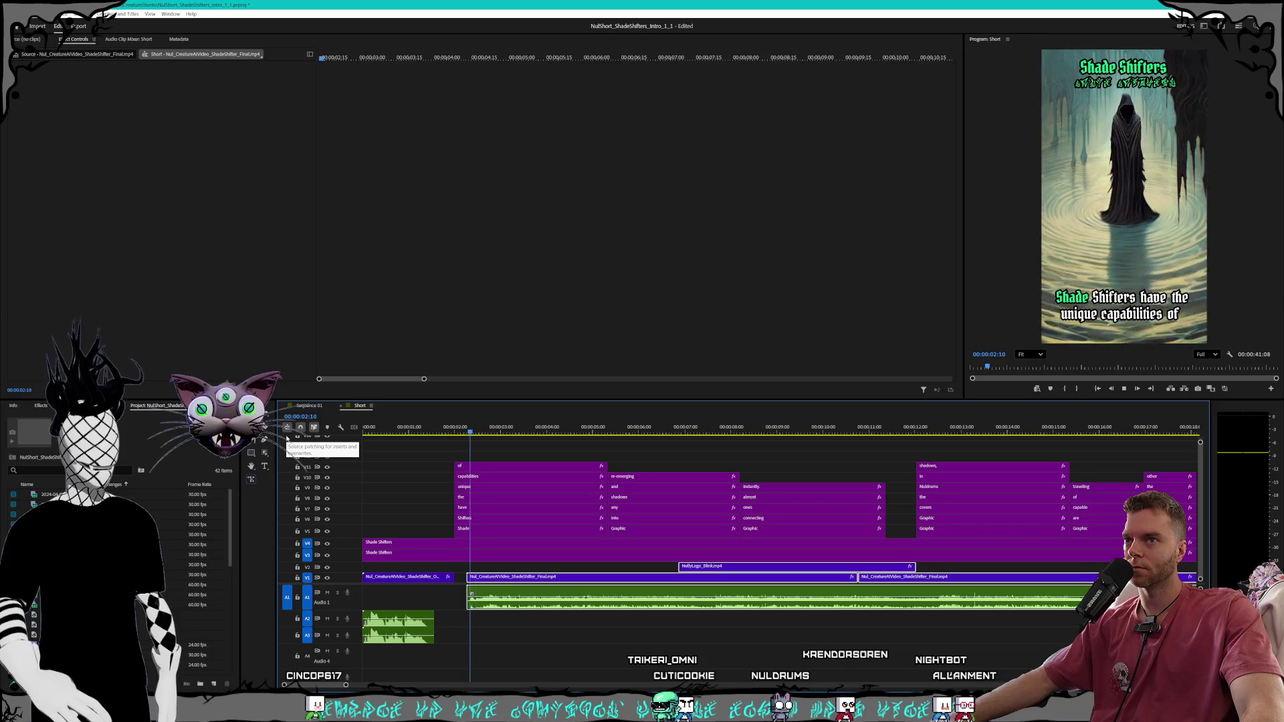
key(Home)
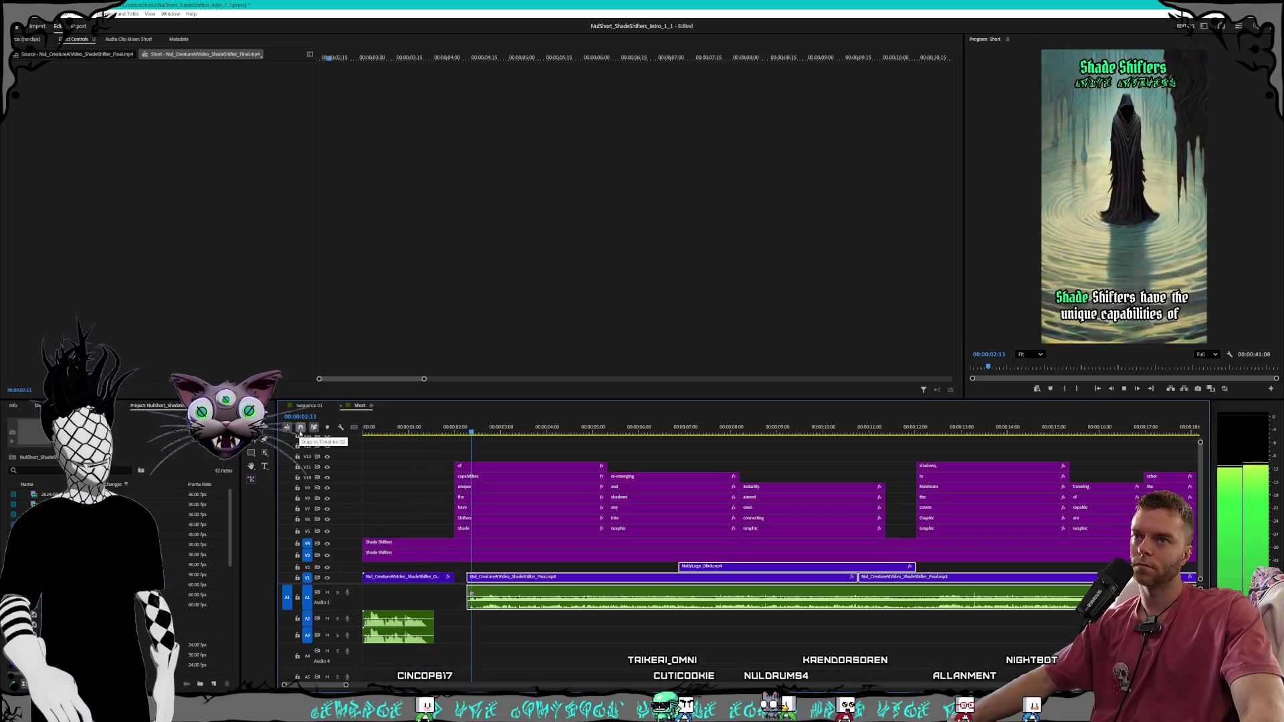
key(Home)
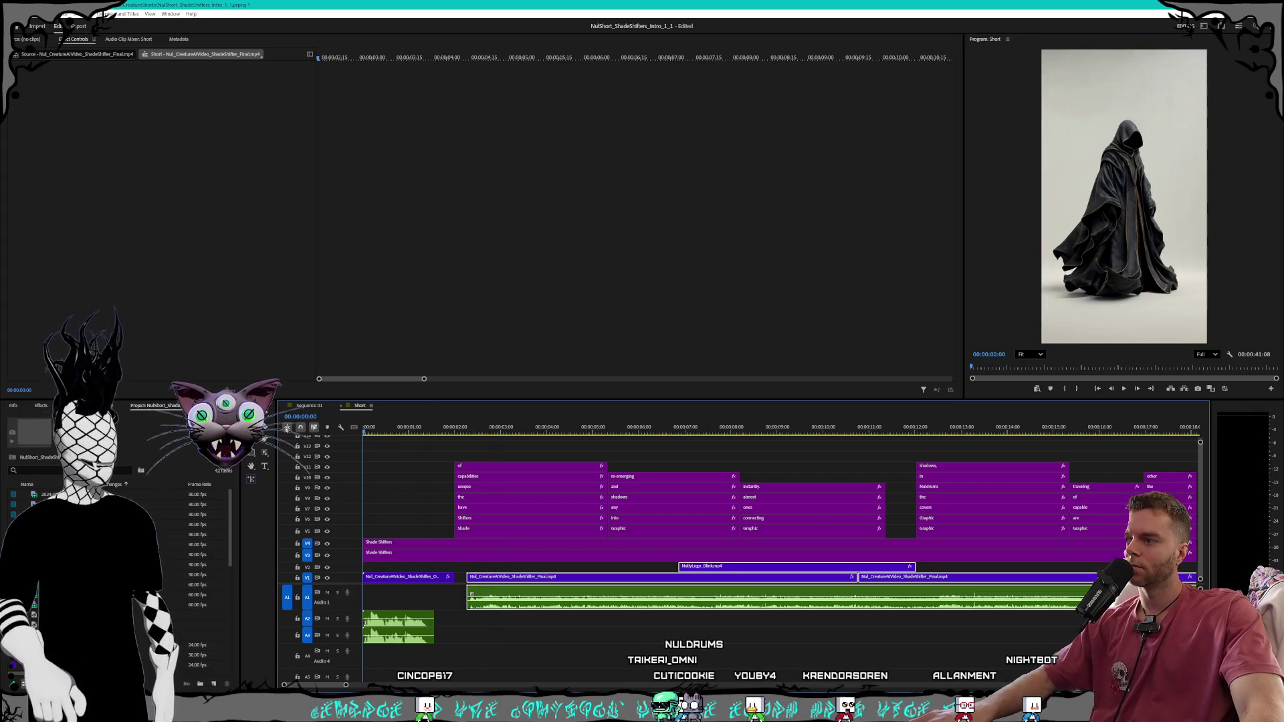
key(space)
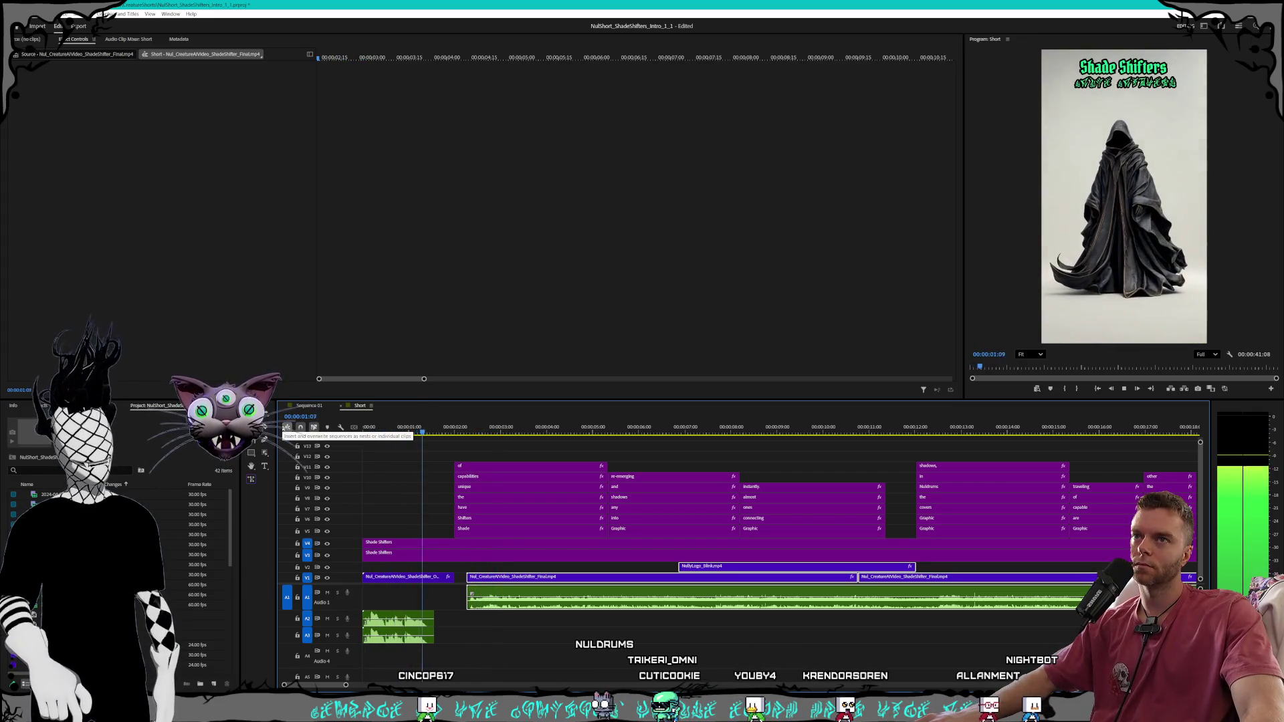
key(space)
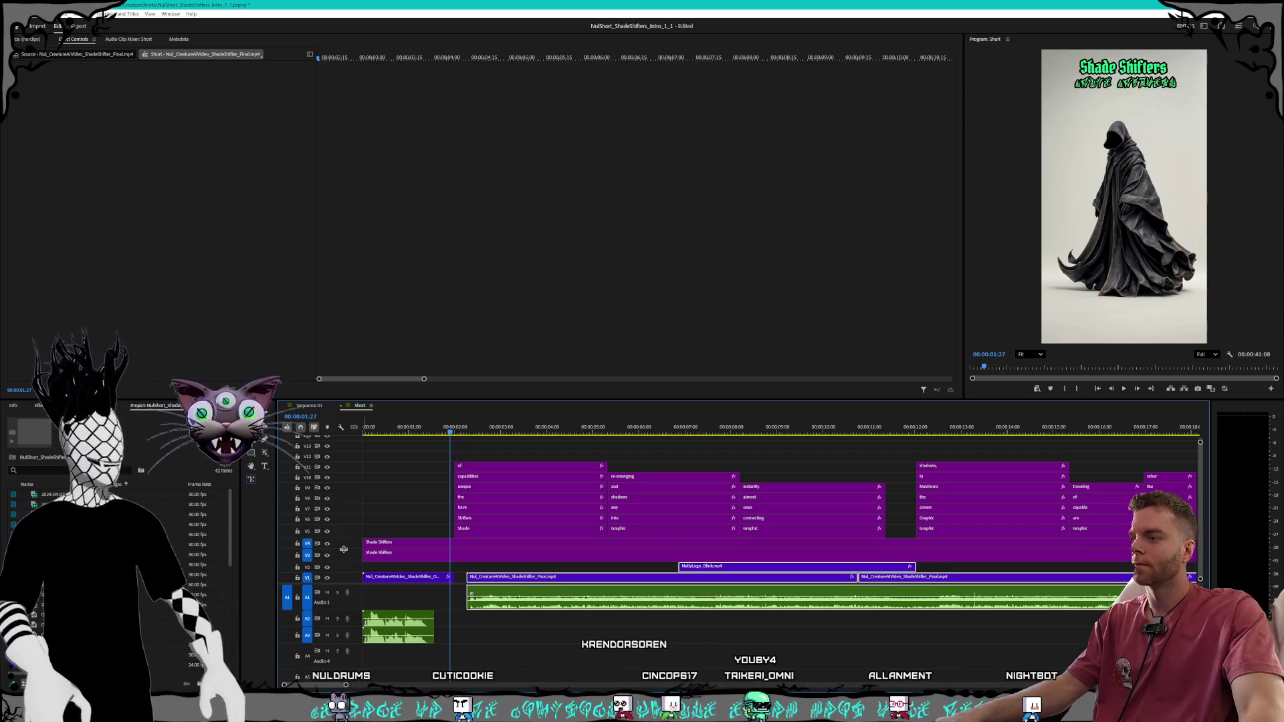
right_click(397, 579)
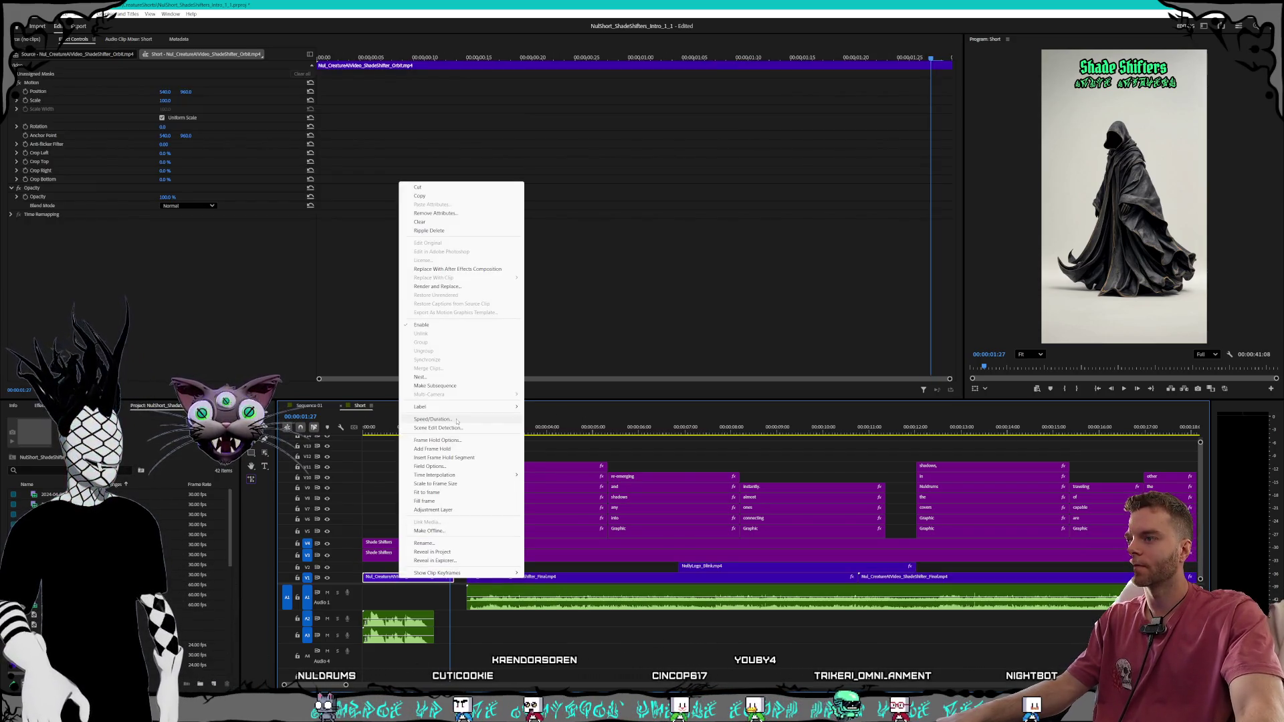
Set the orbit intro clip's speed to 200% via Speed/Duration
click(457, 420)
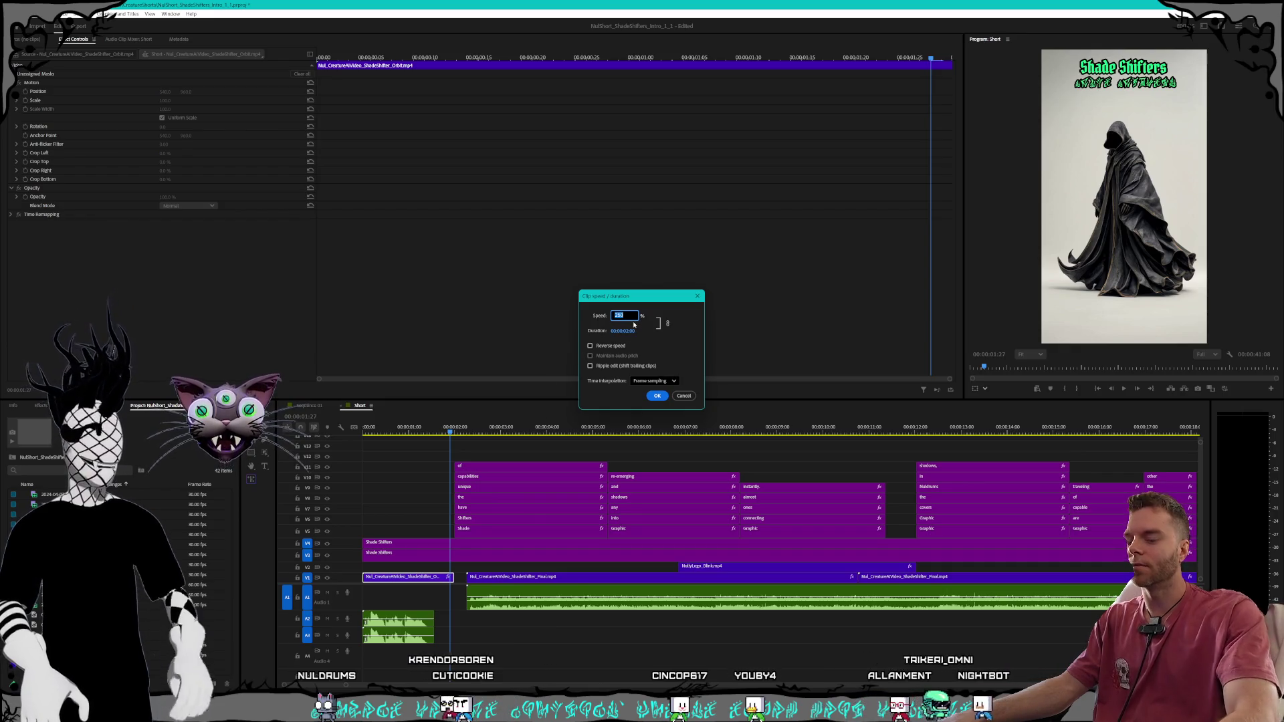
key(Return)
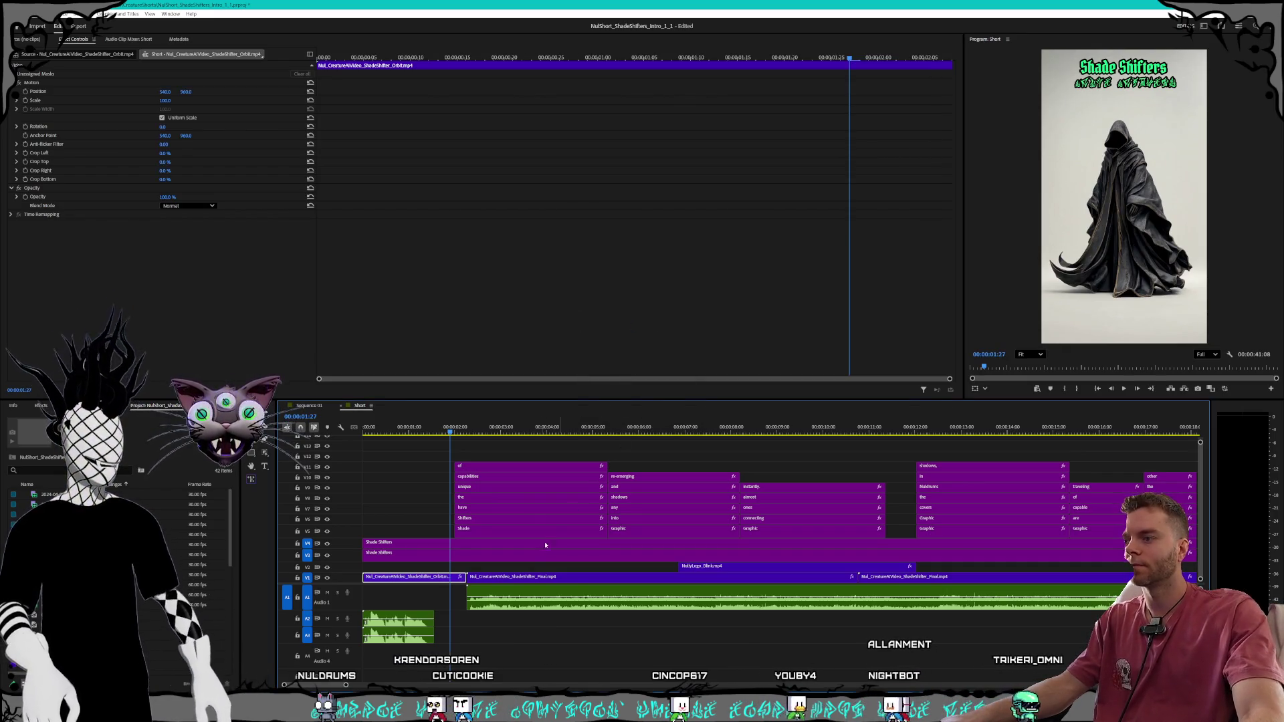
scroll(570, 600, down, 1)
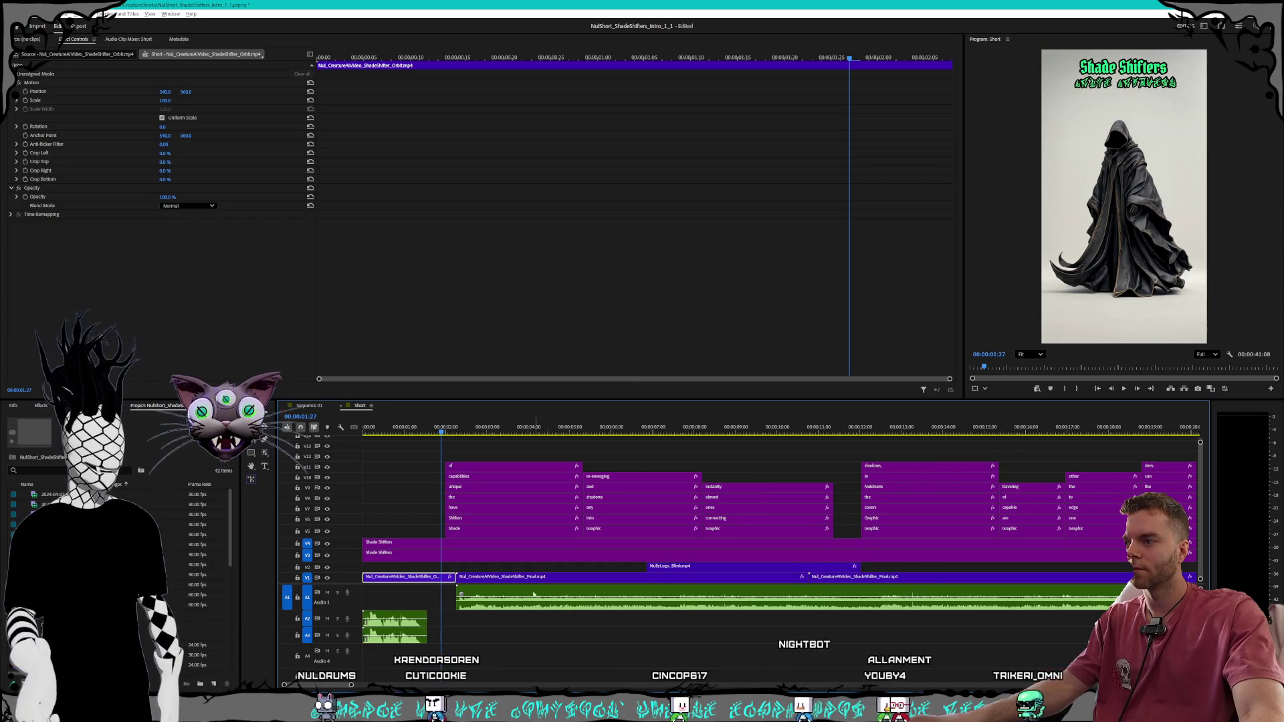
scroll(493, 578, down, 1)
scroll(609, 596, down, 1)
scroll(725, 613, down, 1)
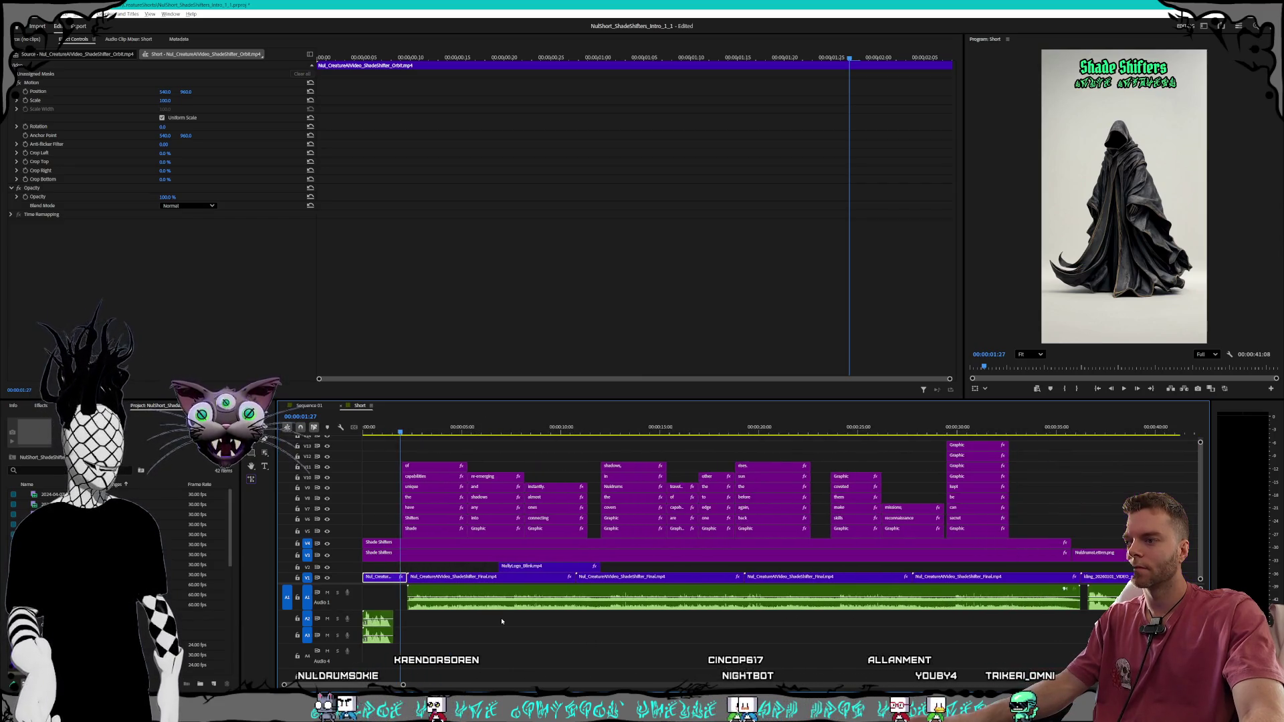
scroll(842, 631, down, 1)
scroll(602, 615, up, 1)
scroll(468, 602, up, 1)
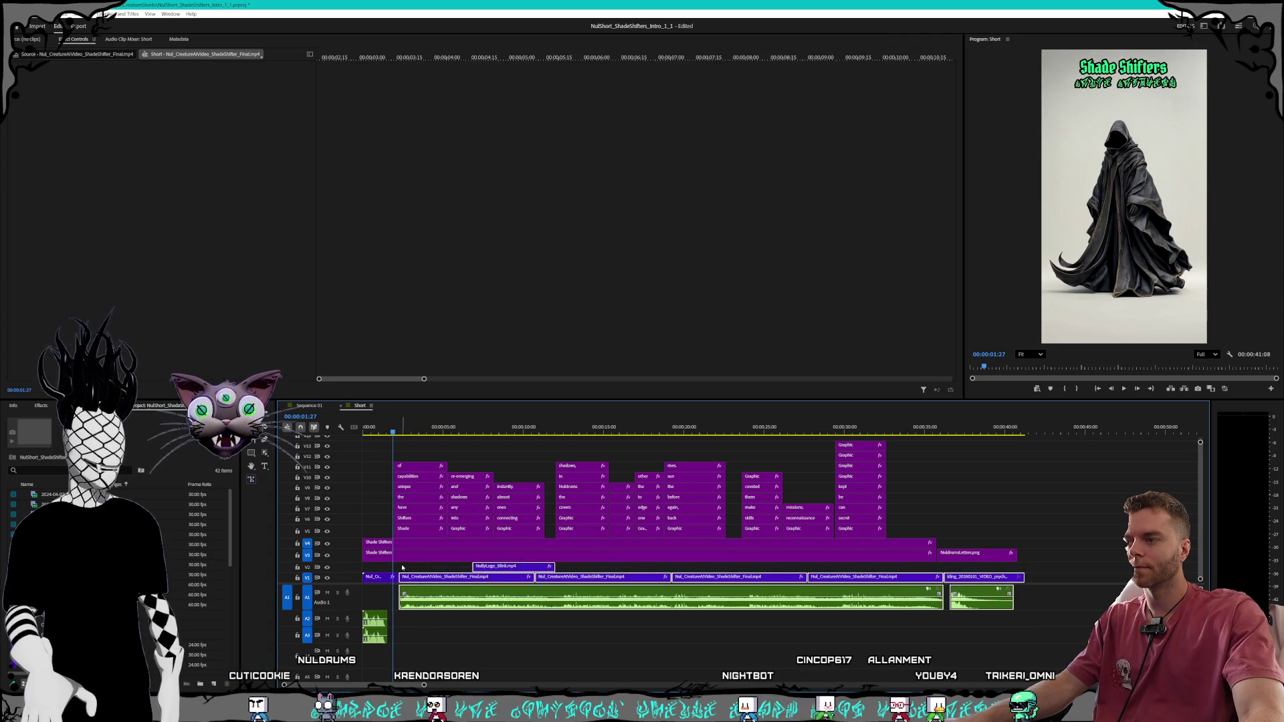
scroll(392, 590, up, 1)
scroll(392, 590, up, 1)
Push the later clips one second back, lengthen the orbit clip, and preview the opening
drag(451, 582, 499, 583)
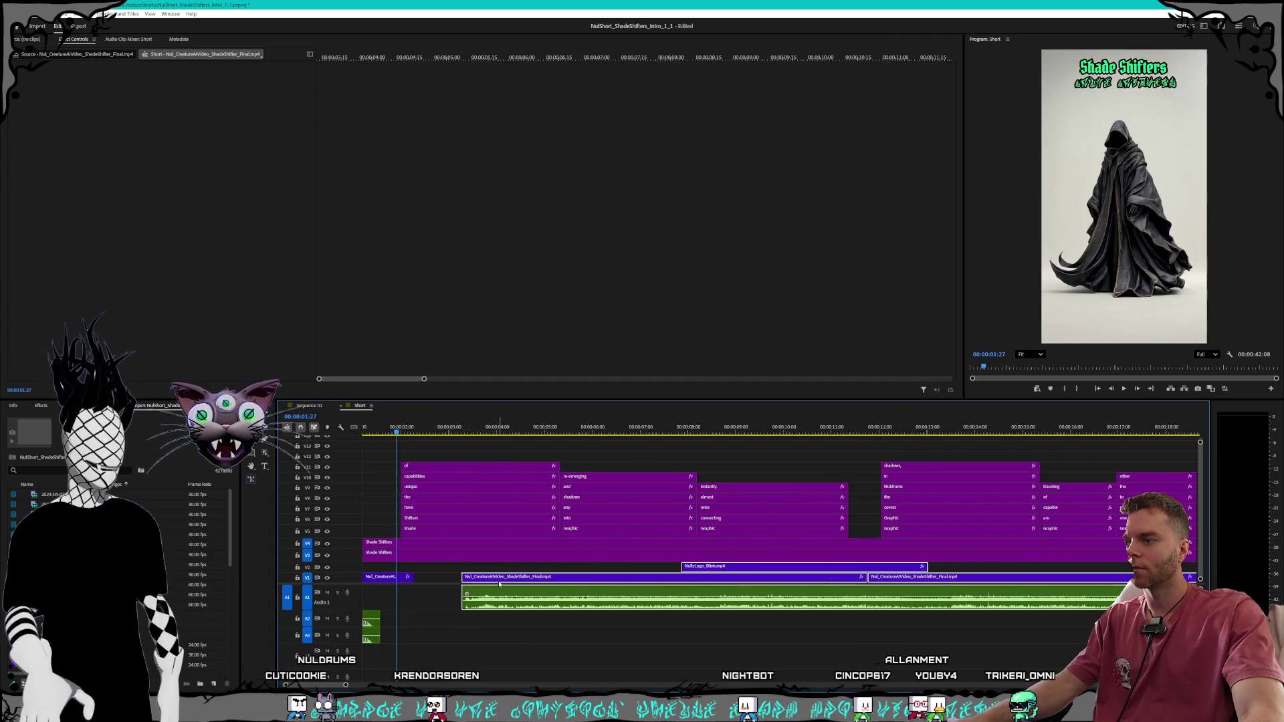
scroll(326, 687, up, 2)
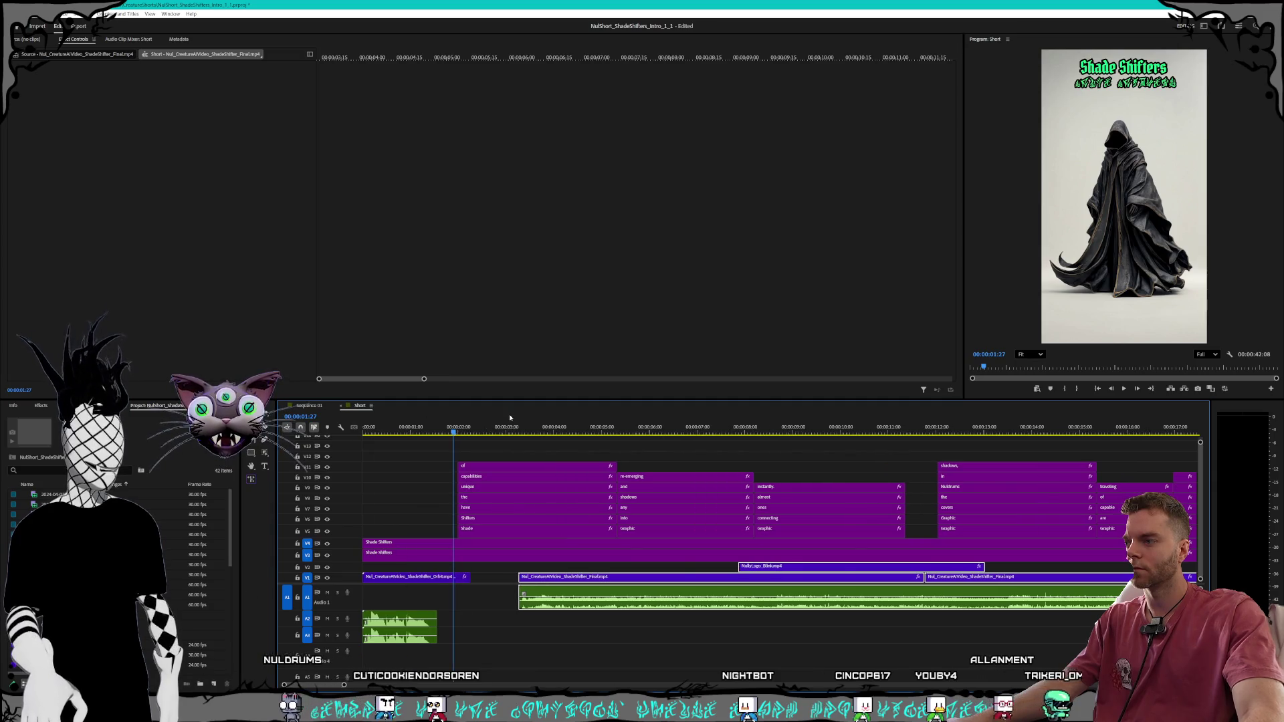
drag(478, 579, 483, 579)
key(Home)
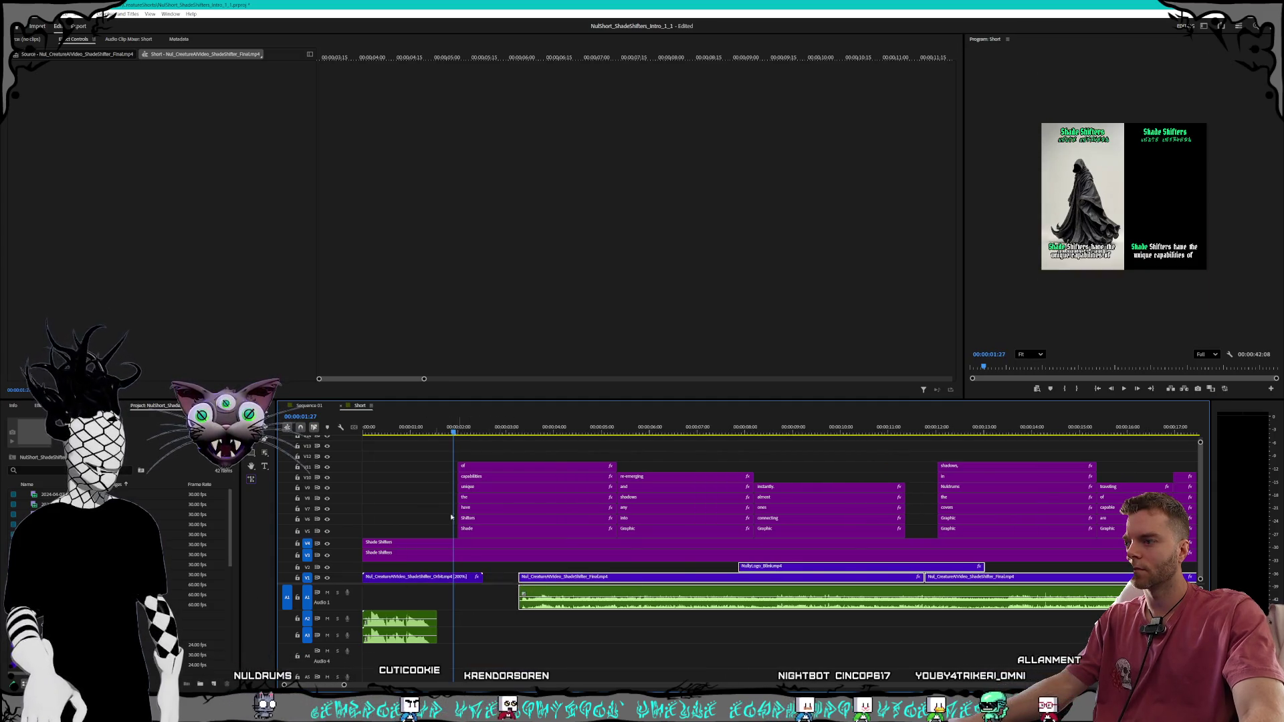
key(space)
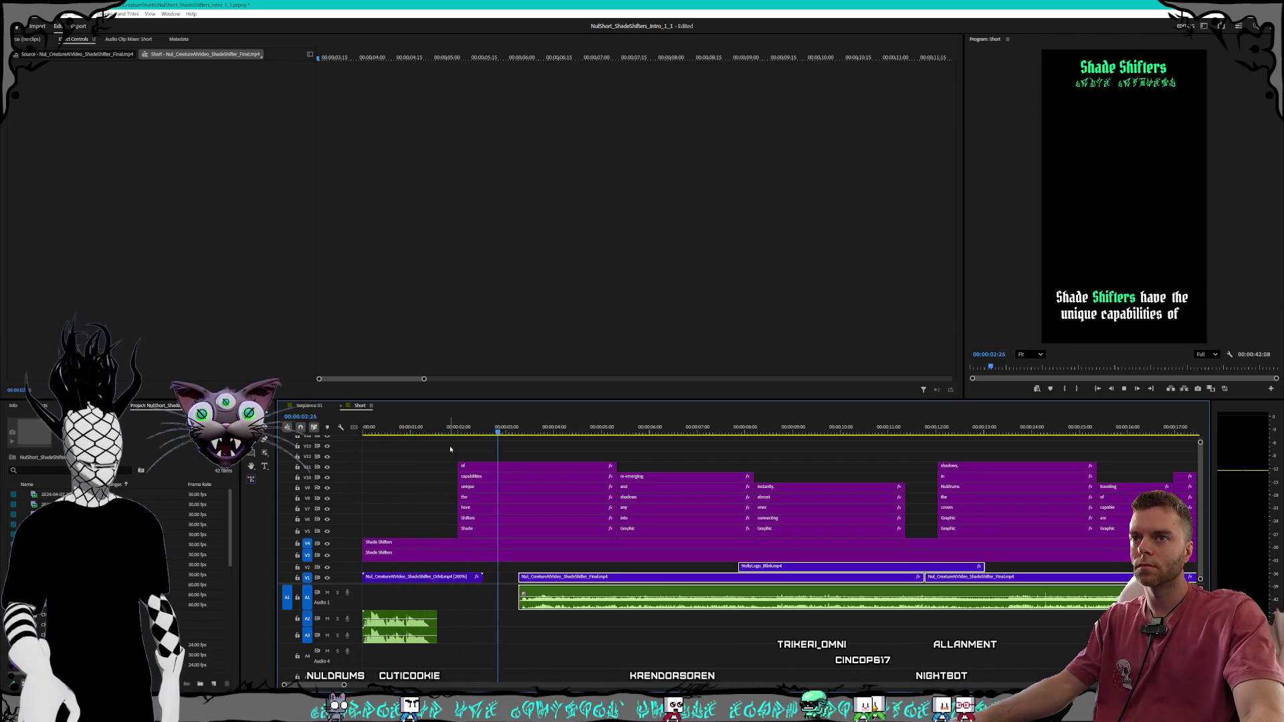
key(Home)
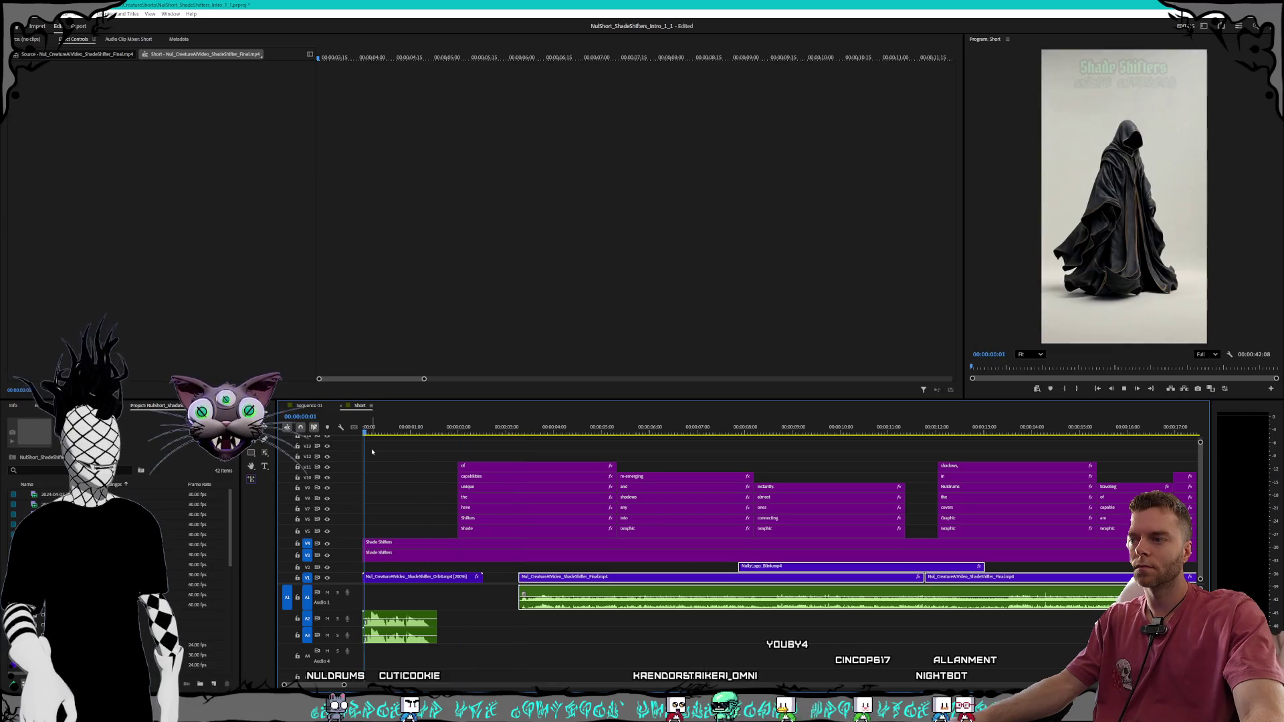
key(space)
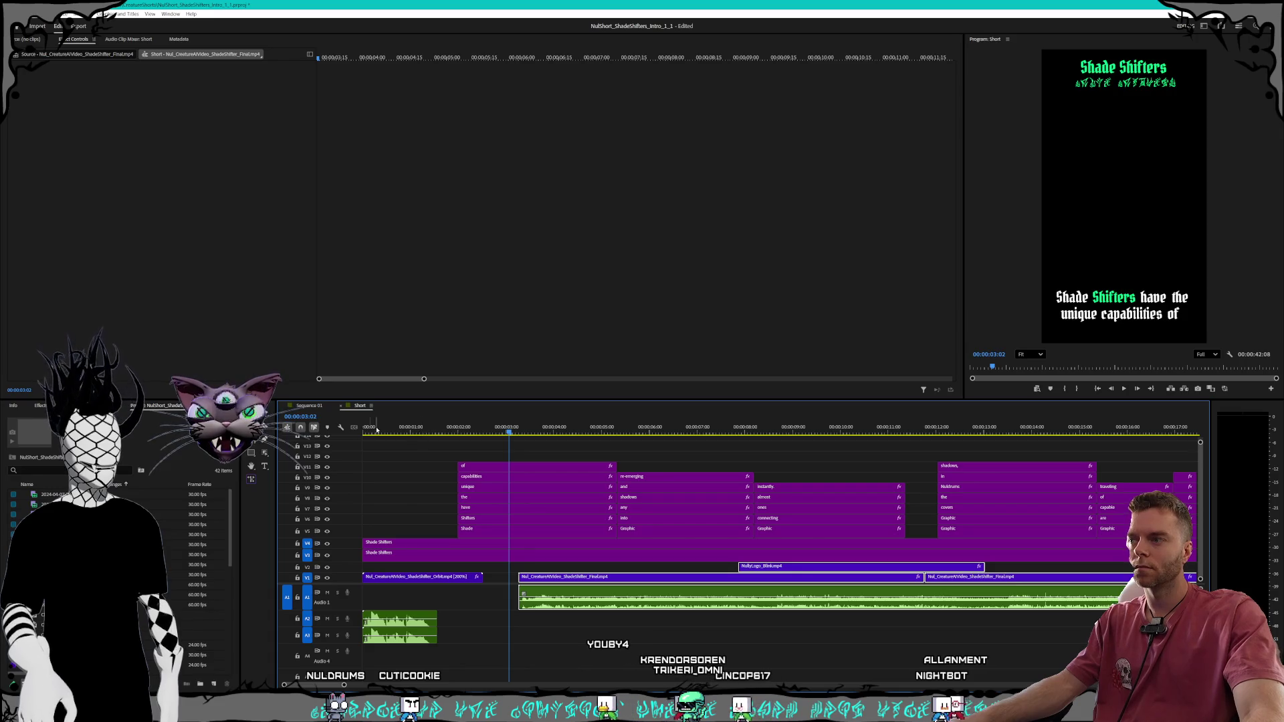
click(373, 430)
key(space)
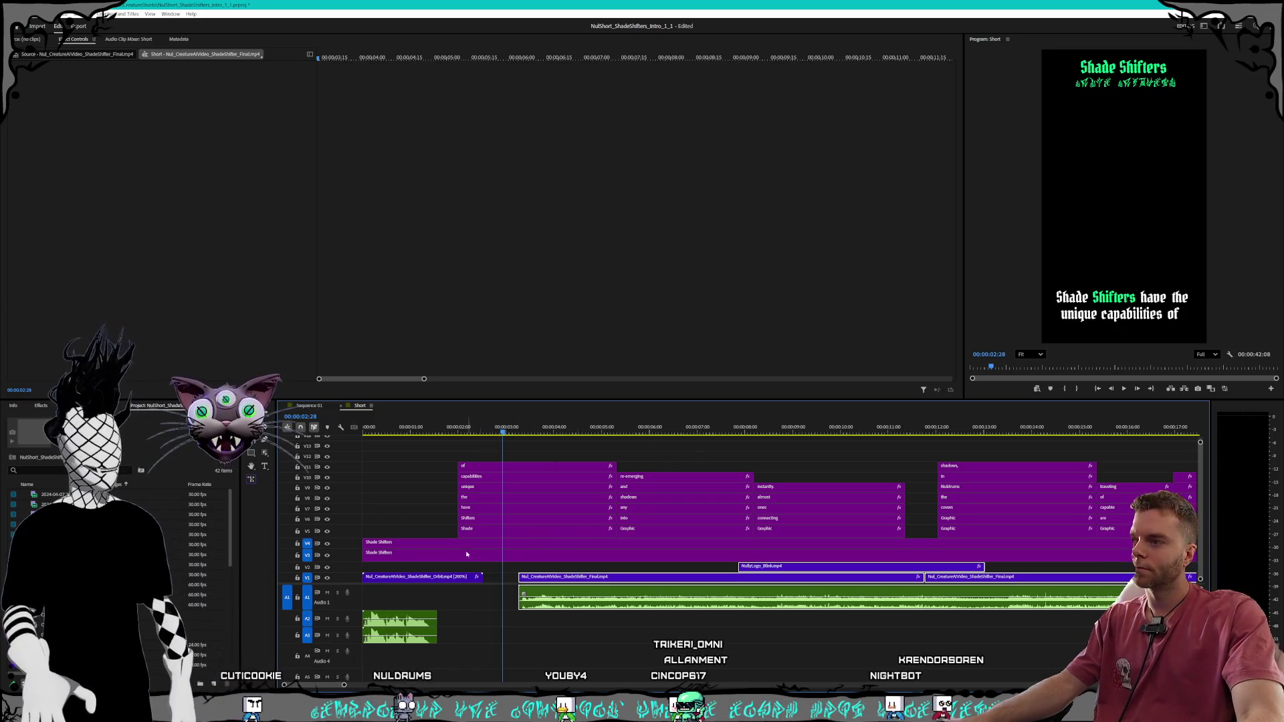
key(Home)
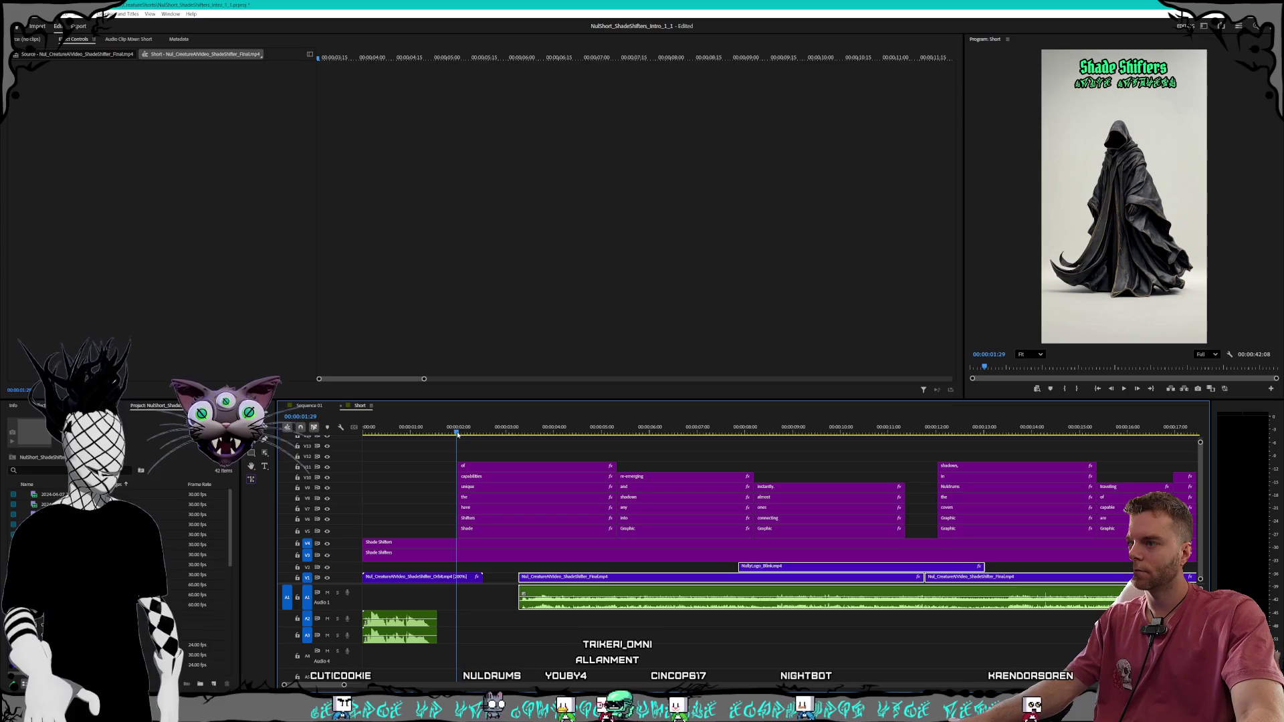
key(space)
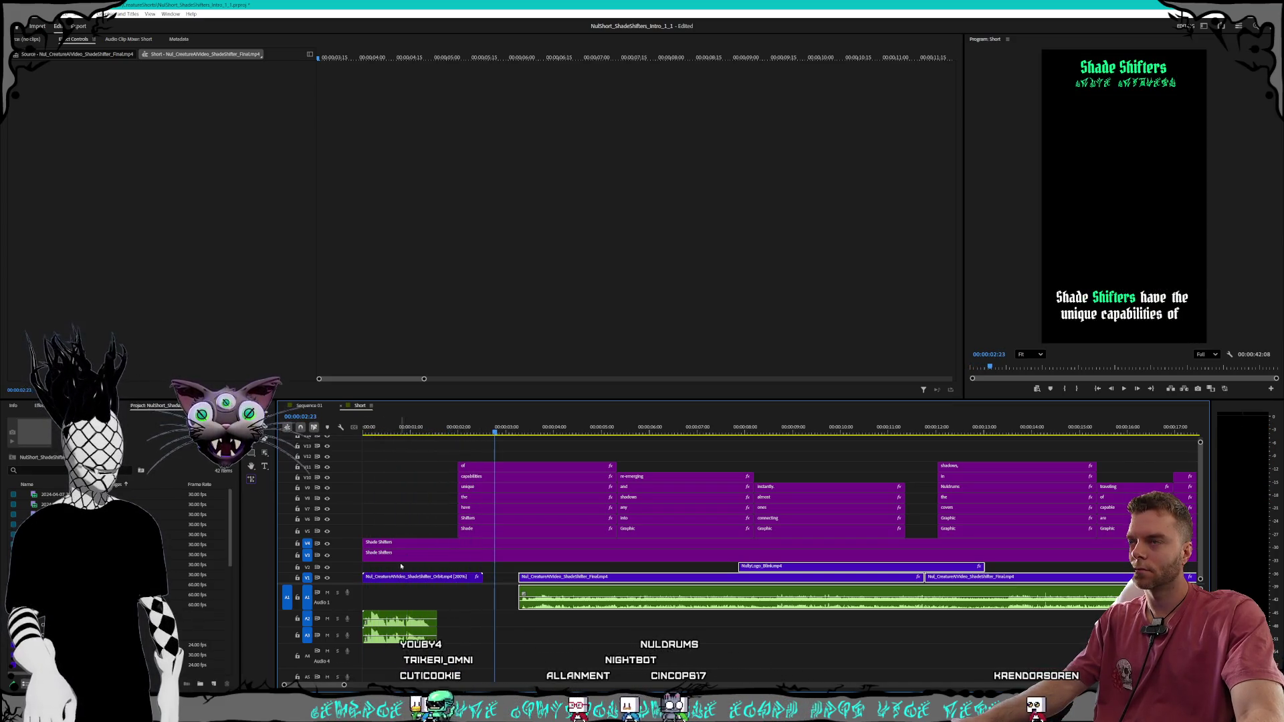
Retime the orbit intro clip in Speed/Duration with a new value of 2 and preview it
click(447, 578)
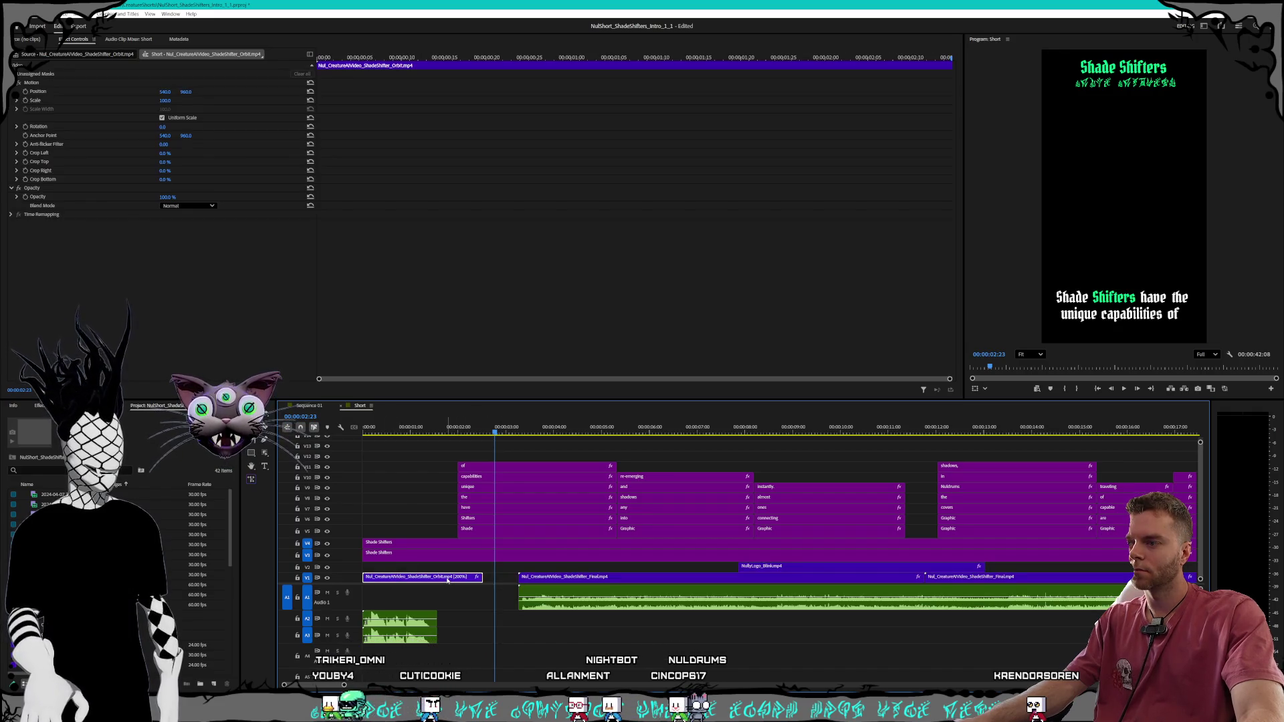
right_click(448, 579)
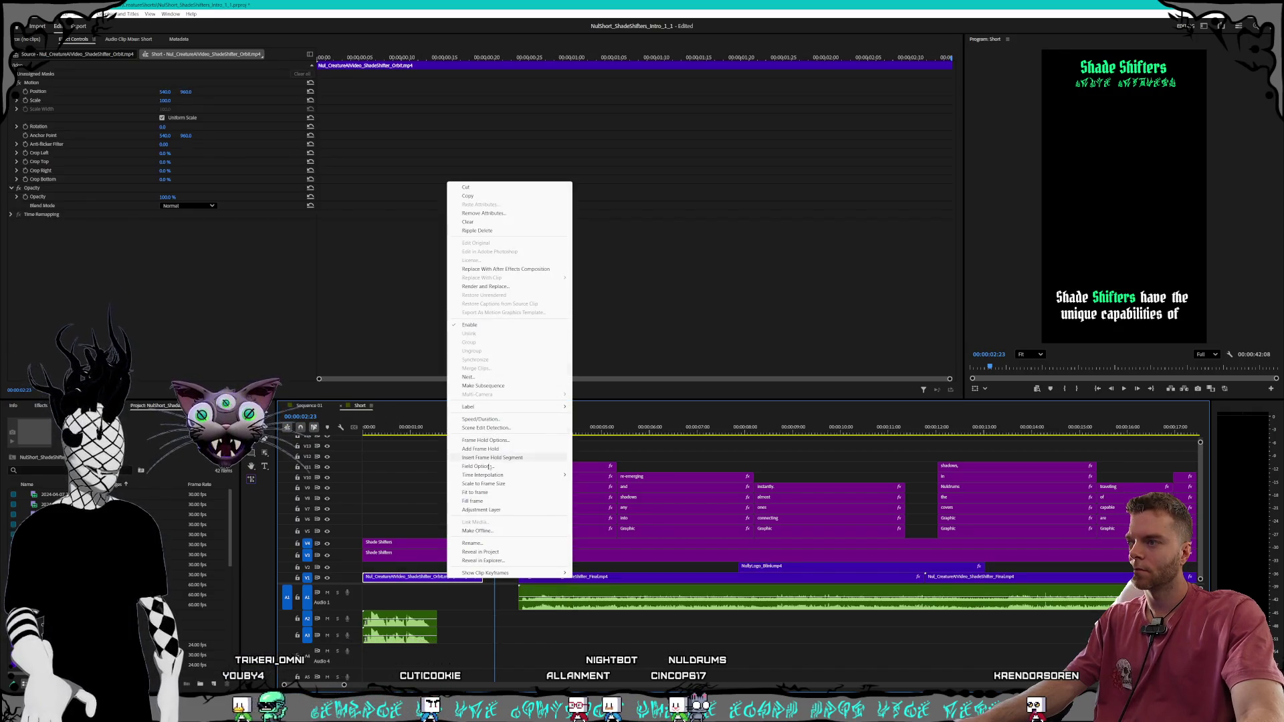
click(493, 420)
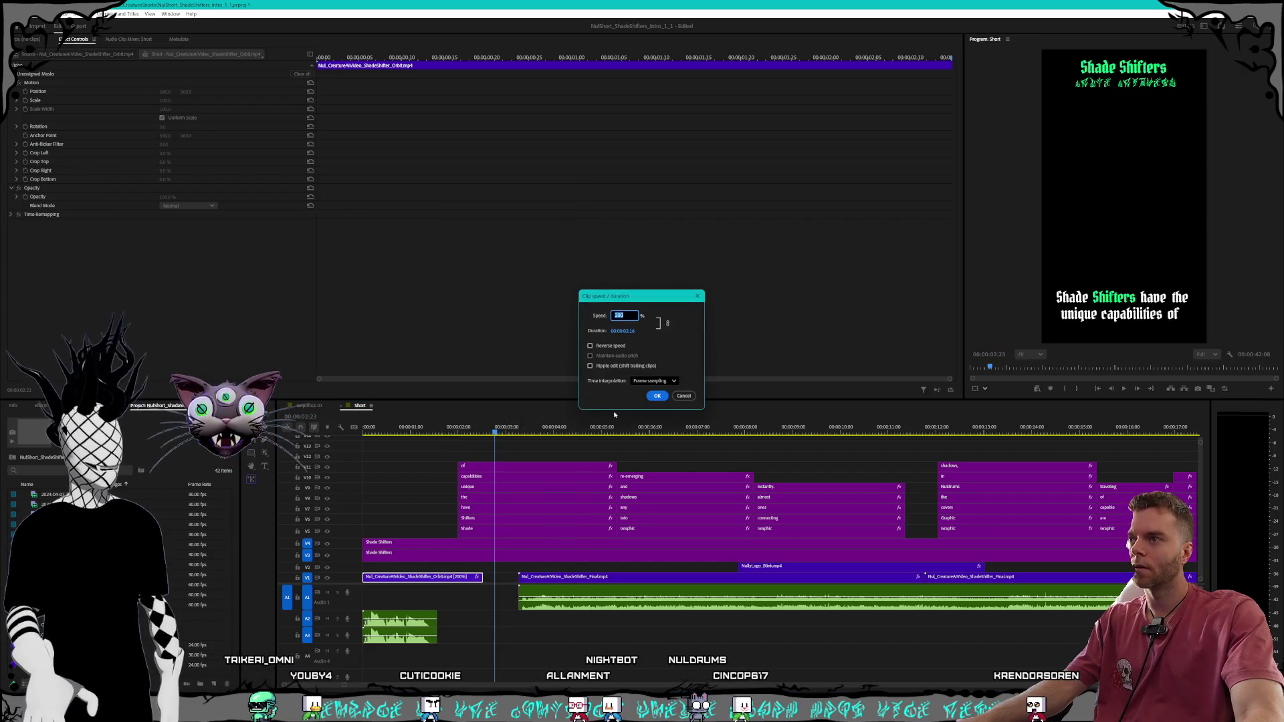
text(2)
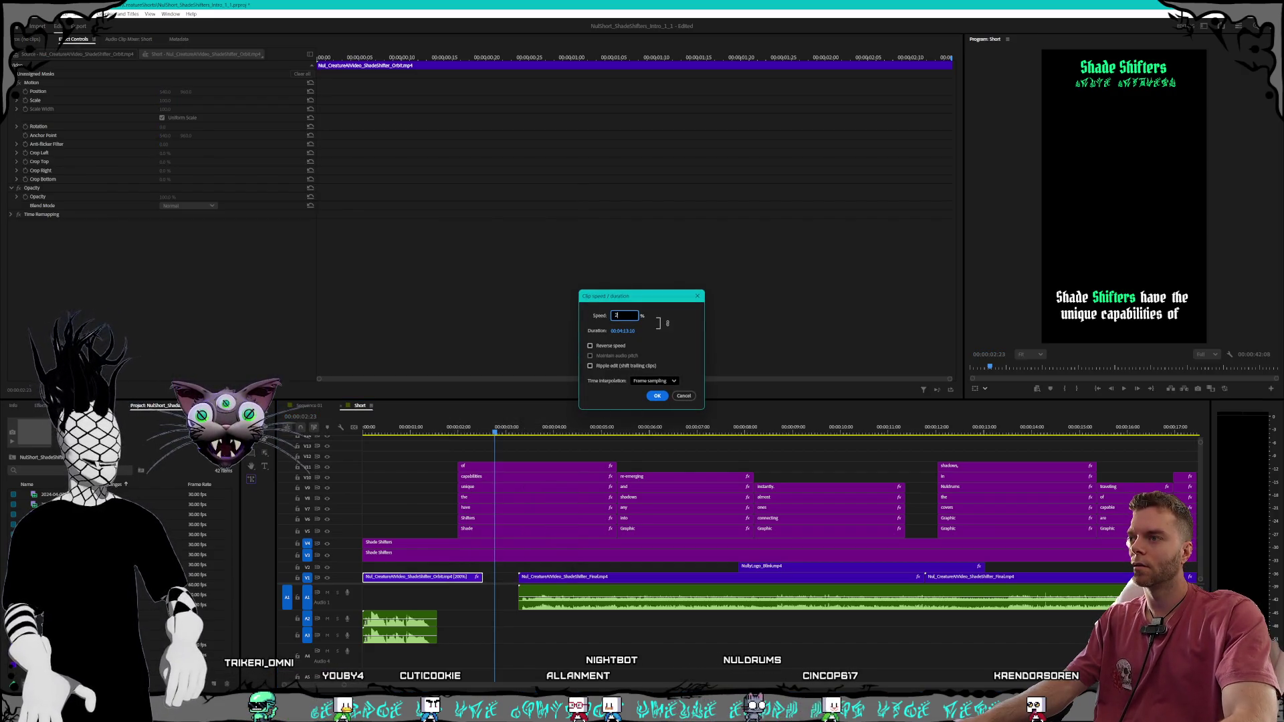
key(Return)
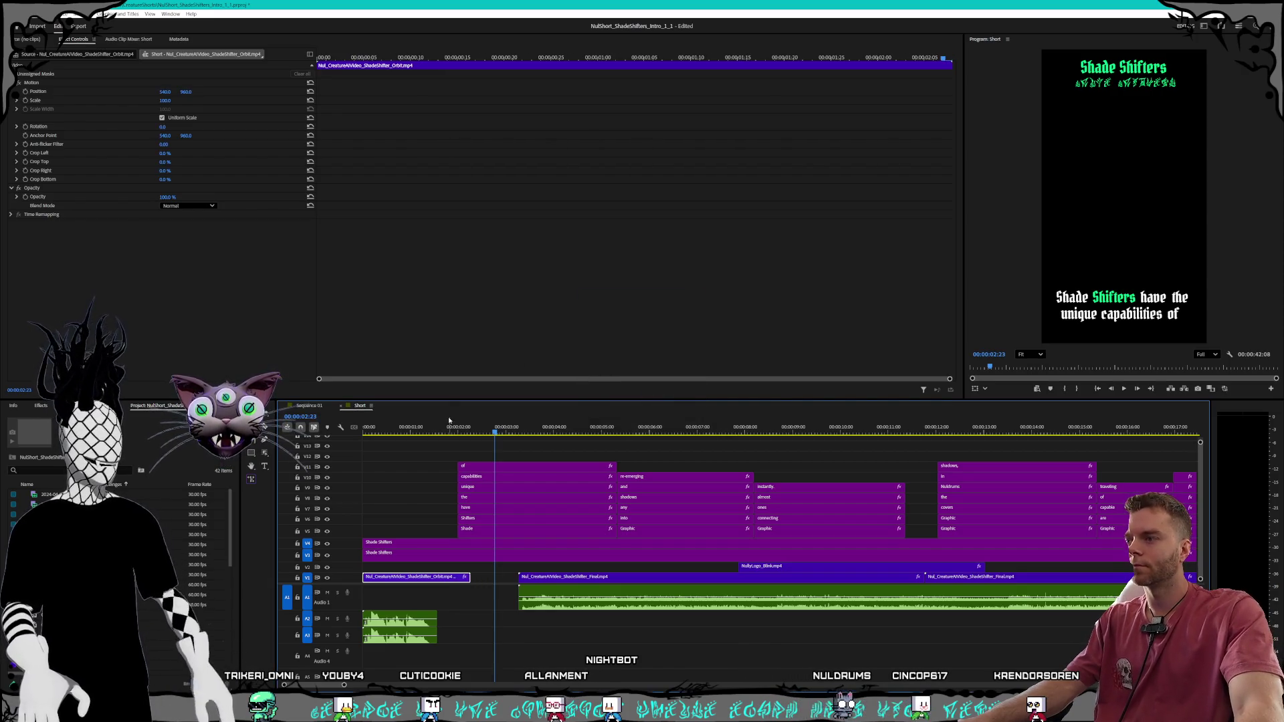
key(Home)
key(space)
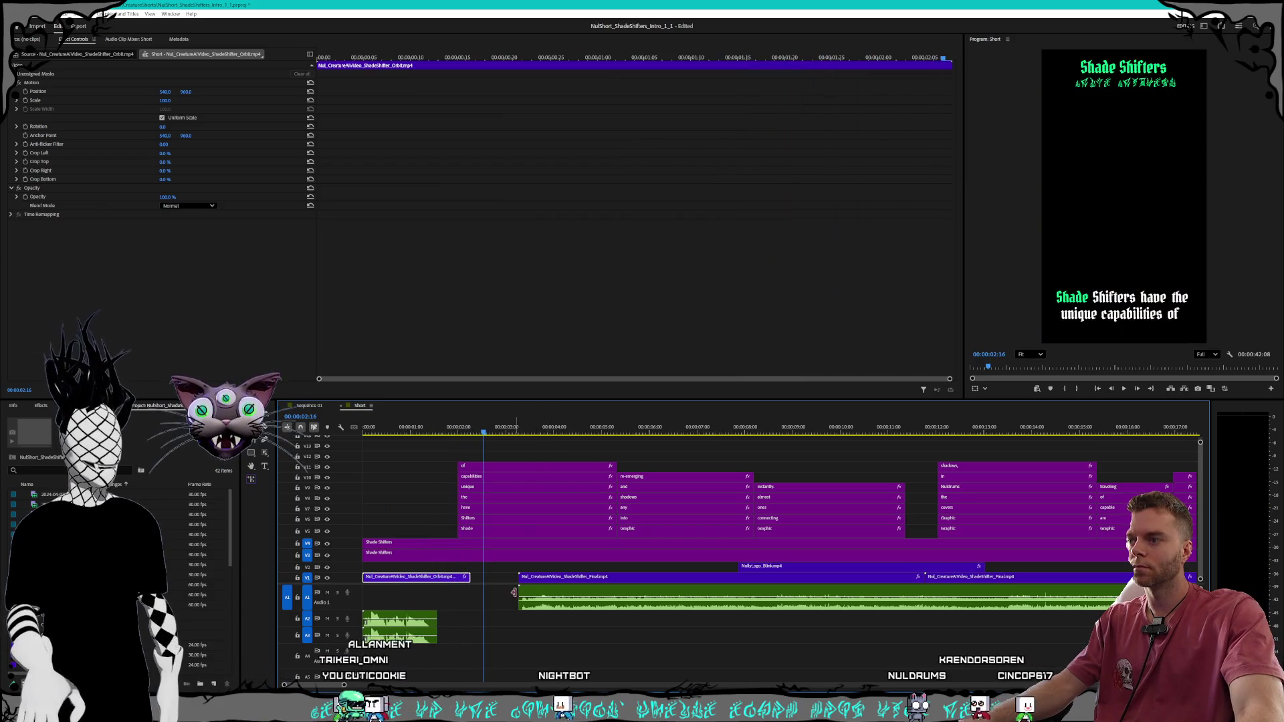
Move the main creature clip and its audio one second earlier, then zoom out the timeline
key(minus)
key(minus)
key(minus)
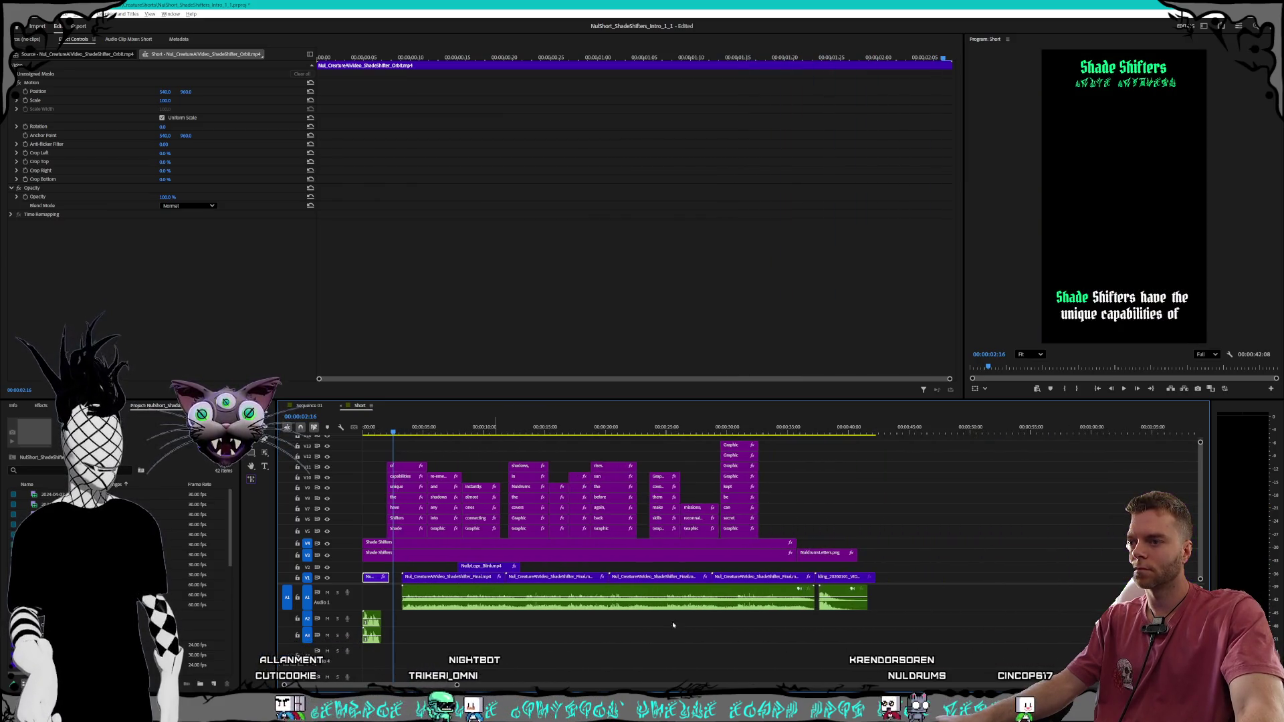
drag(964, 617, 632, 592)
drag(457, 686, 334, 687)
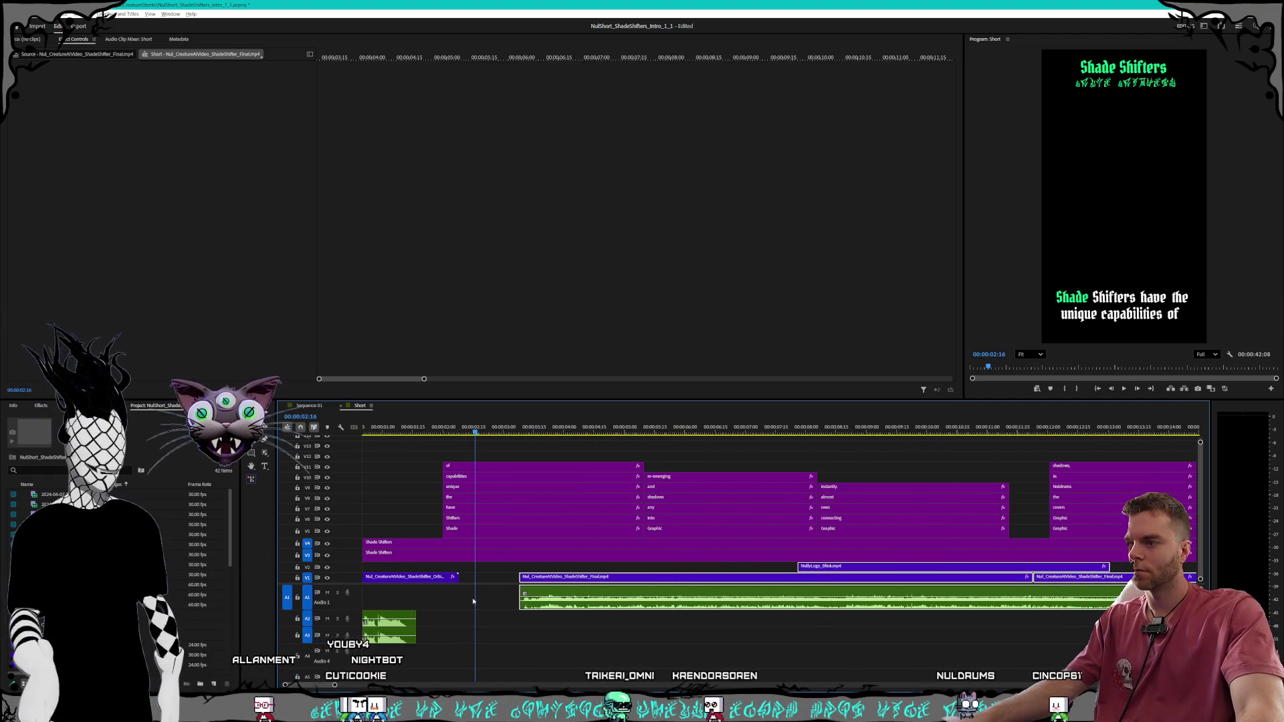
drag(572, 580, 513, 580)
key(minus)
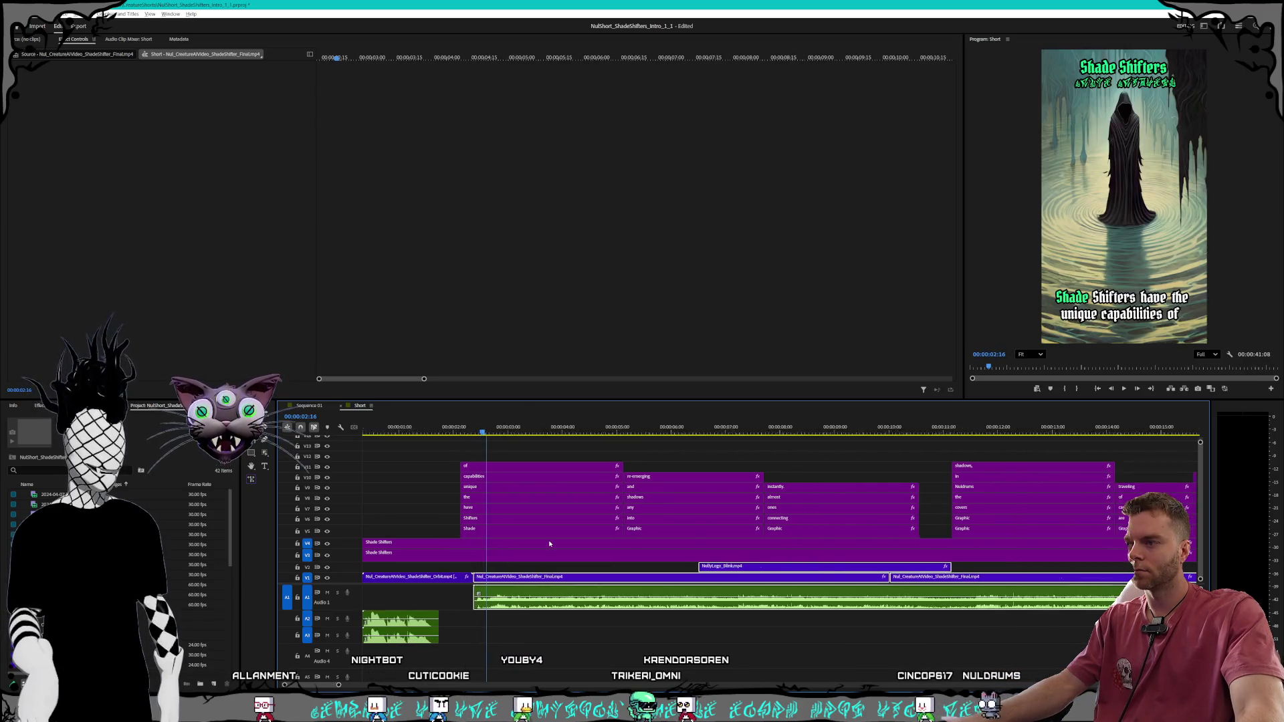
key(minus)
key(minus)
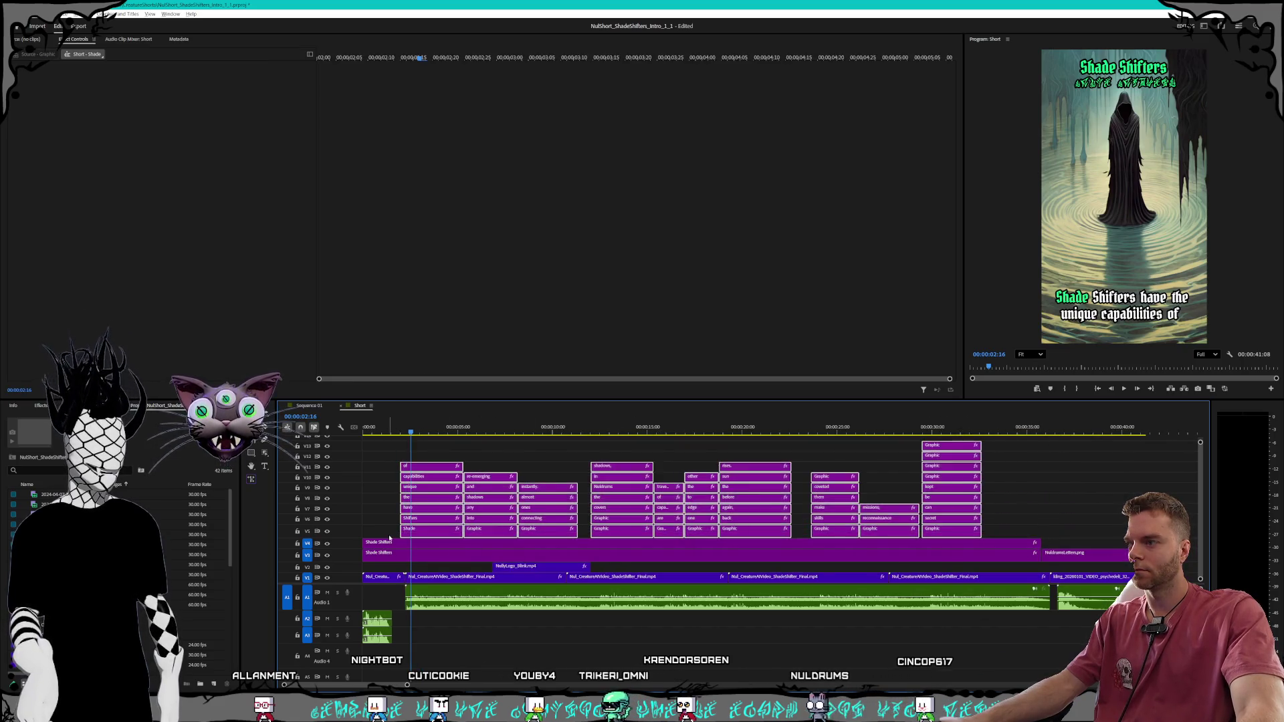
Zoom to the sequence end and put the playhead at the NULDRUMS end card start, 00:00:36:06
scroll(399, 531, up, 3)
scroll(483, 539, up, 2)
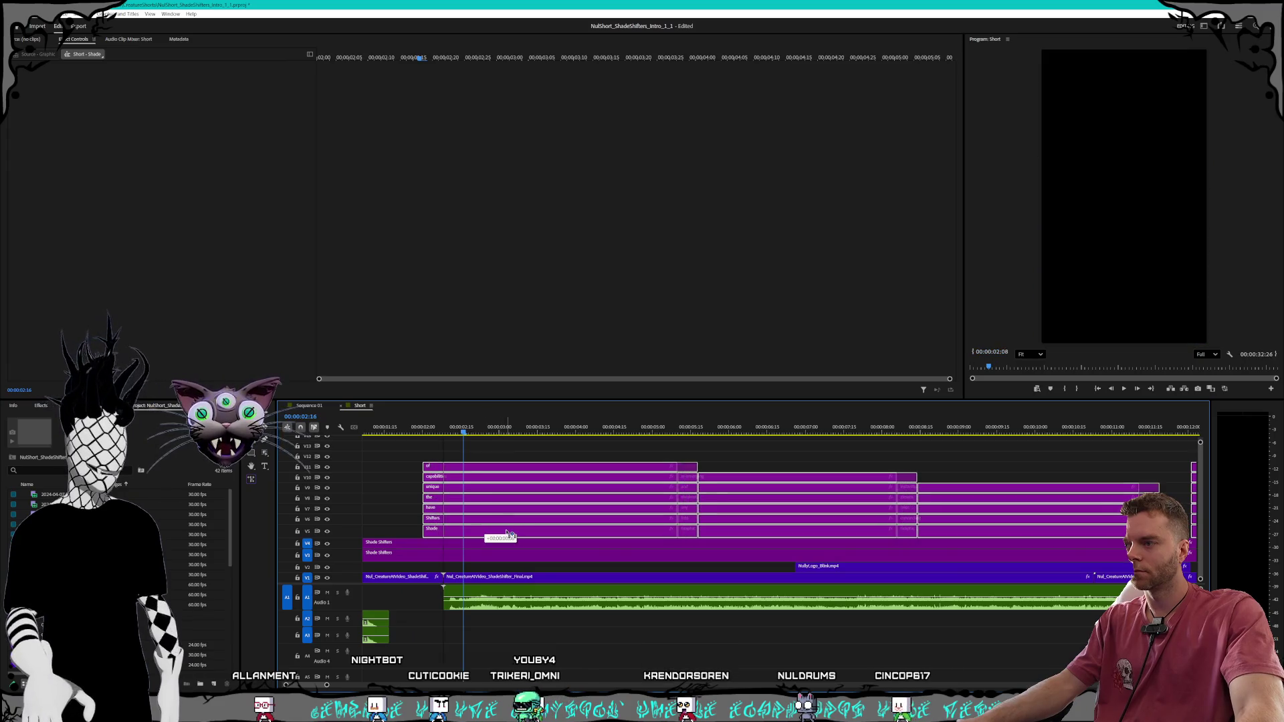
scroll(522, 539, down, 1)
scroll(562, 545, down, 2)
scroll(548, 556, down, 2)
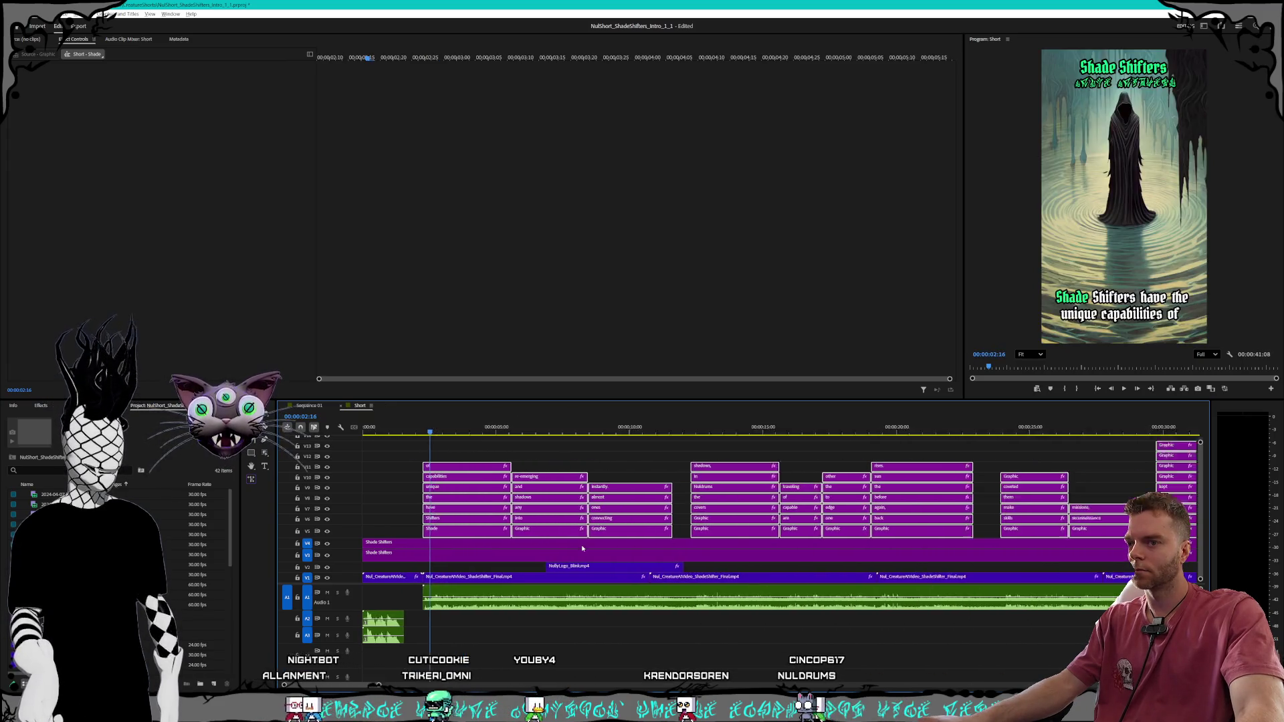
scroll(508, 575, down, 2)
scroll(468, 602, down, 1)
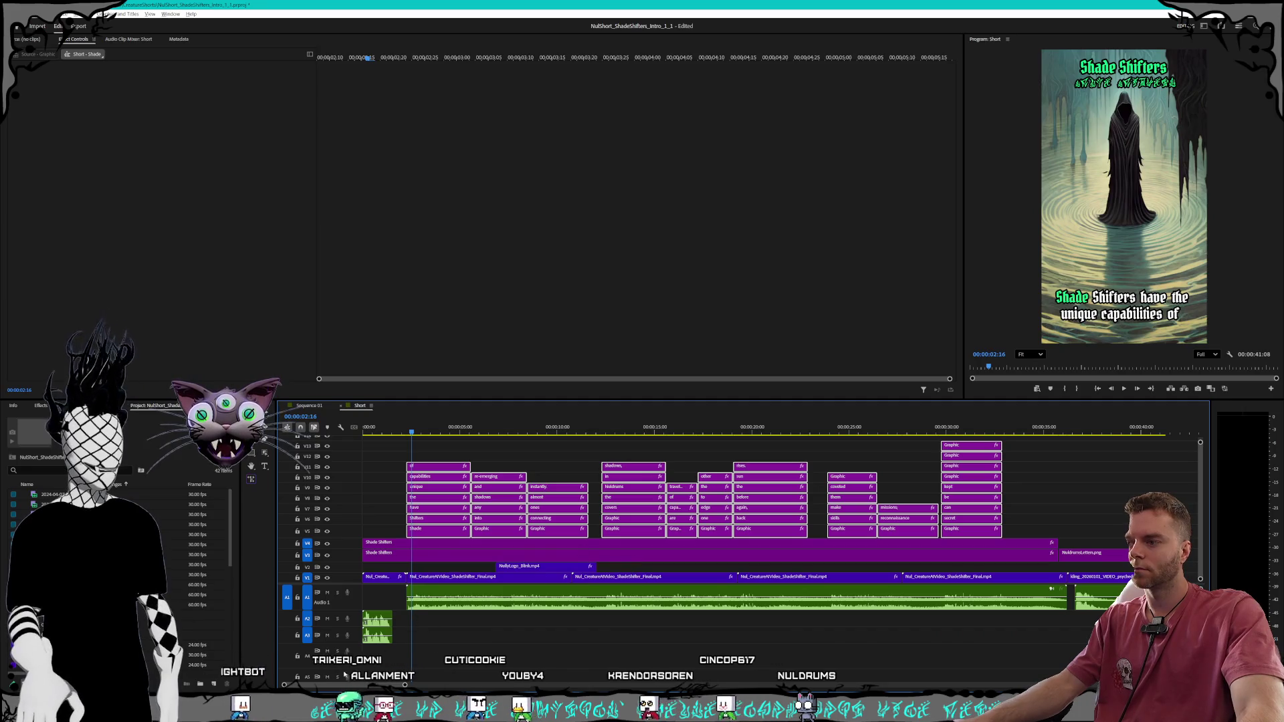
scroll(431, 627, right, 3)
scroll(430, 627, right, 2)
scroll(870, 508, up, 2)
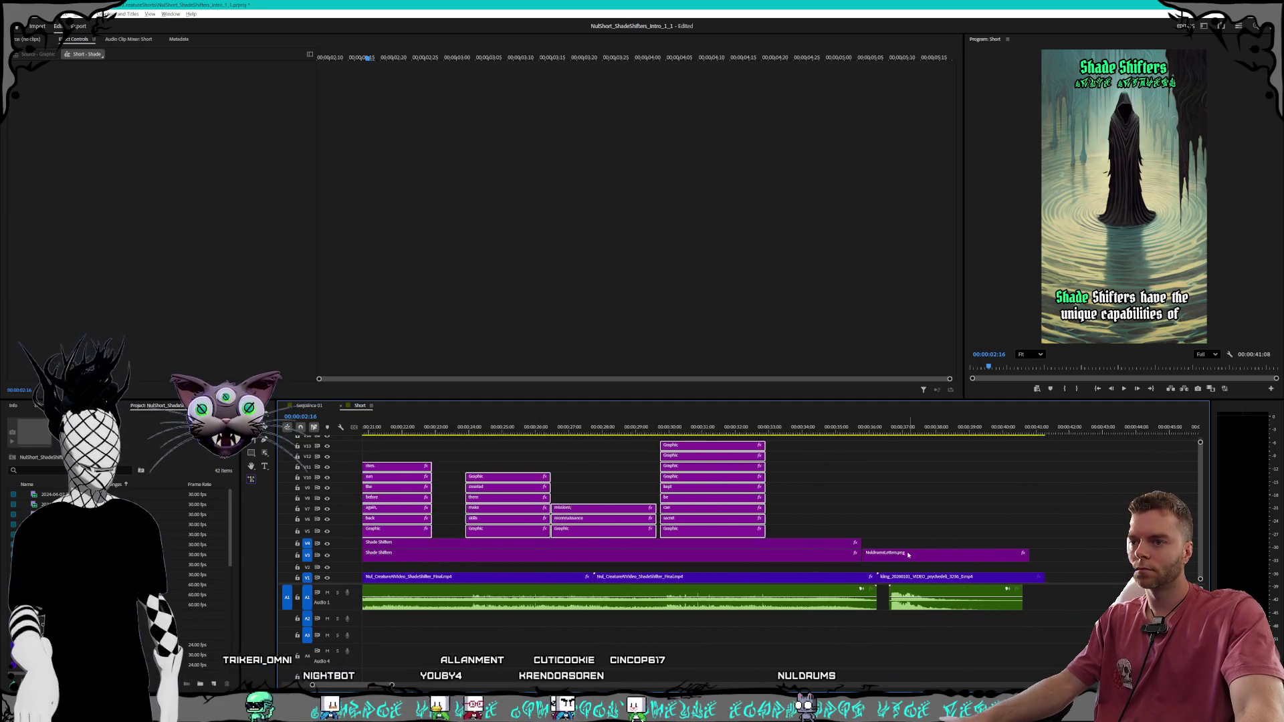
scroll(870, 508, up, 2)
click(862, 430)
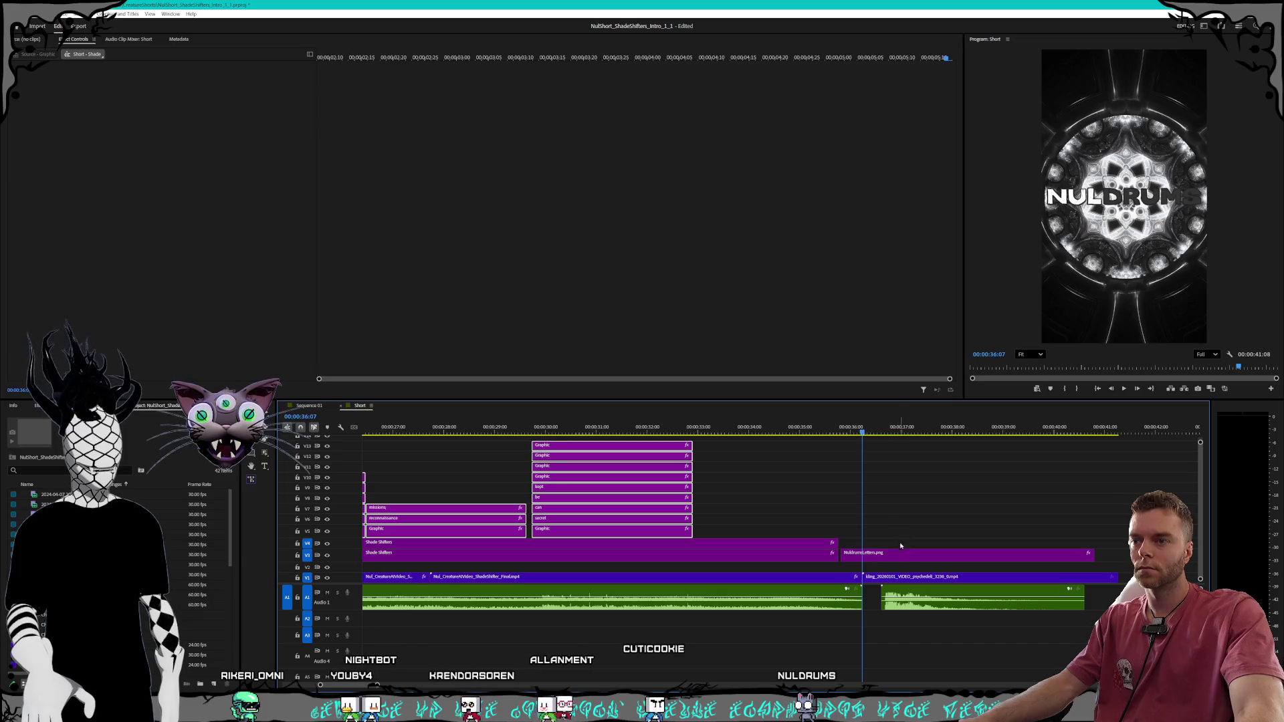
Slide NuldrumsLetters.png on V3 so it starts with the NULDRUMS end card video
drag(905, 555, 941, 559)
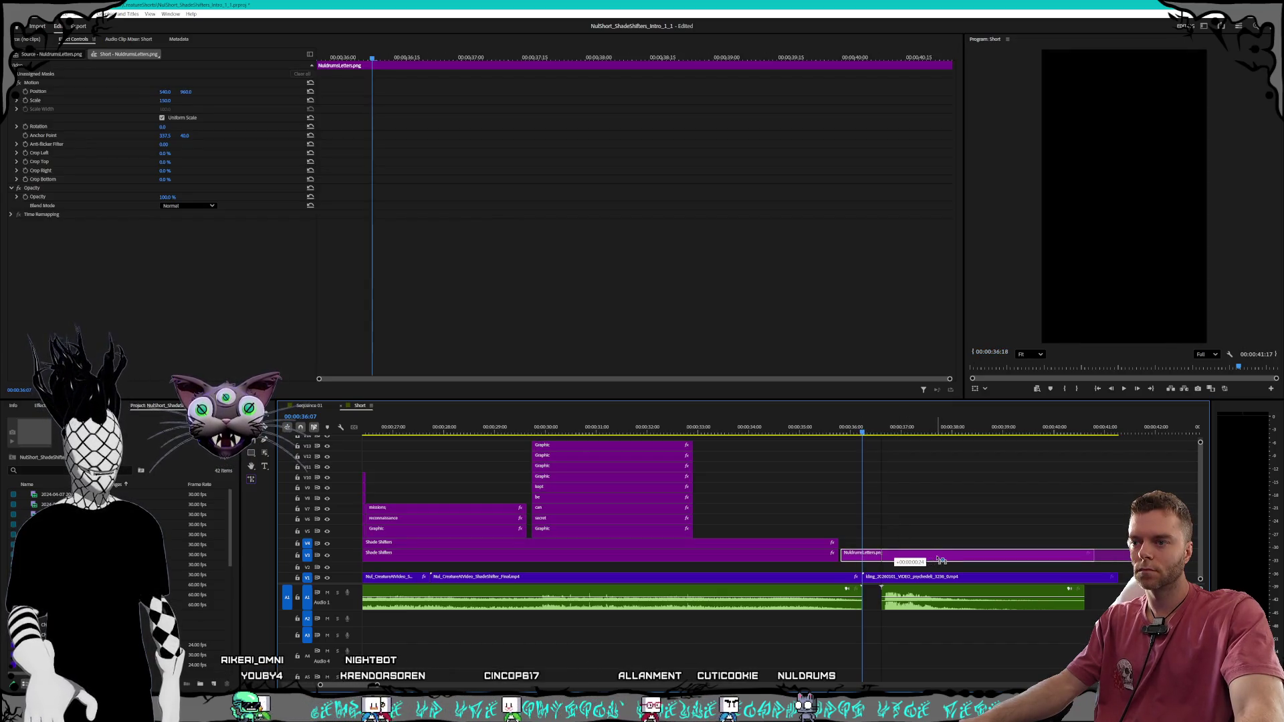
drag(920, 562, 922, 522)
drag(851, 429, 891, 435)
drag(936, 562, 940, 558)
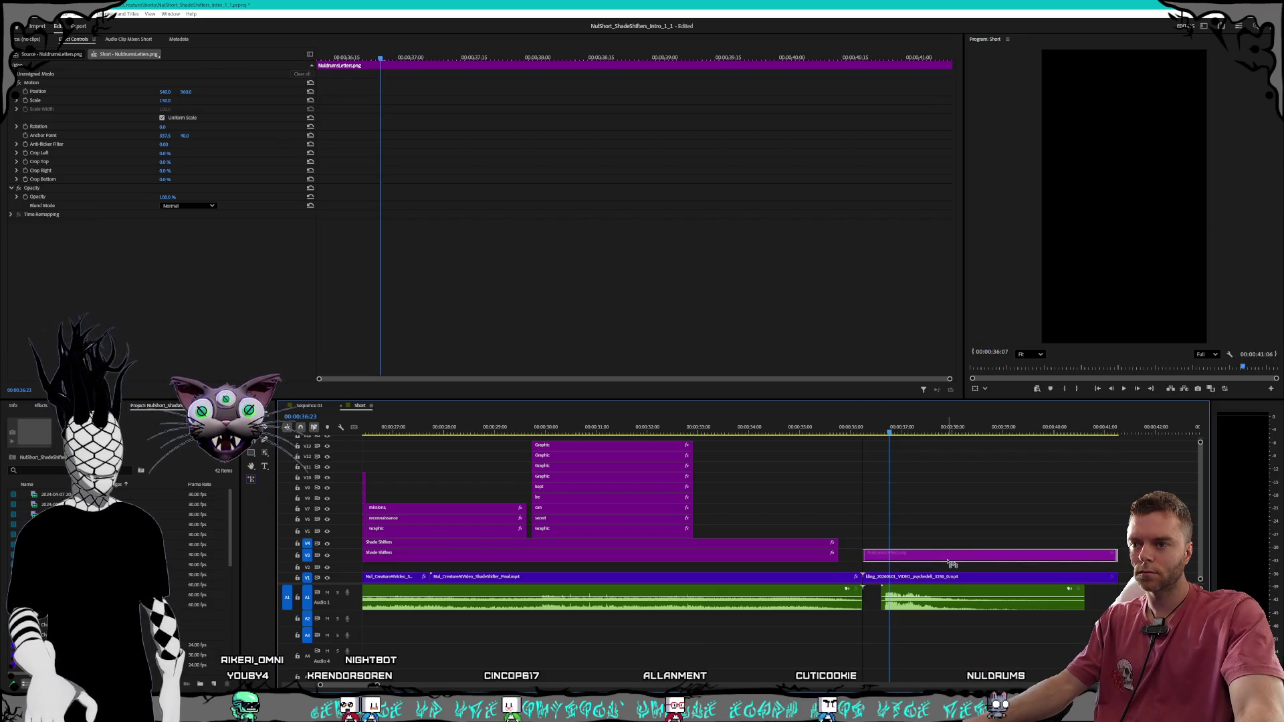
click(849, 449)
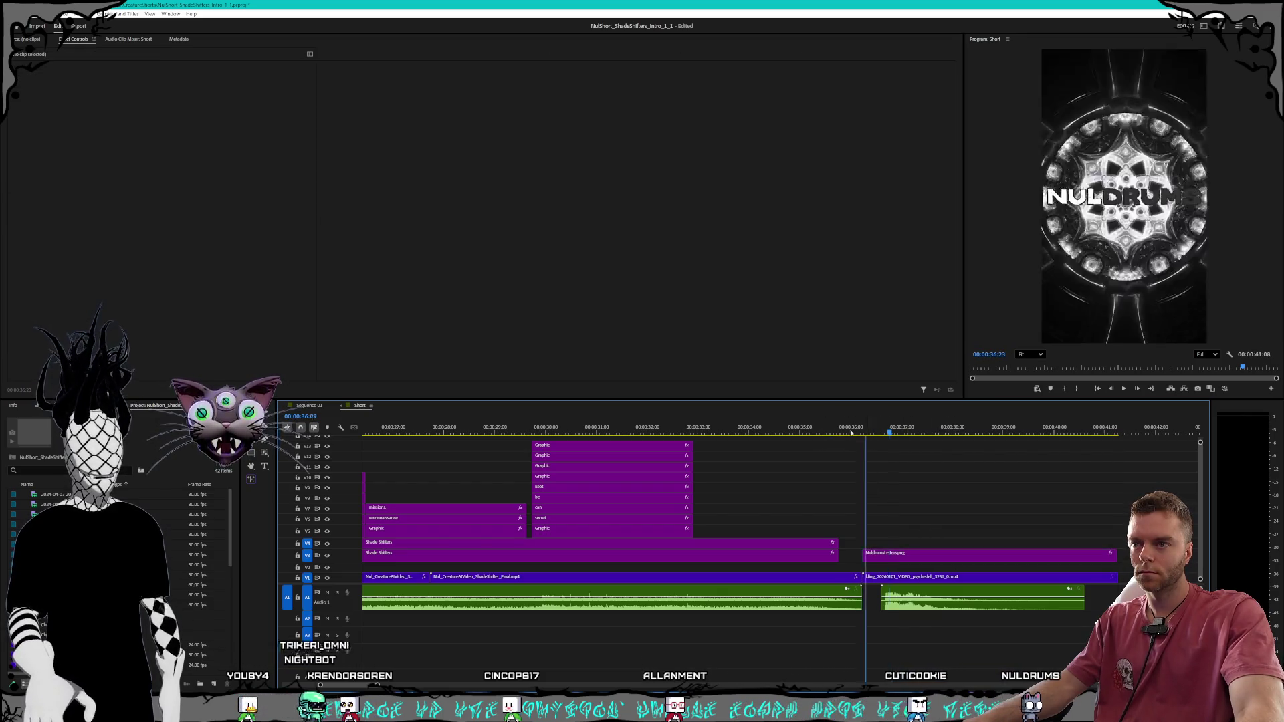
Play the transition into the end card to check the overlay timing
click(798, 432)
key(space)
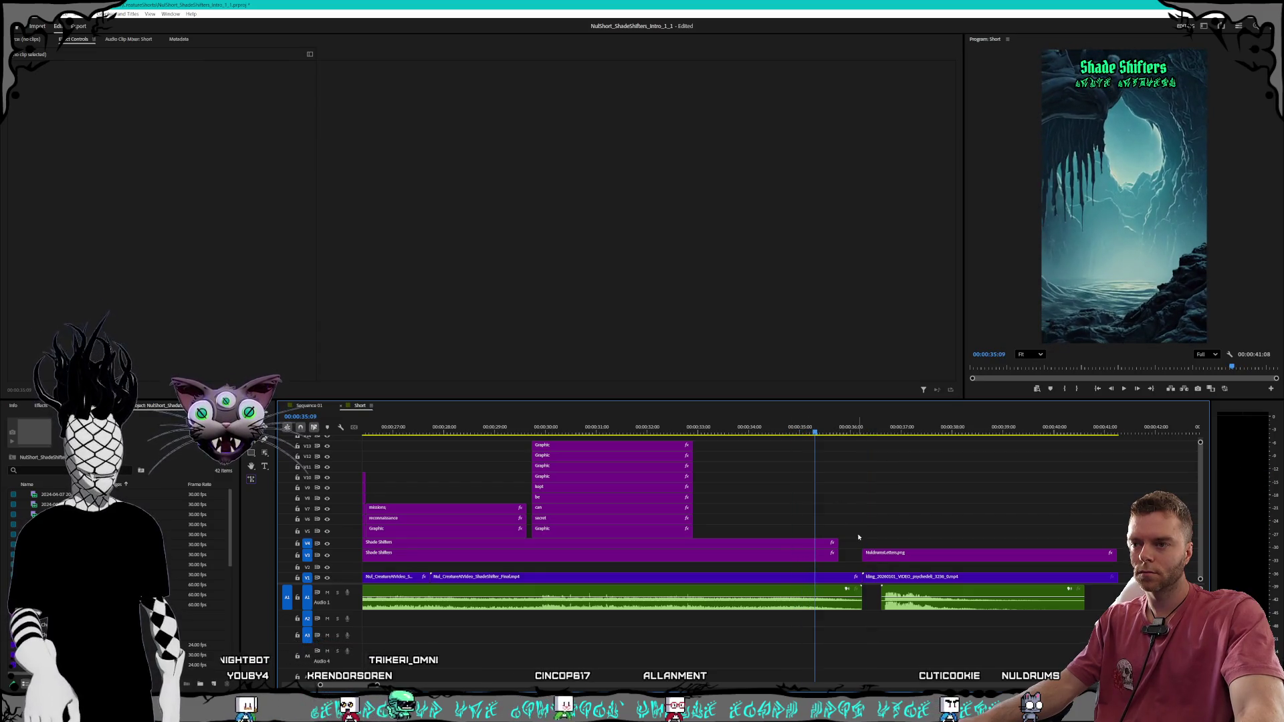
drag(858, 535, 828, 562)
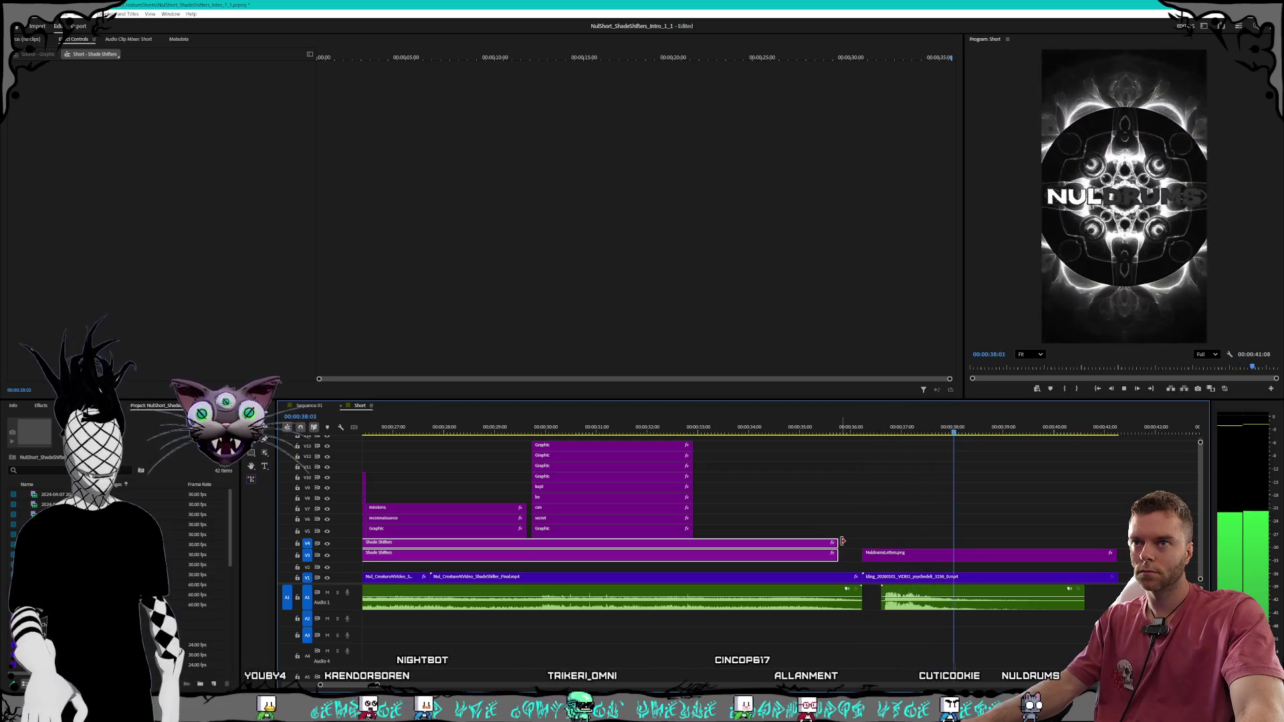
click(891, 502)
key(space)
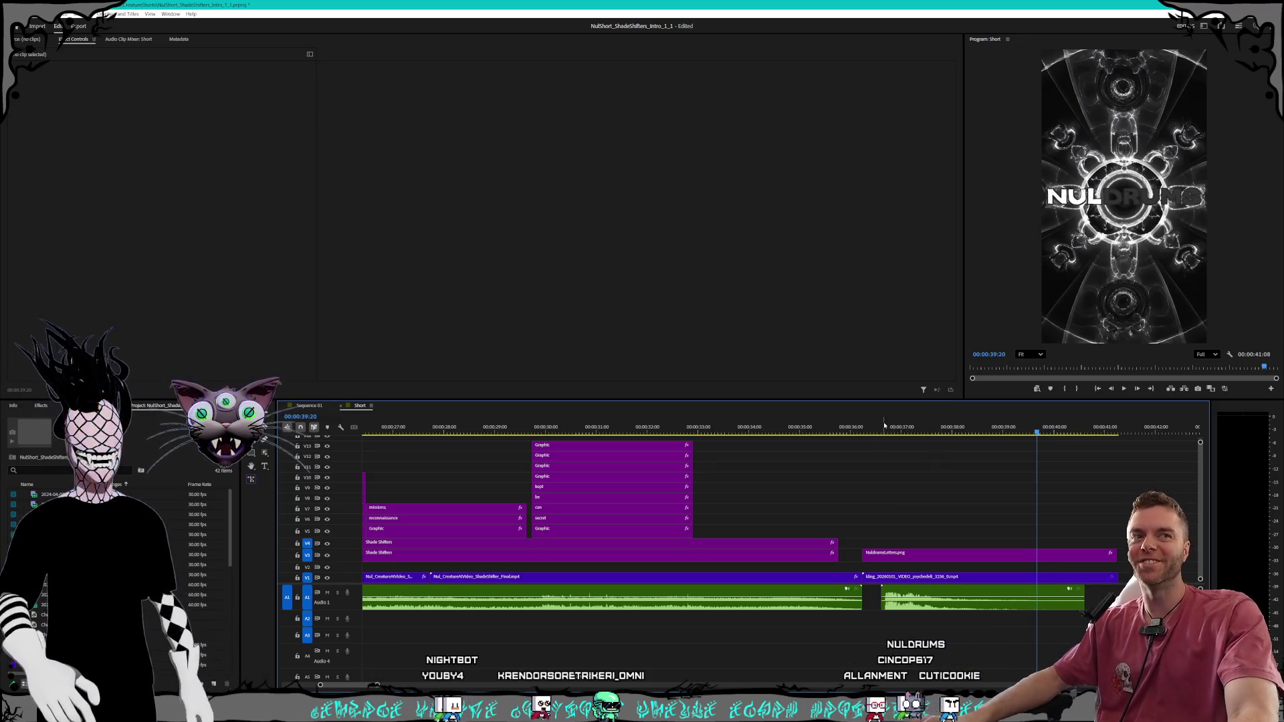
key(space)
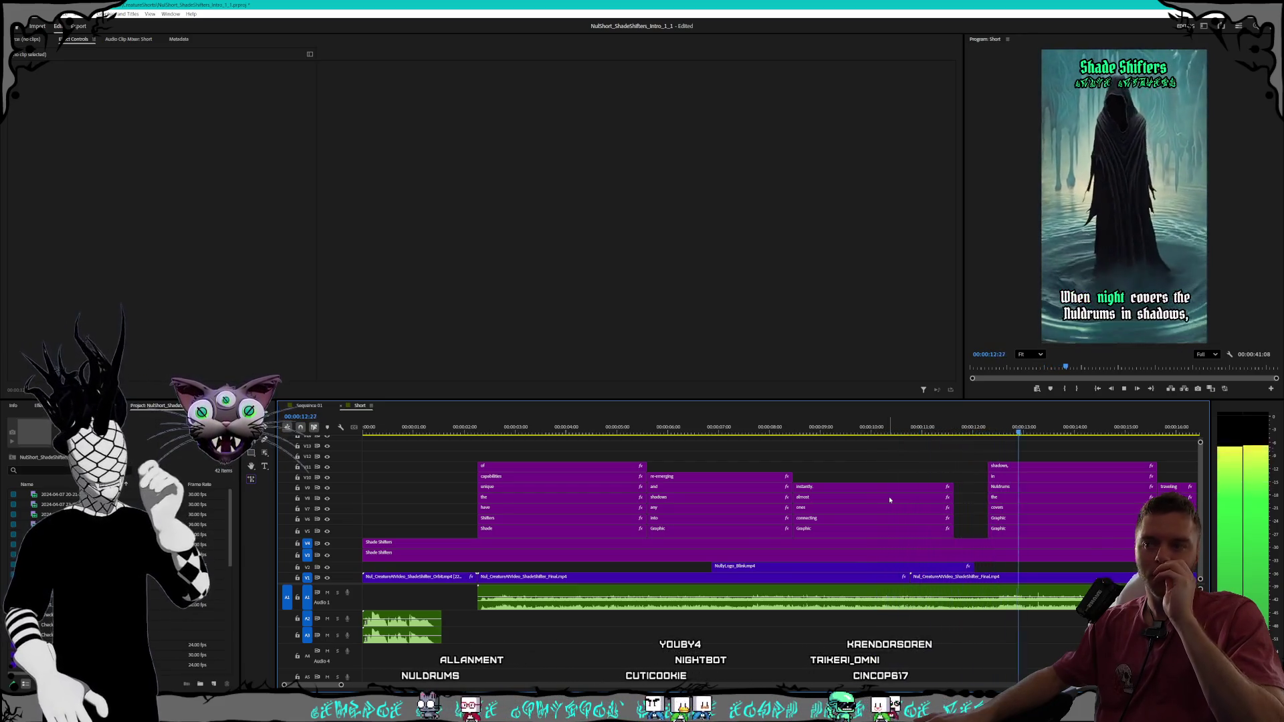
Stop playback and drag the NullyLogo_Blink overlay on V2 later in the short
key(space)
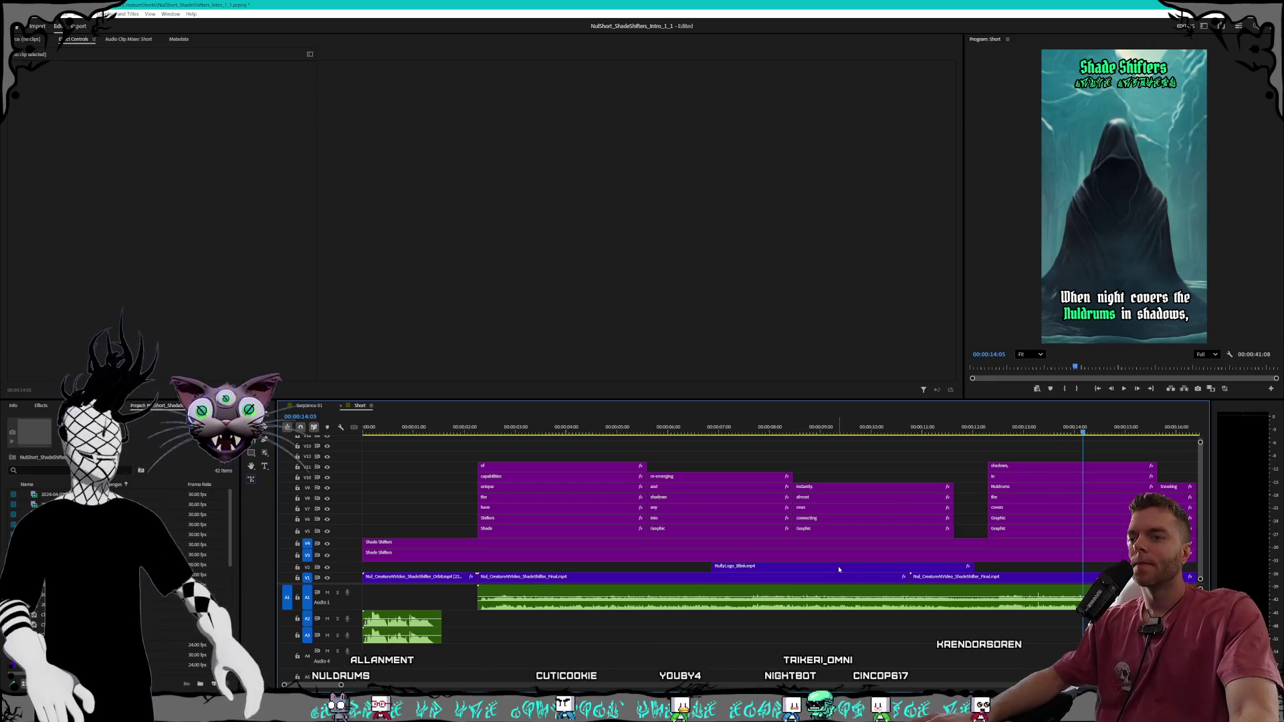
drag(841, 571, 1039, 571)
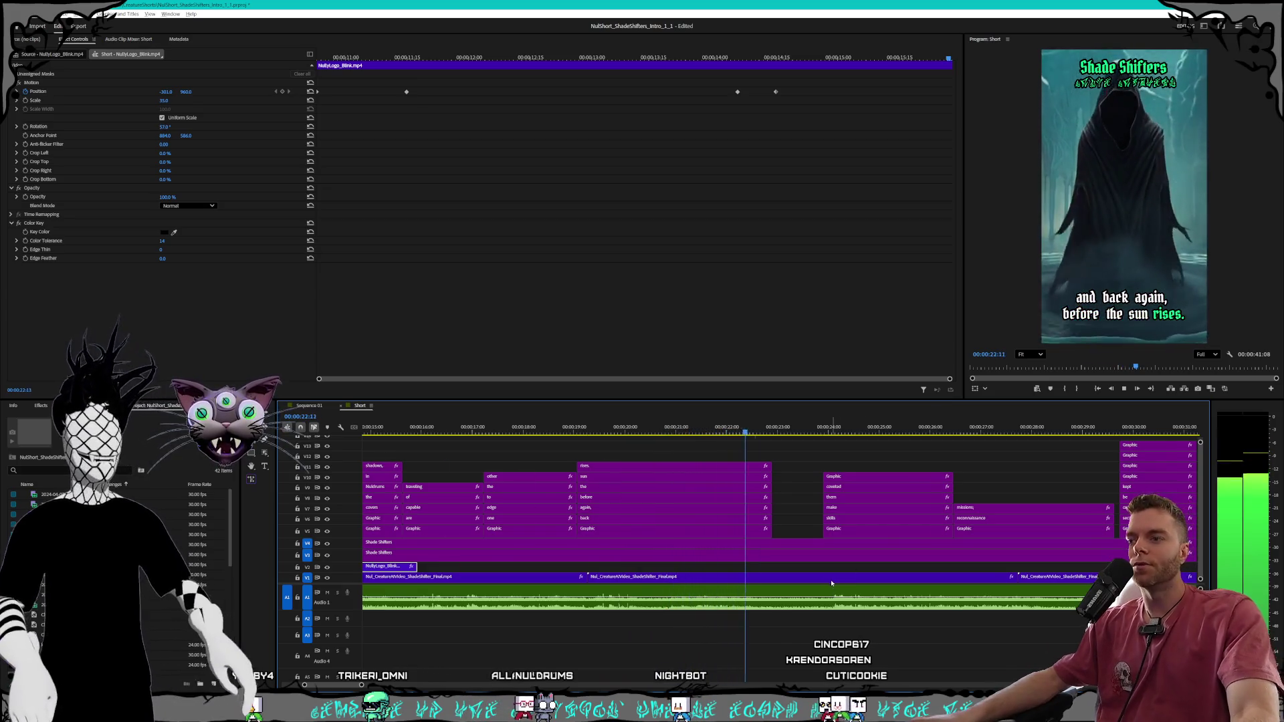
scroll(832, 580, down, 5)
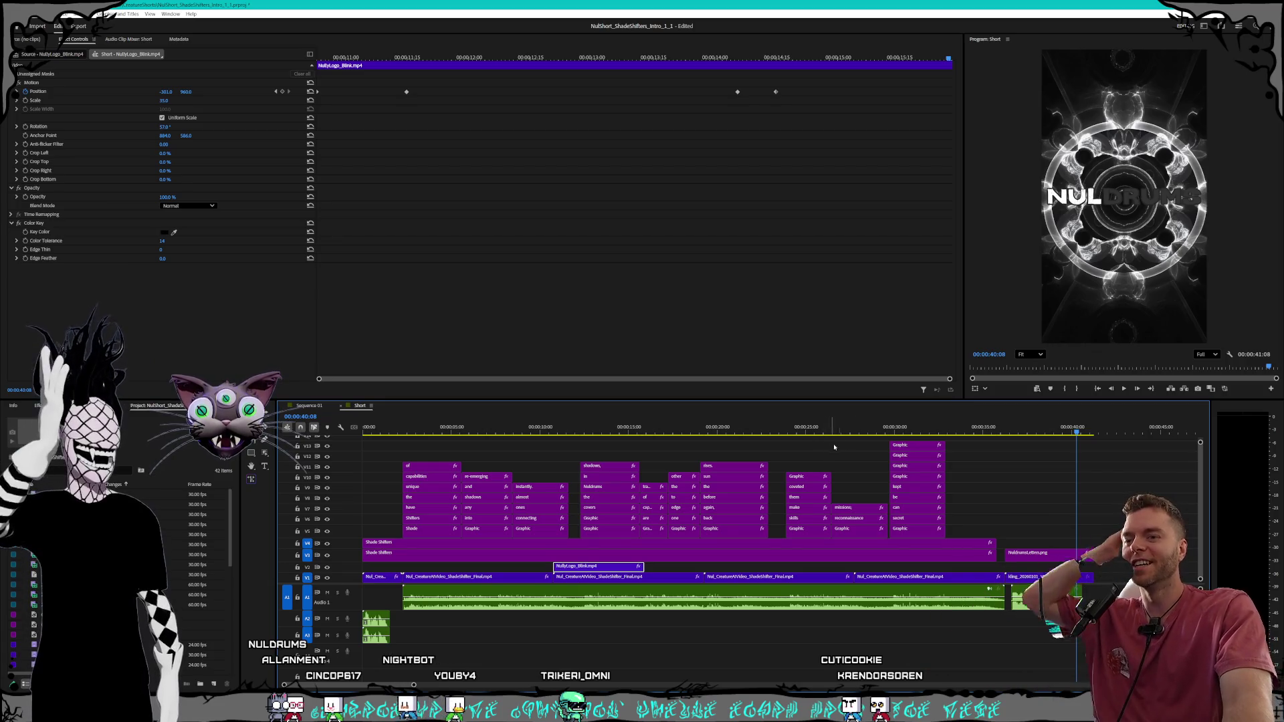
click(984, 434)
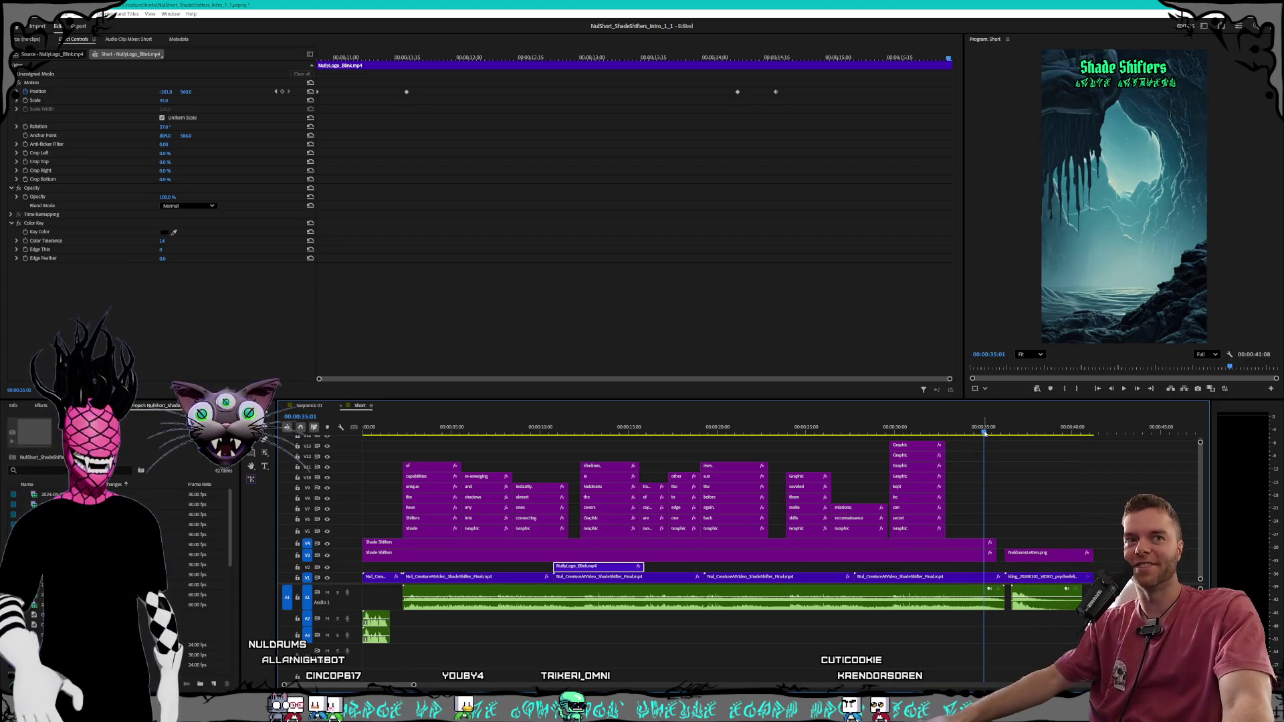
key(space)
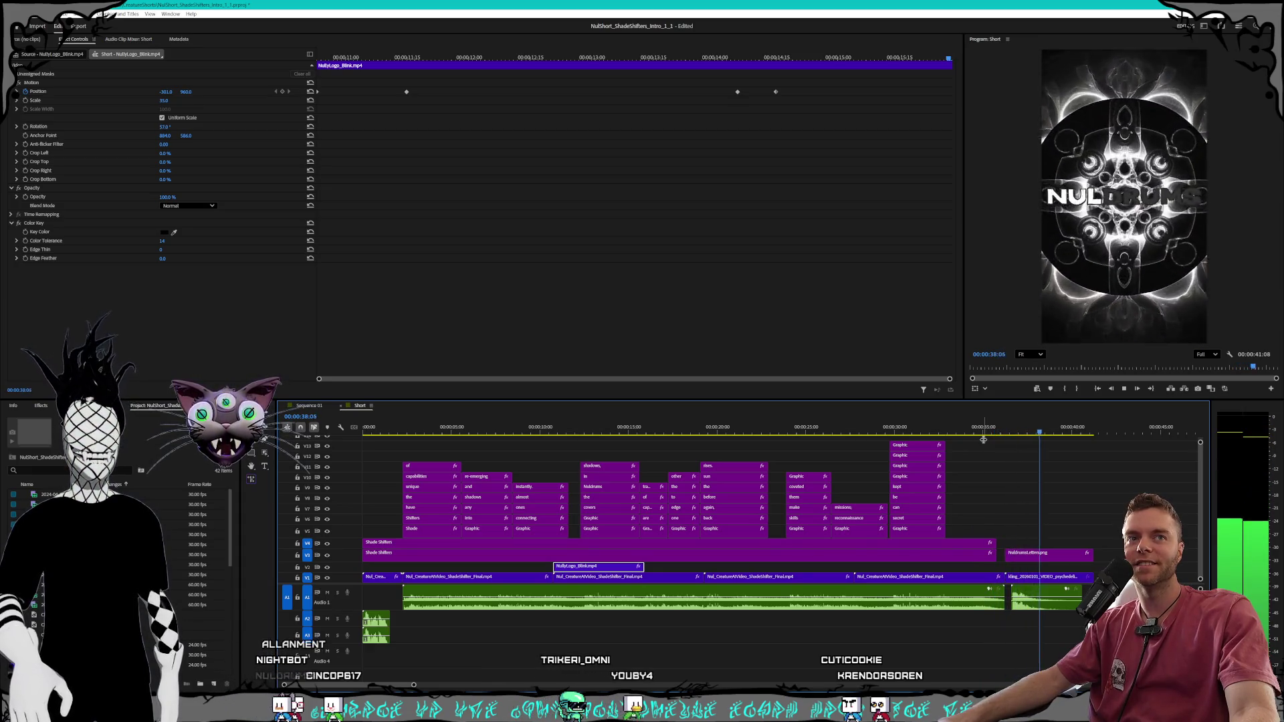
key(space)
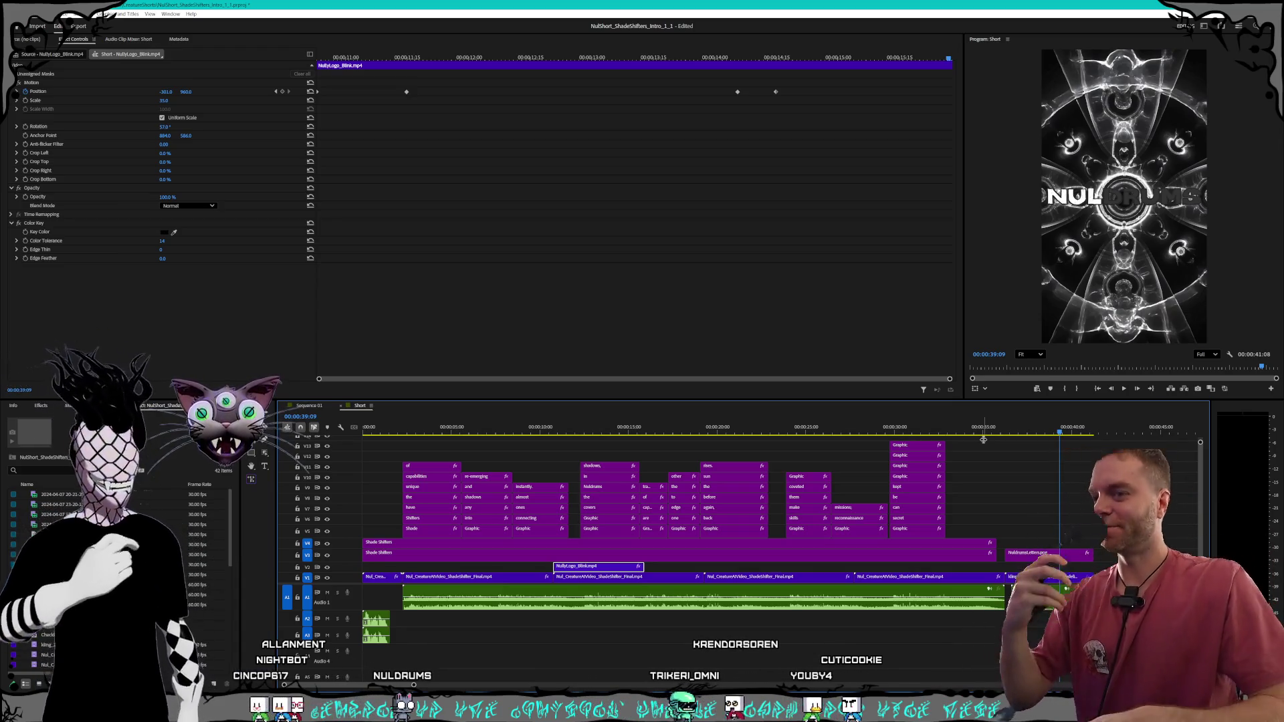
key(alt+Tab)
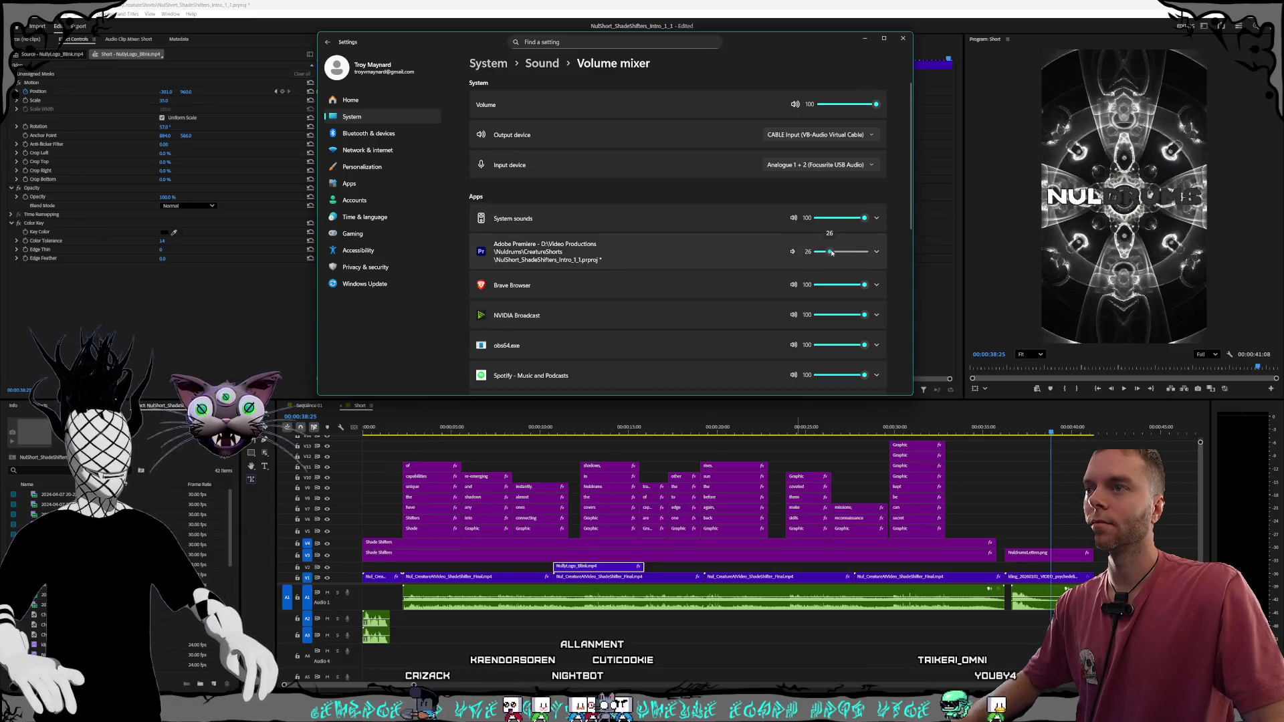
click(905, 41)
click(963, 429)
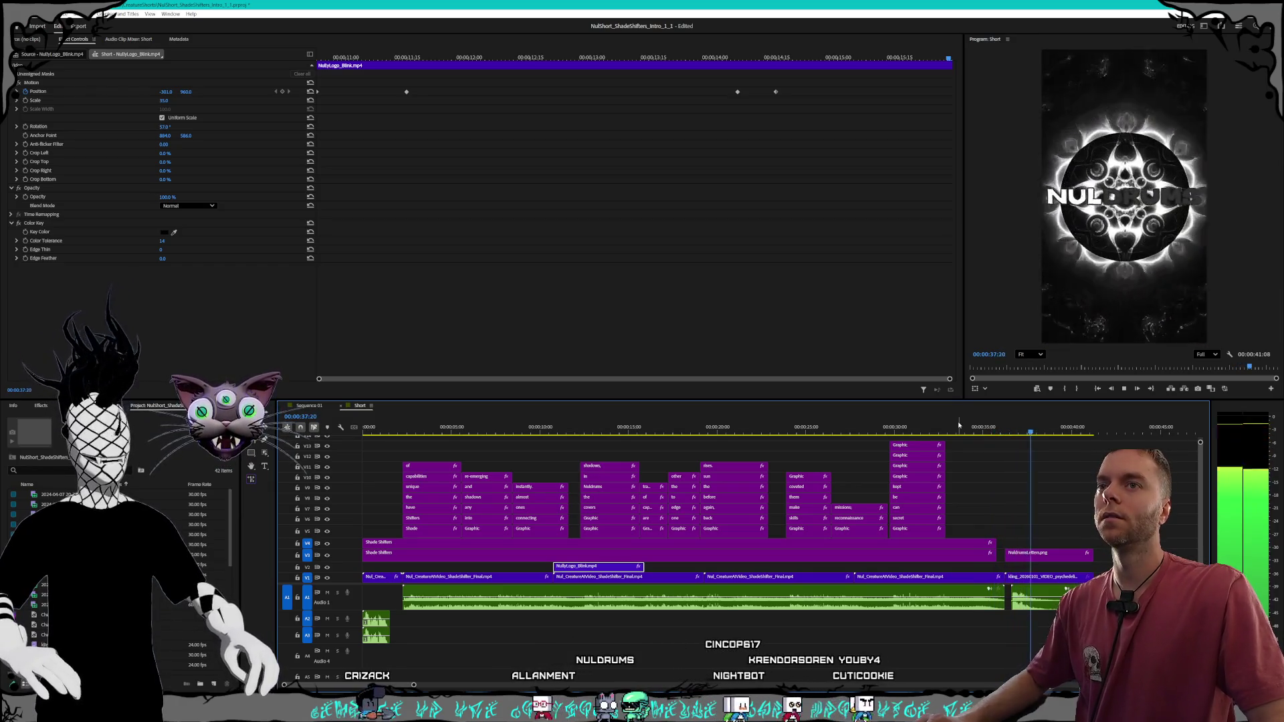
key(space)
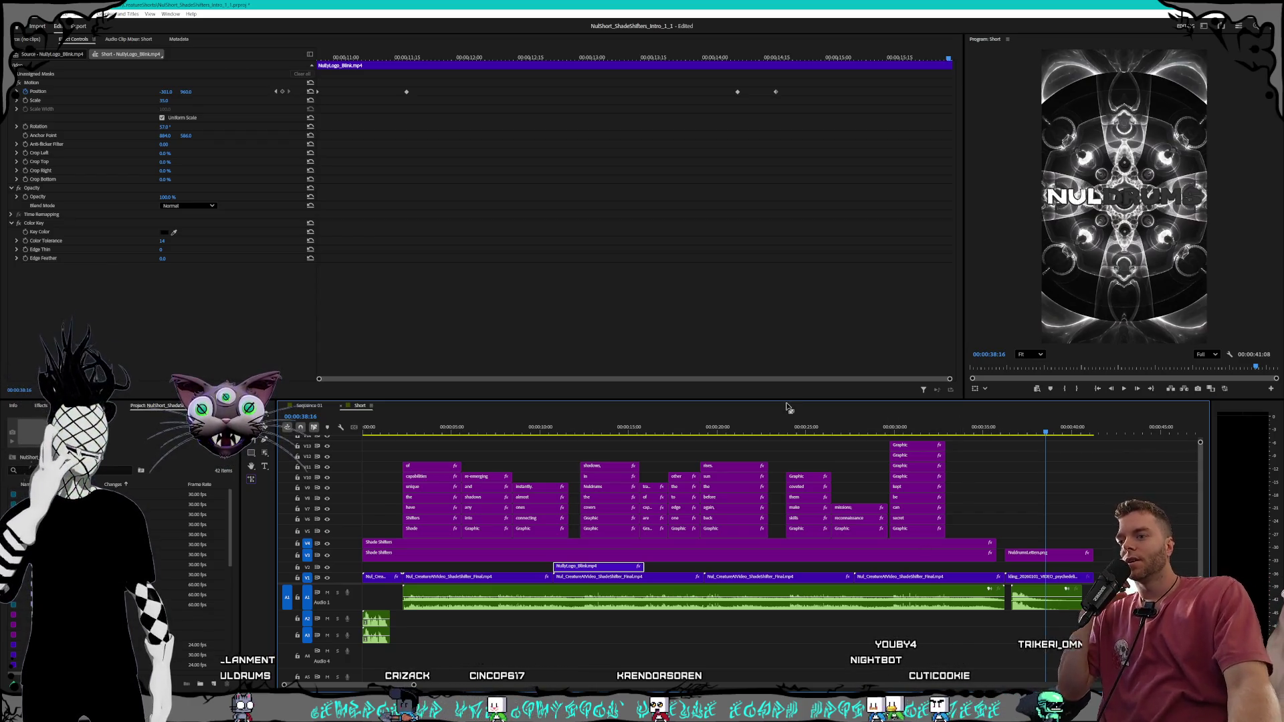
click(618, 431)
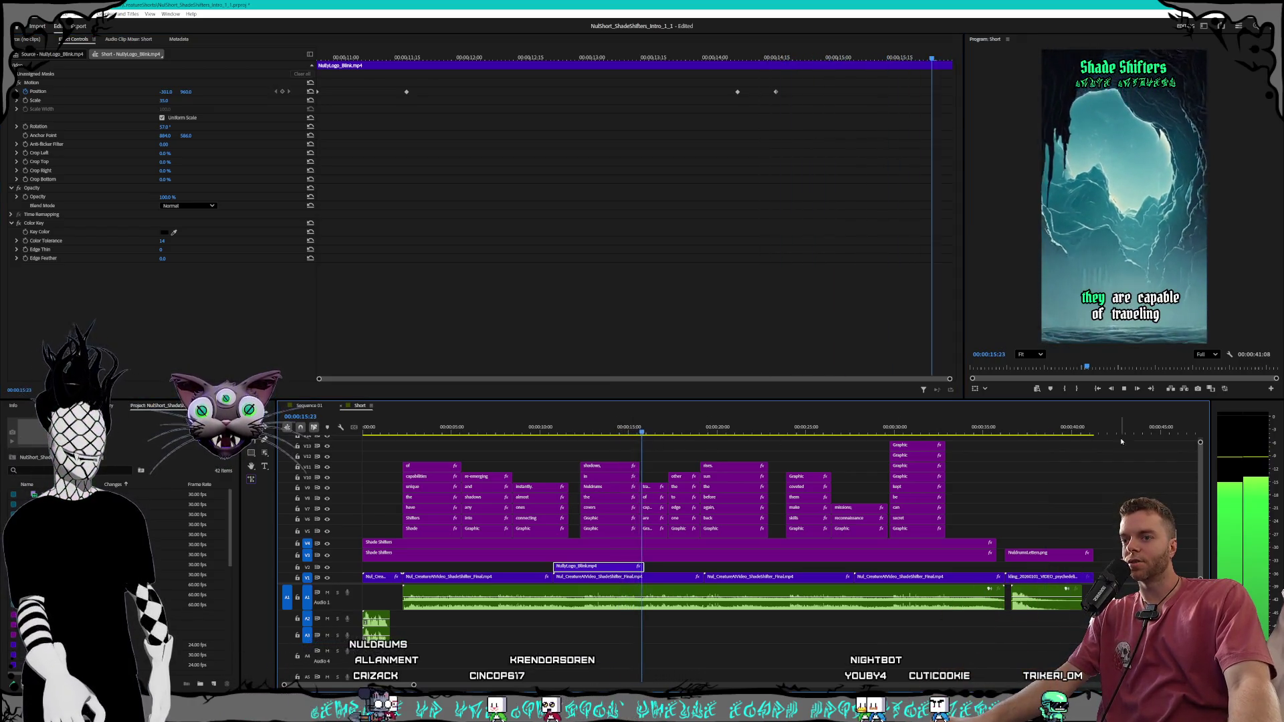
key(space)
click(1021, 432)
key(space)
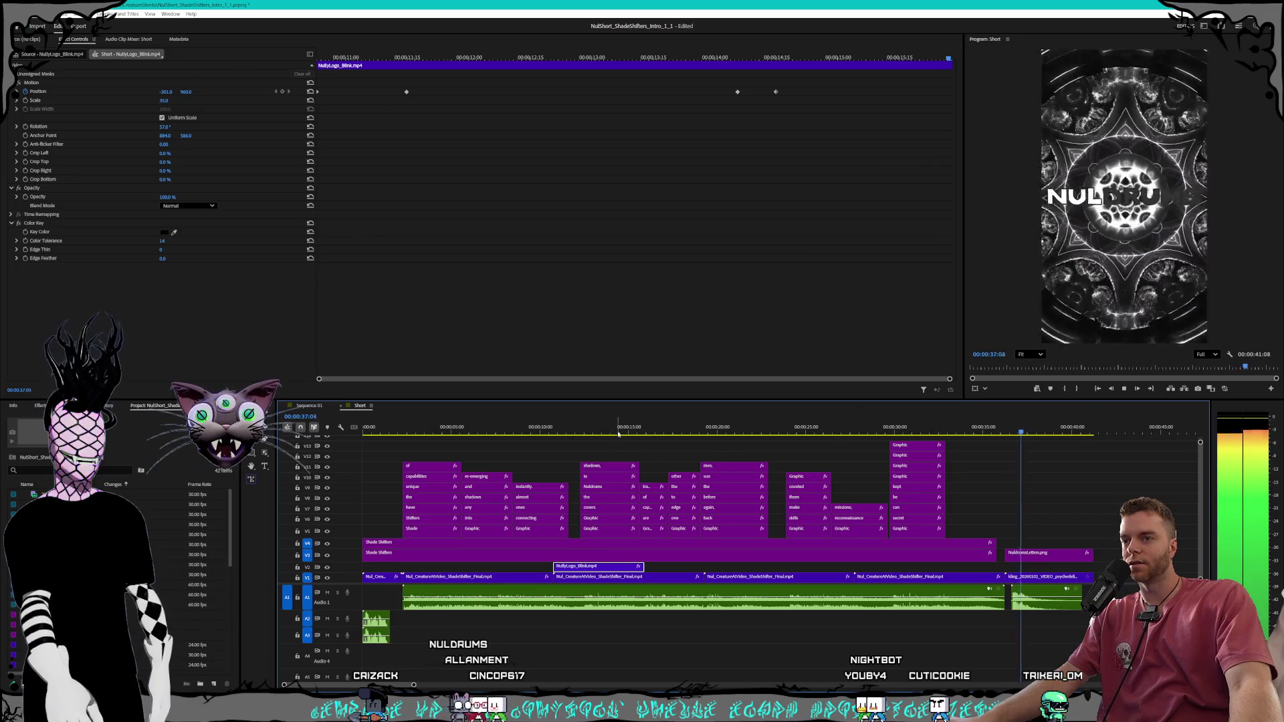
key(Home)
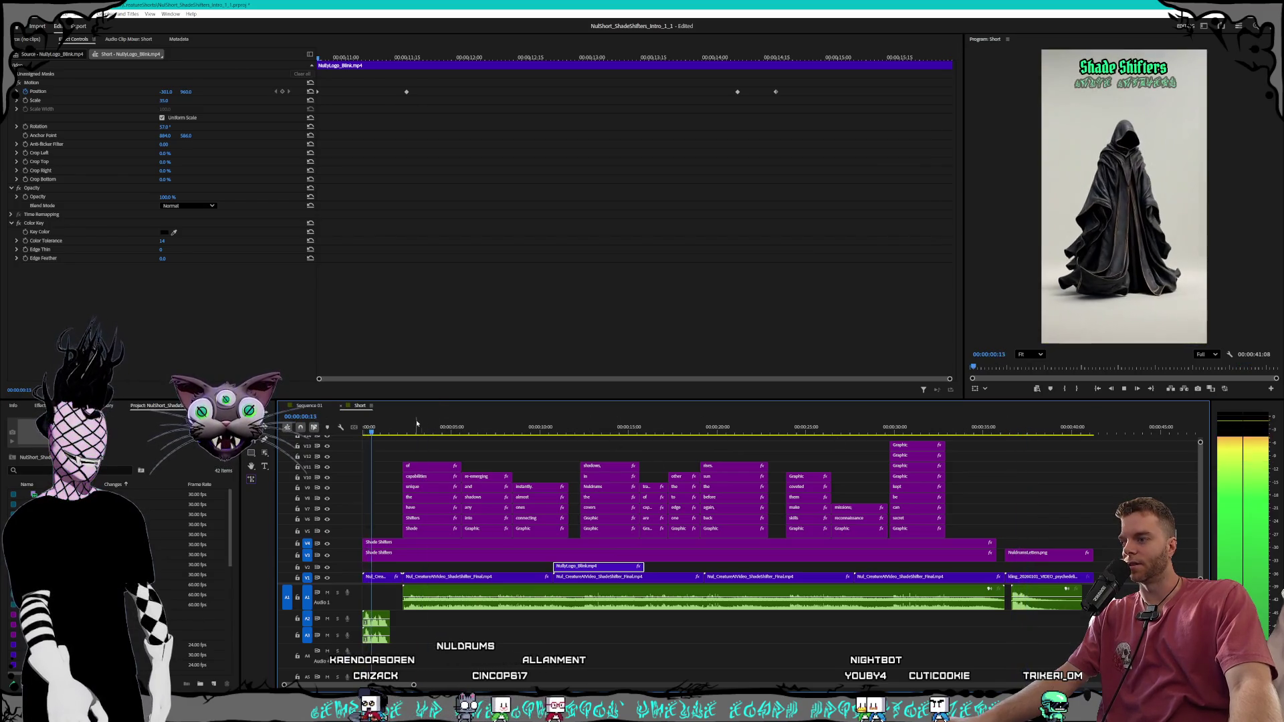
click(594, 431)
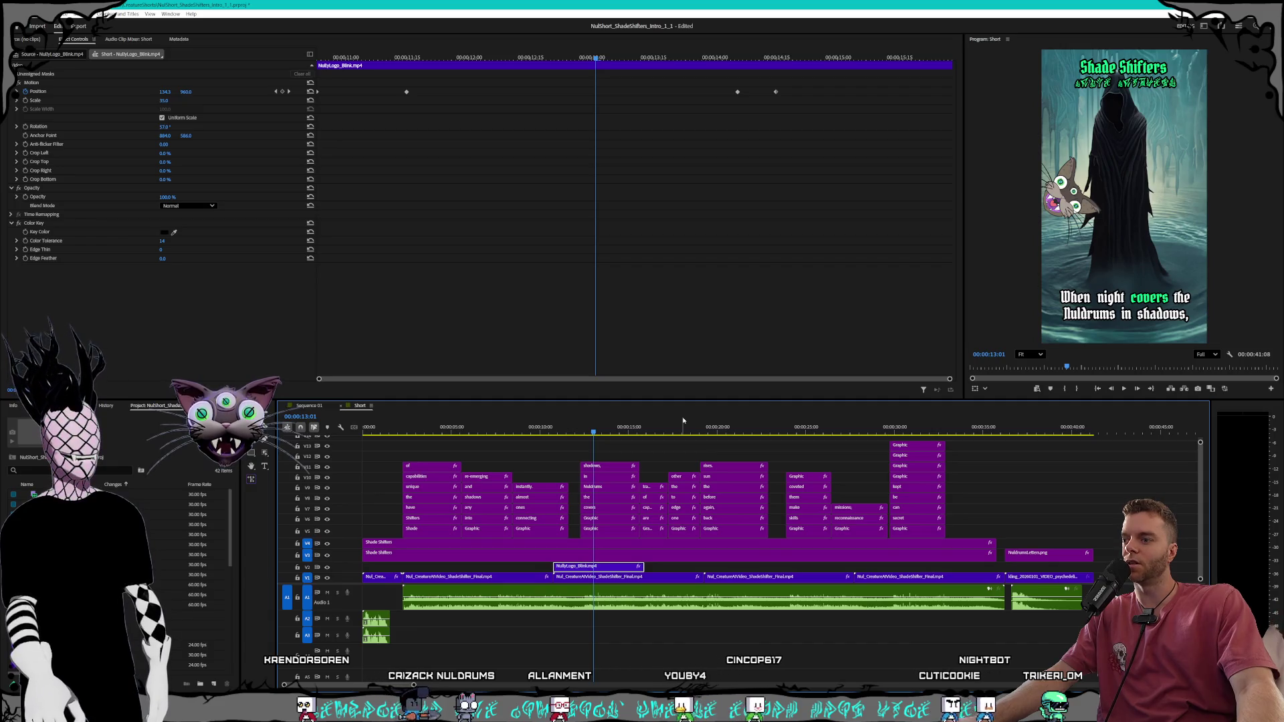
key(space)
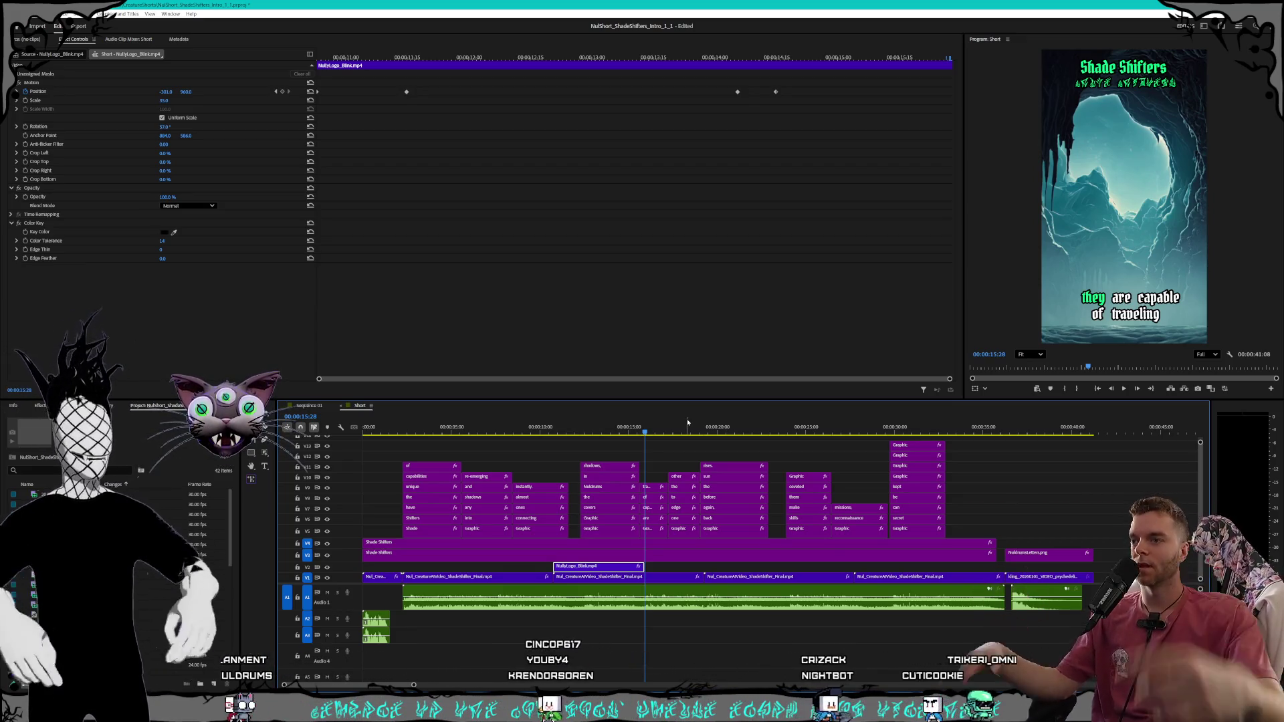
click(652, 430)
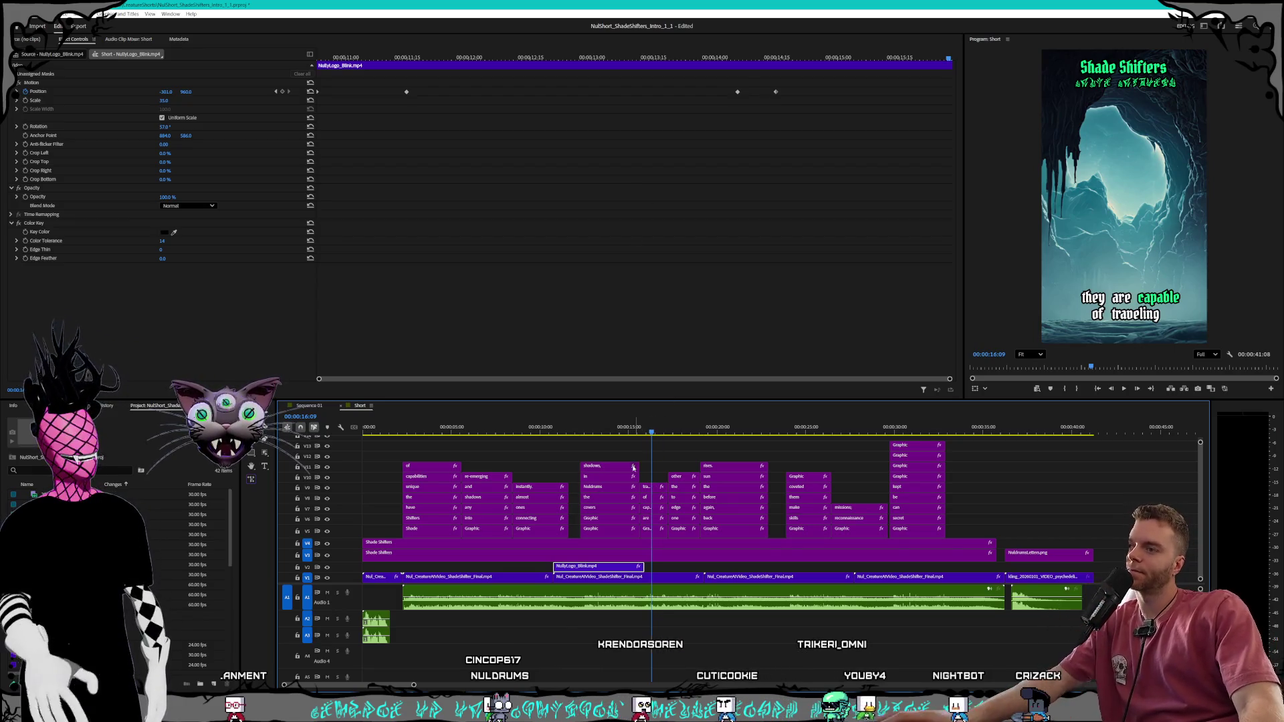
drag(614, 429, 674, 432)
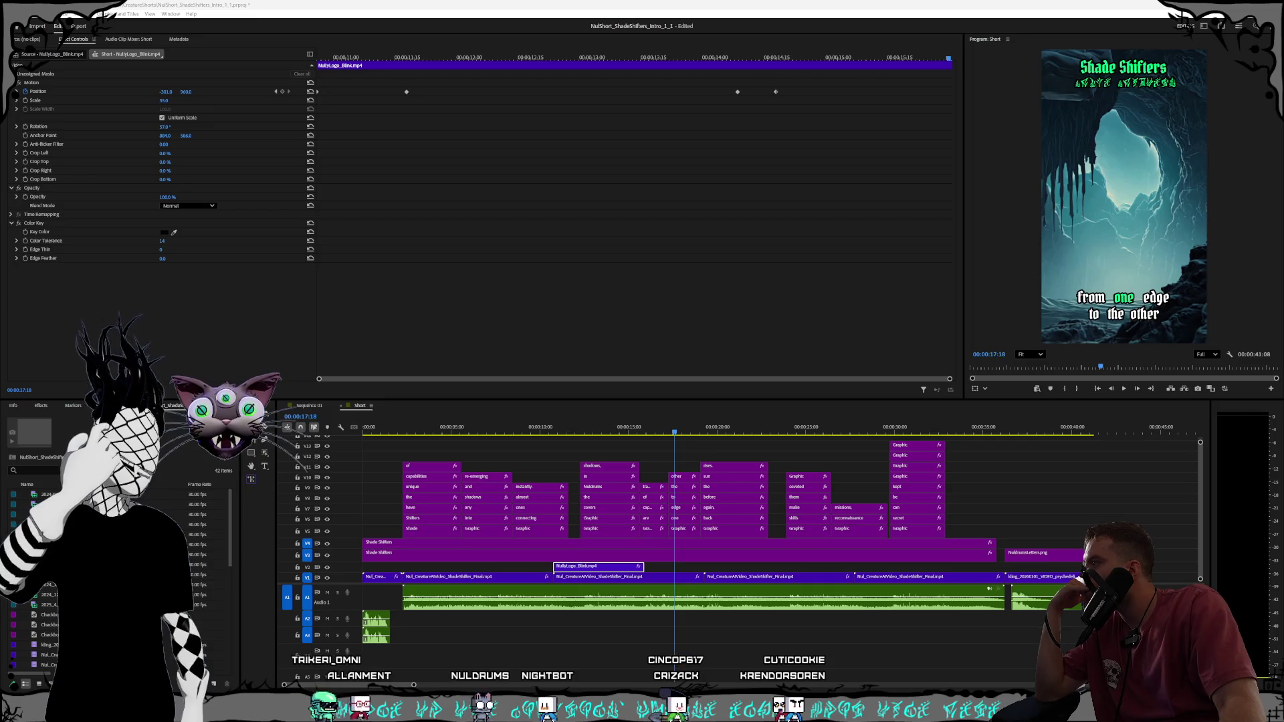
drag(452, 228, 524, 228)
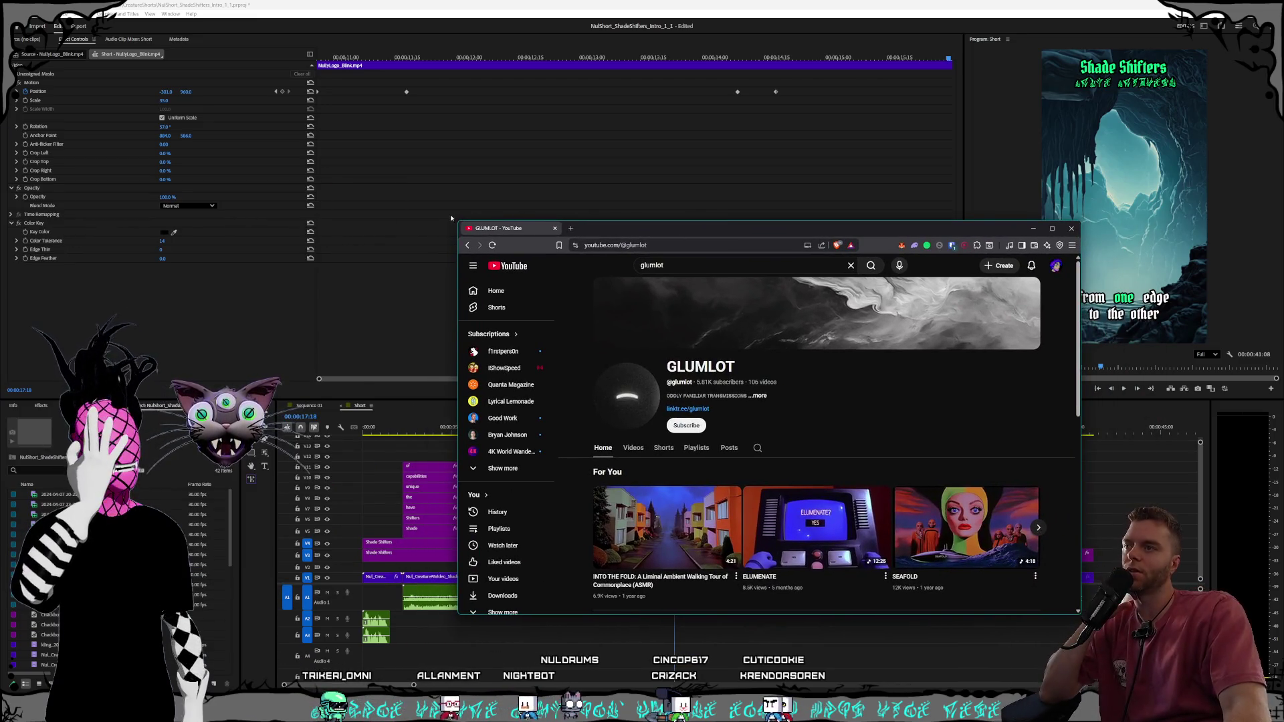
Enlarge the browser, open glumlot's 'Altus' short from the Shorts grid, and maximize the window
drag(455, 221, 347, 132)
drag(598, 146, 563, 122)
scroll(506, 291, down, 2)
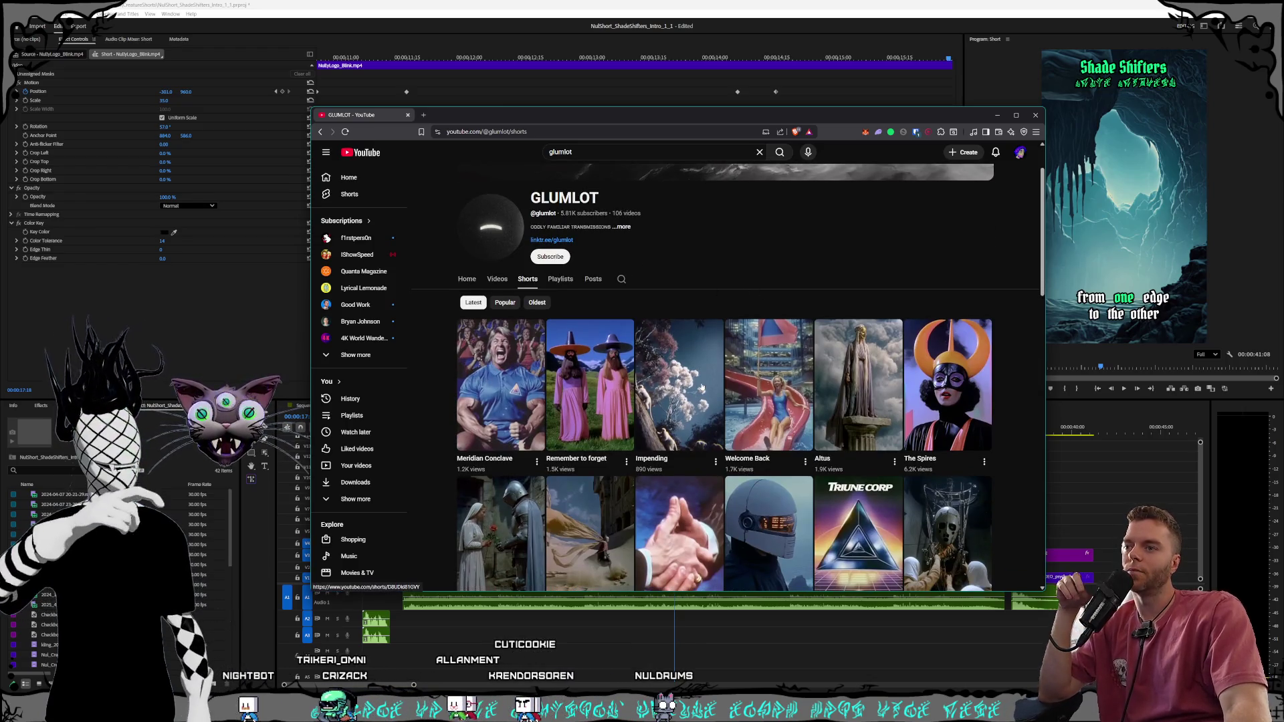
click(868, 383)
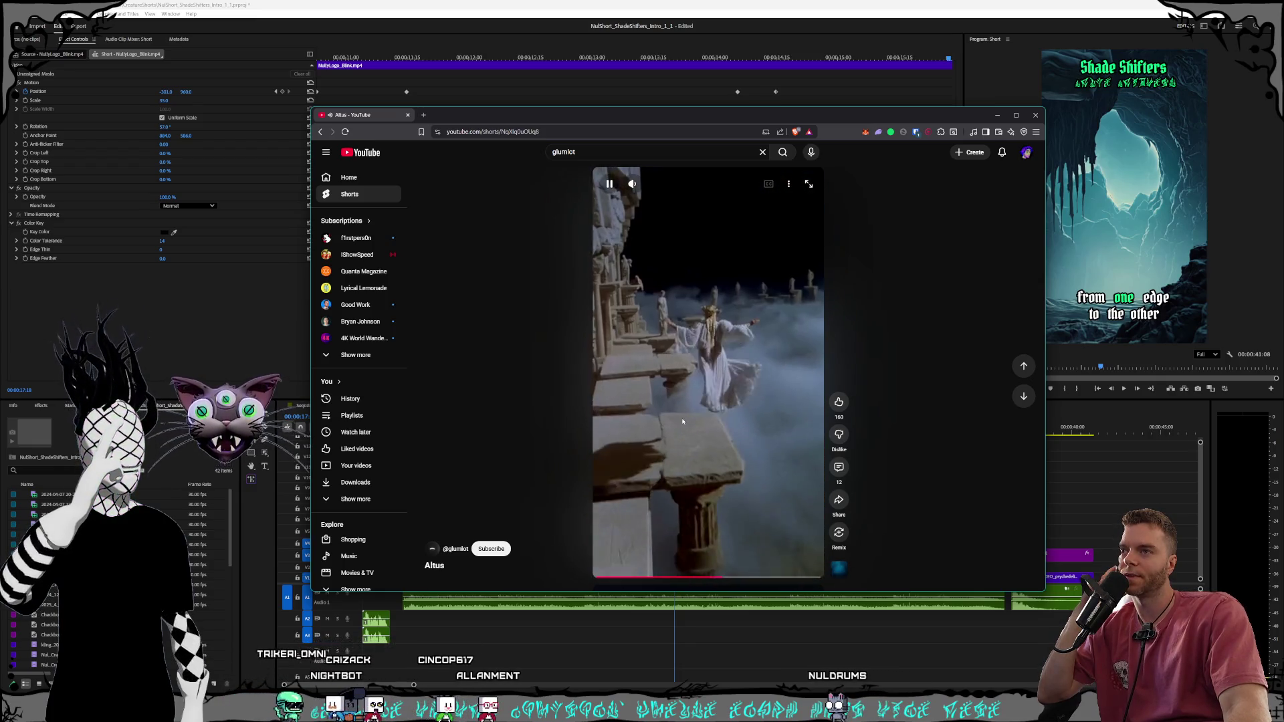
click(1016, 115)
click(599, 375)
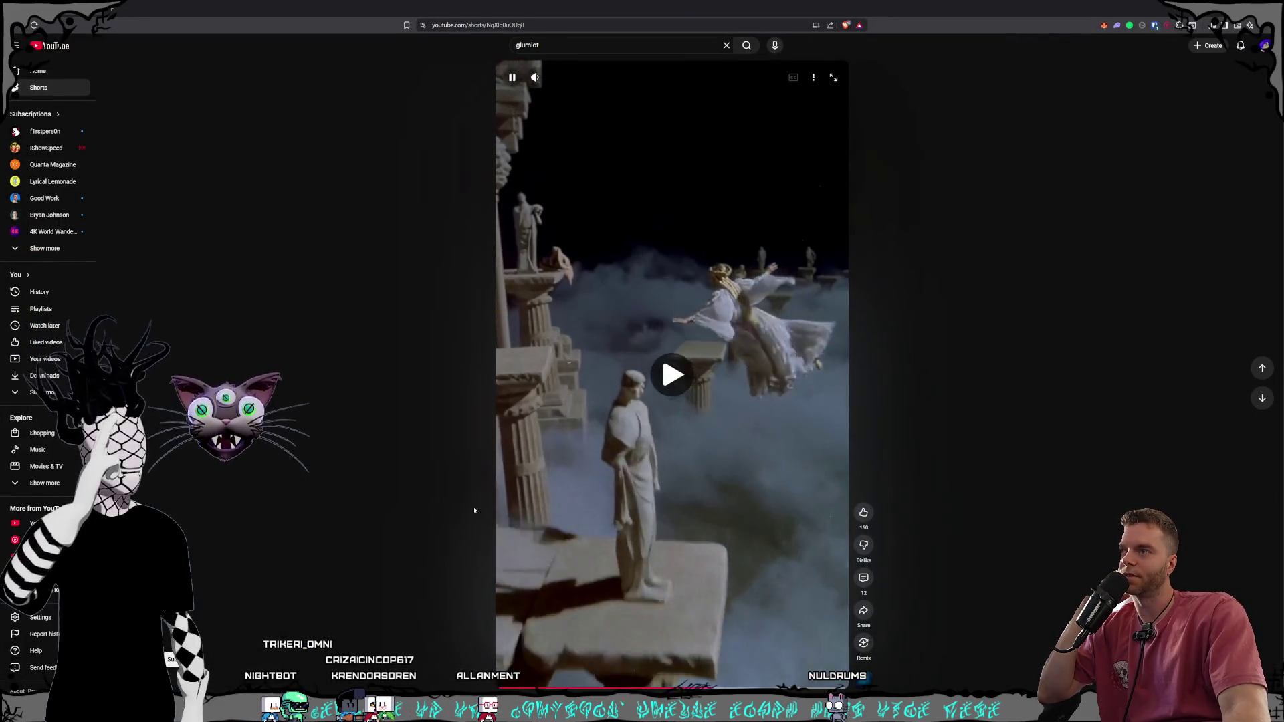
Restart the Altus short from 0:00, watch it, and pause it near the end
click(503, 688)
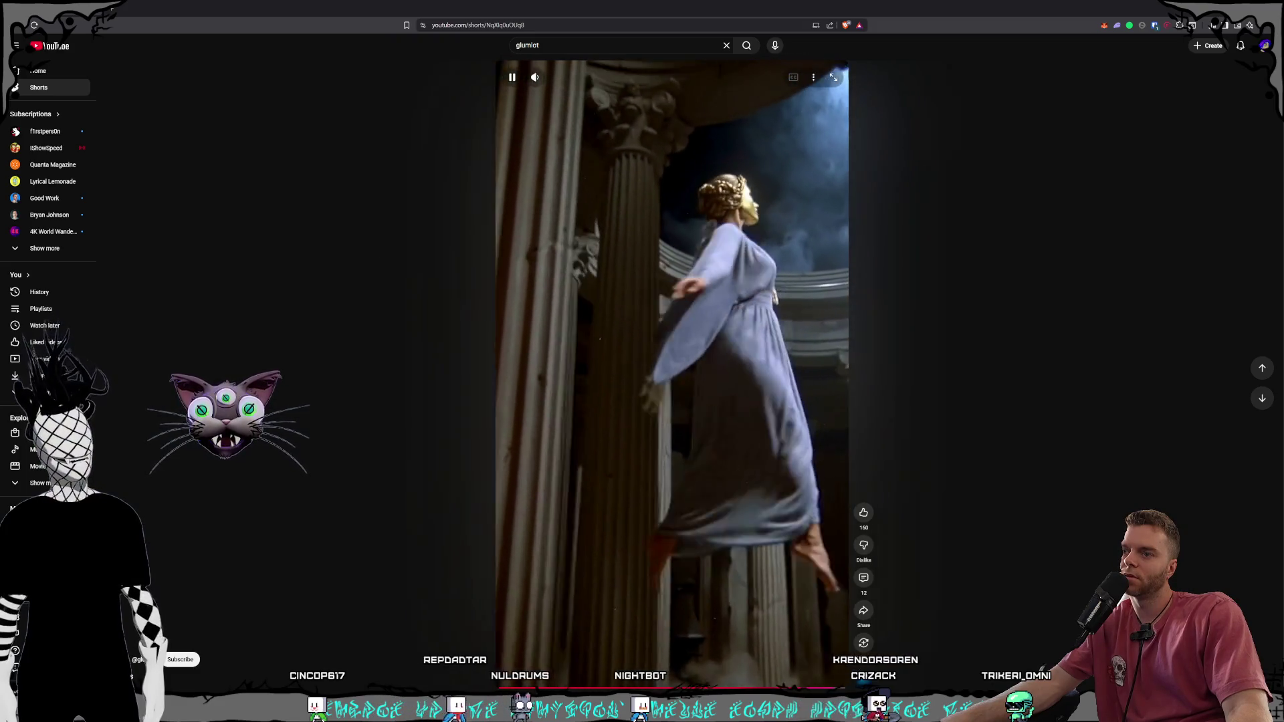
click(739, 399)
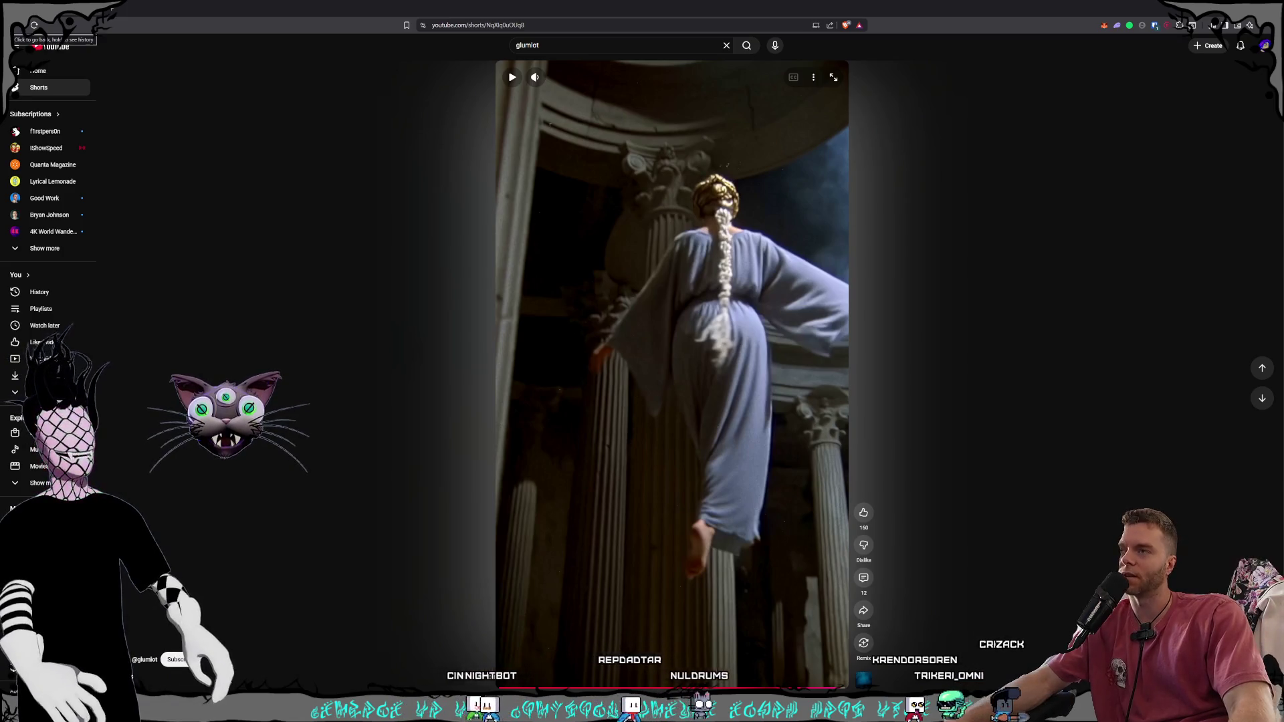
Go back to the Shorts grid and watch the Meridian Conclave short, pausing and resuming once
click(12, 26)
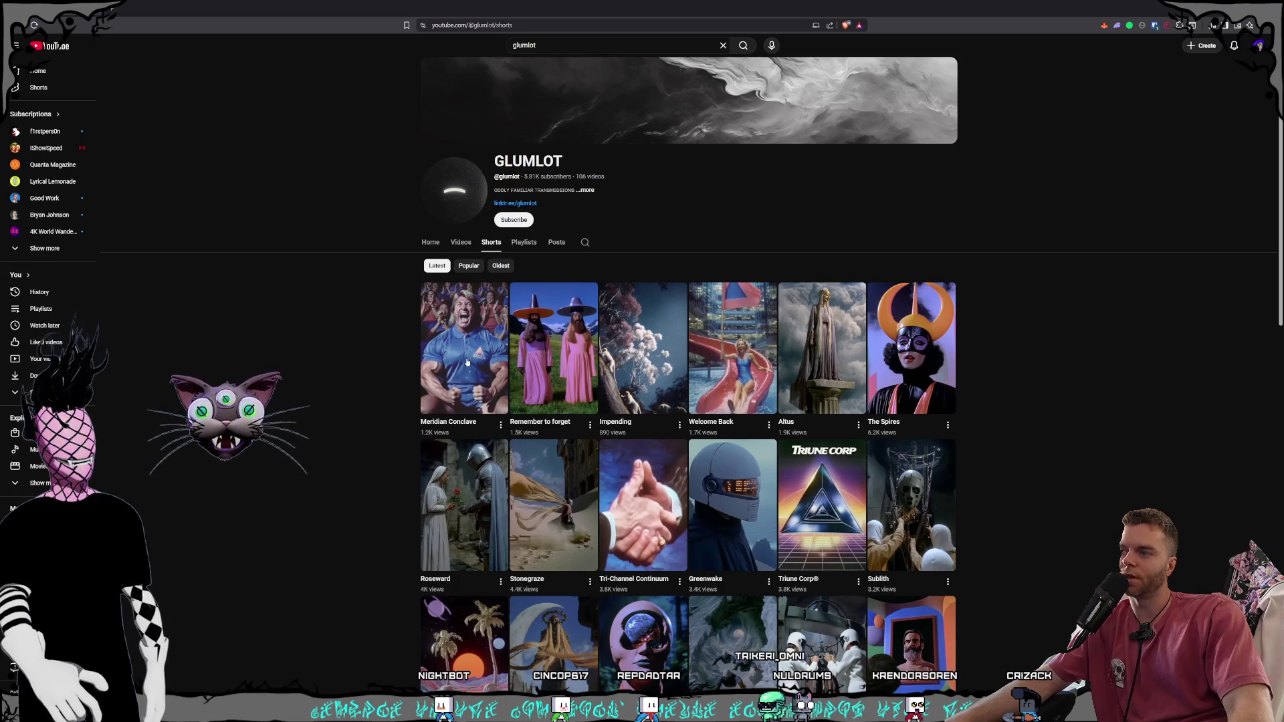
click(467, 362)
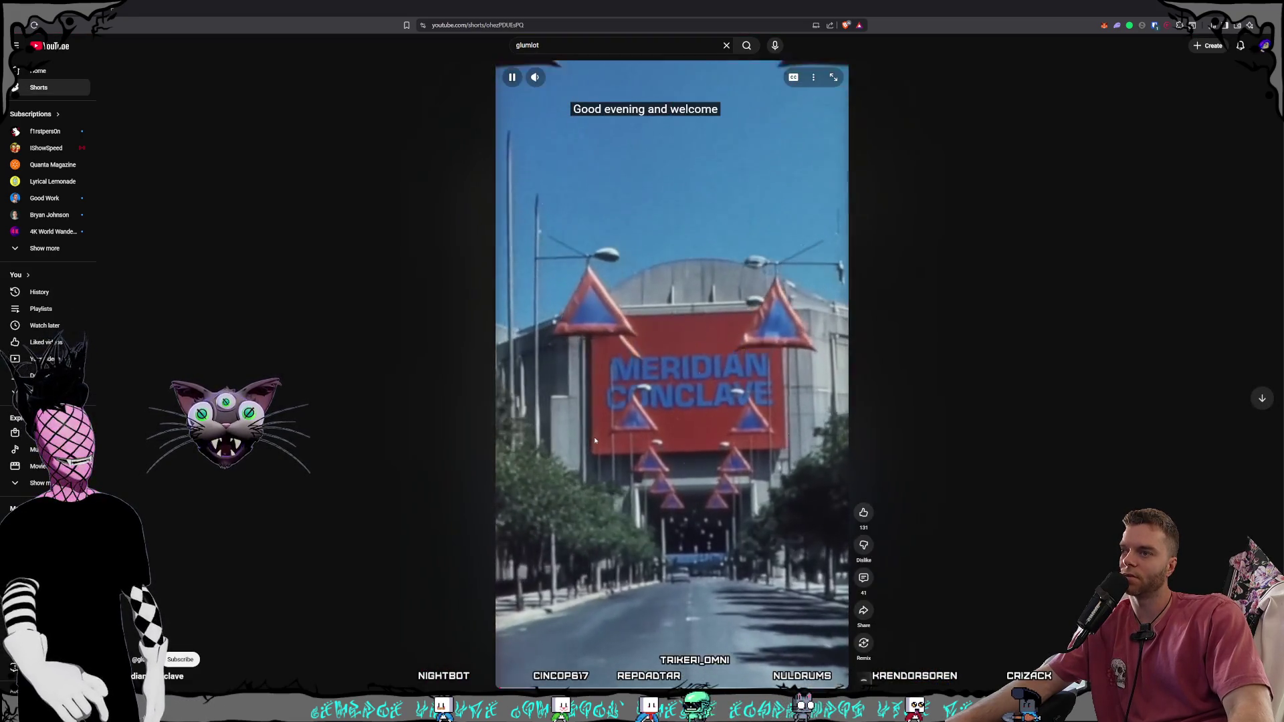
click(610, 492)
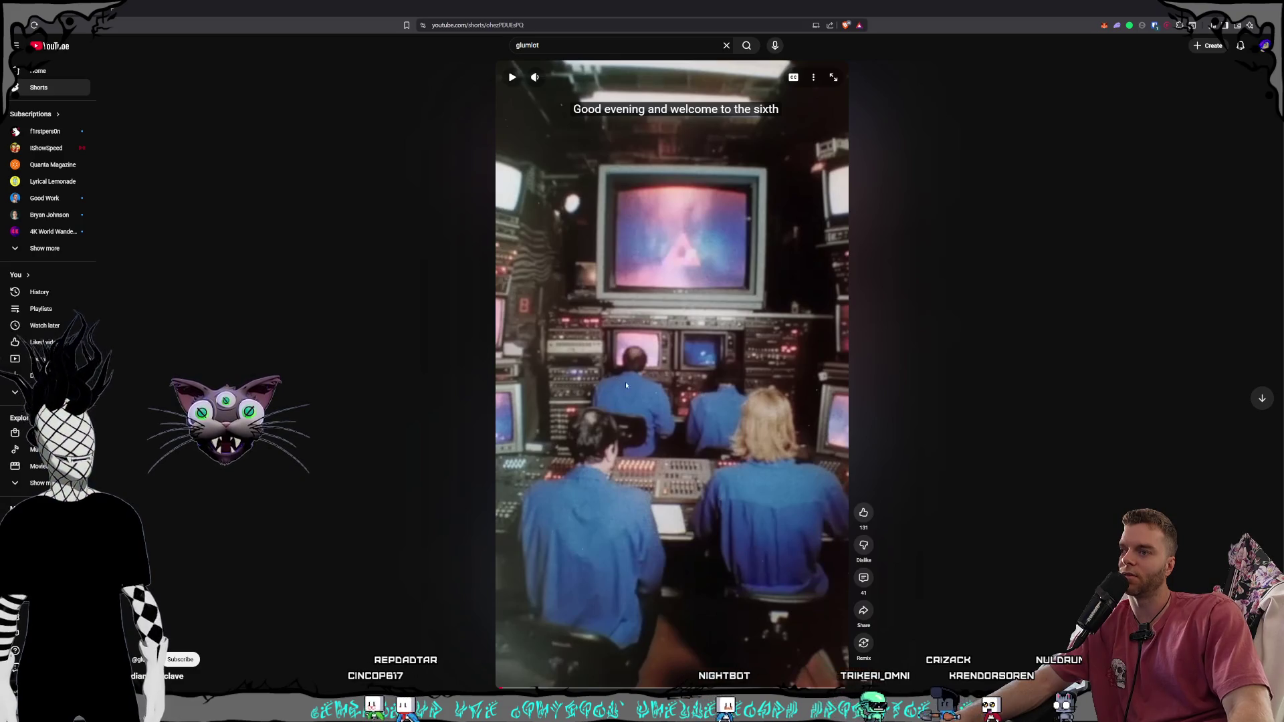
click(706, 396)
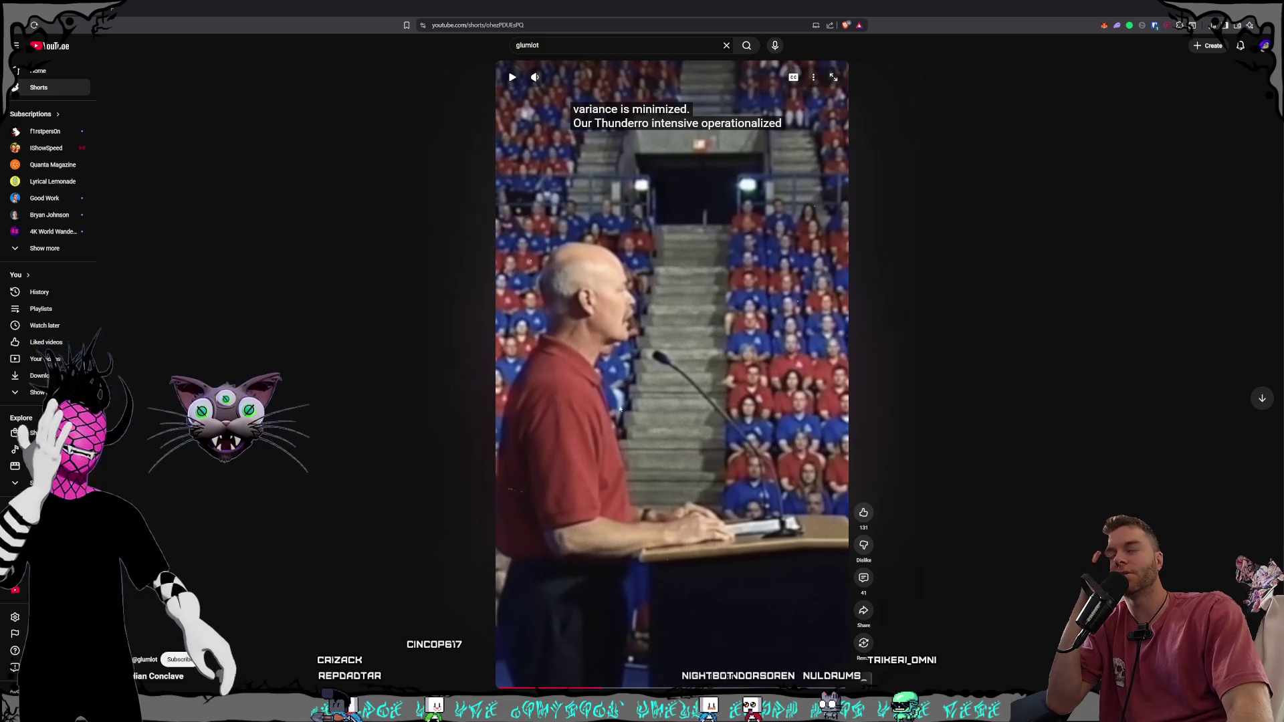
Return to the Altus short, pause it, and shrink the browser to a small window
key(alt+Left)
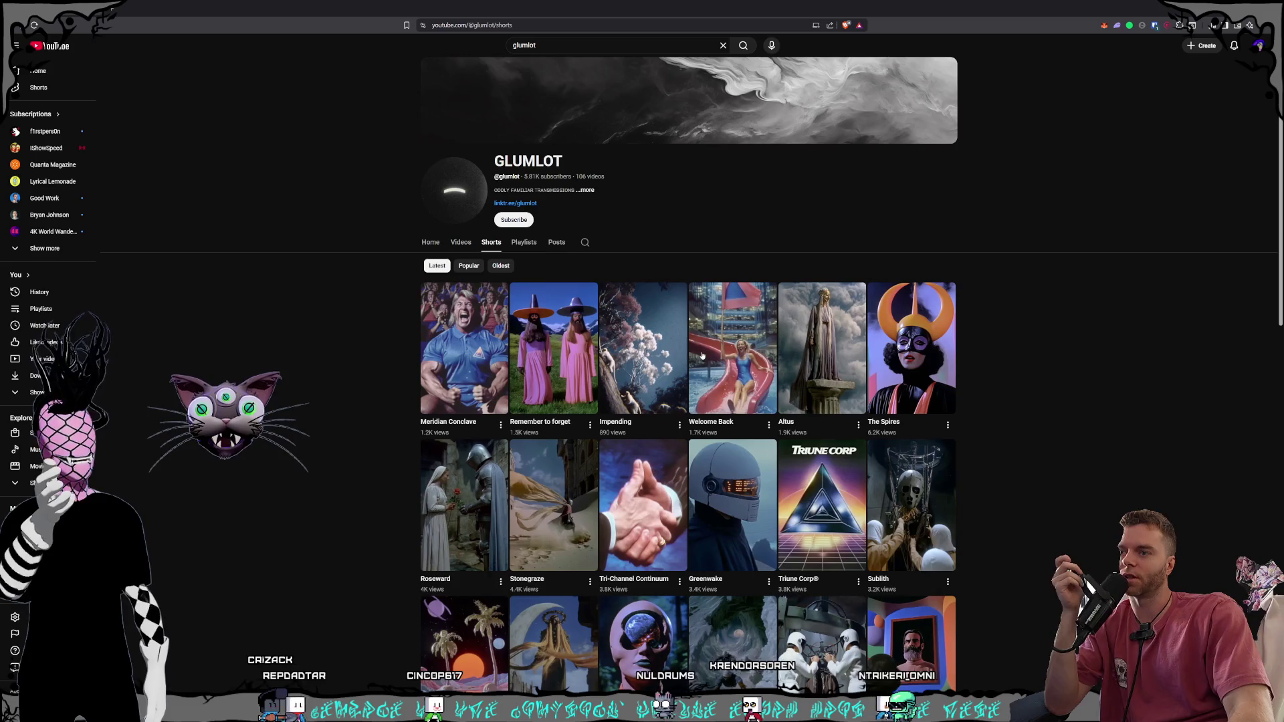
click(816, 365)
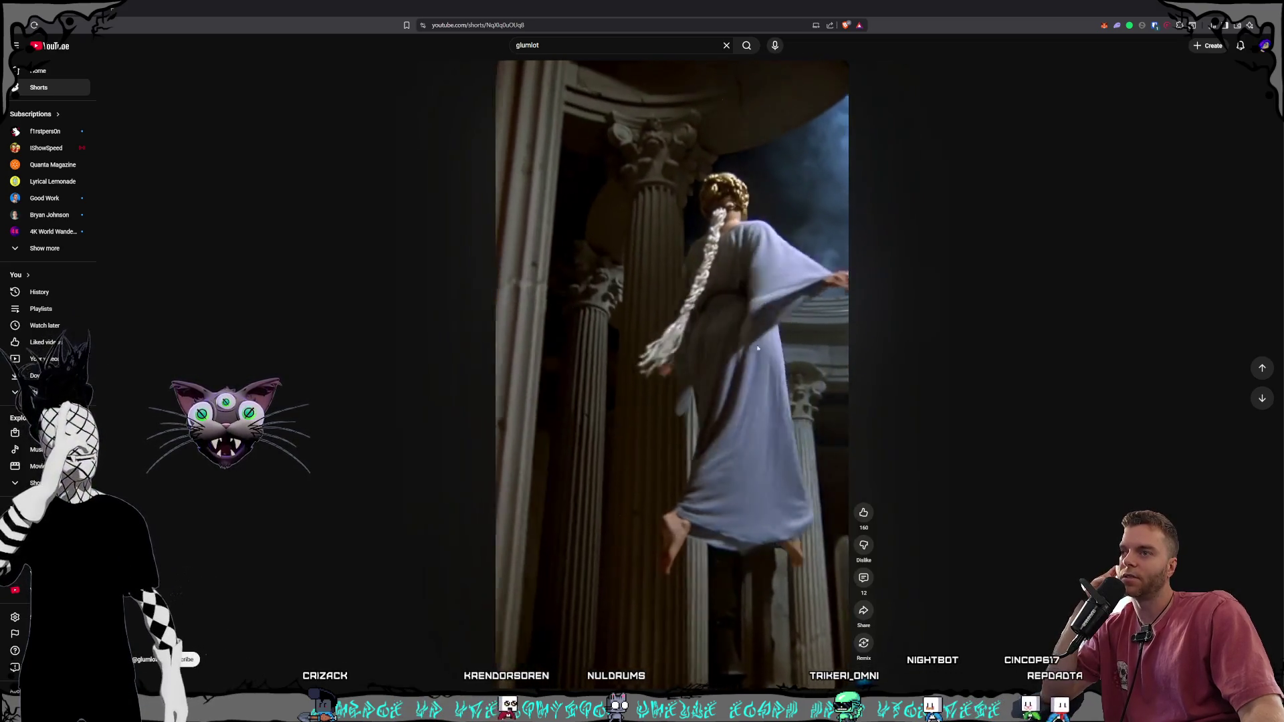
click(713, 369)
click(625, 499)
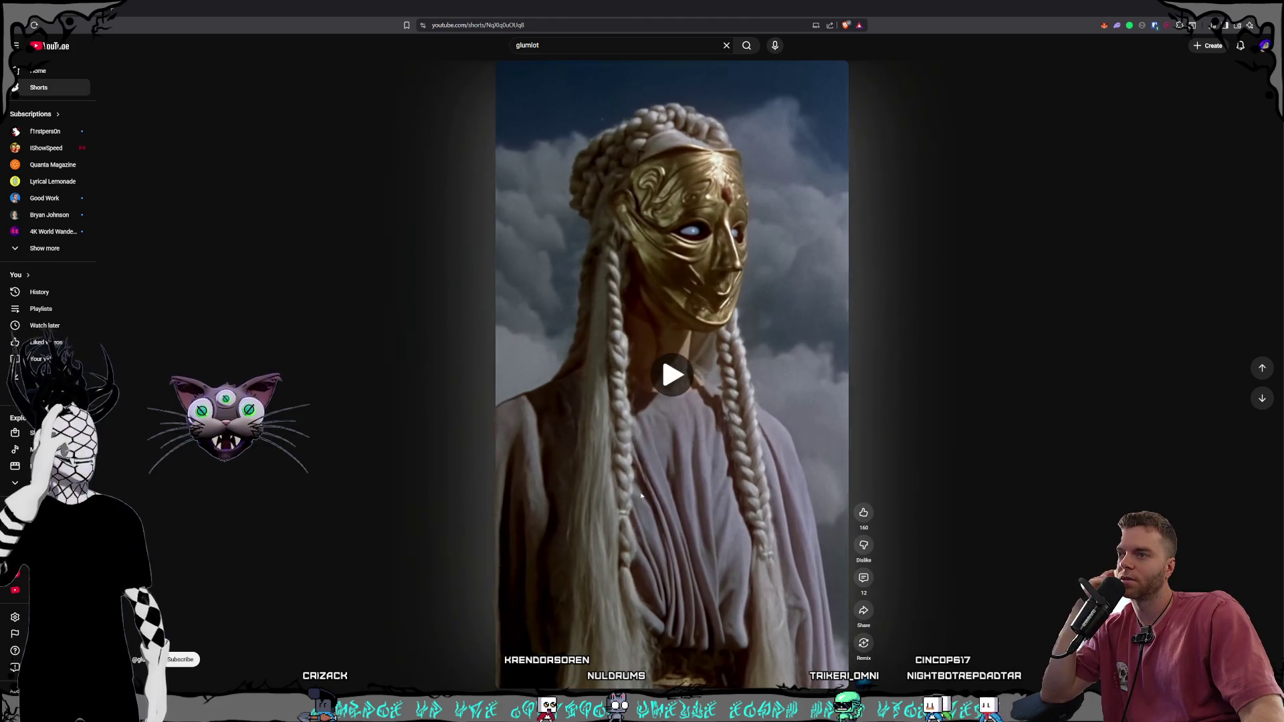
click(660, 398)
mouse_move(491, 8)
mouse_down()
mouse_move(552, 149)
mouse_move(1283, 149)
mouse_up()
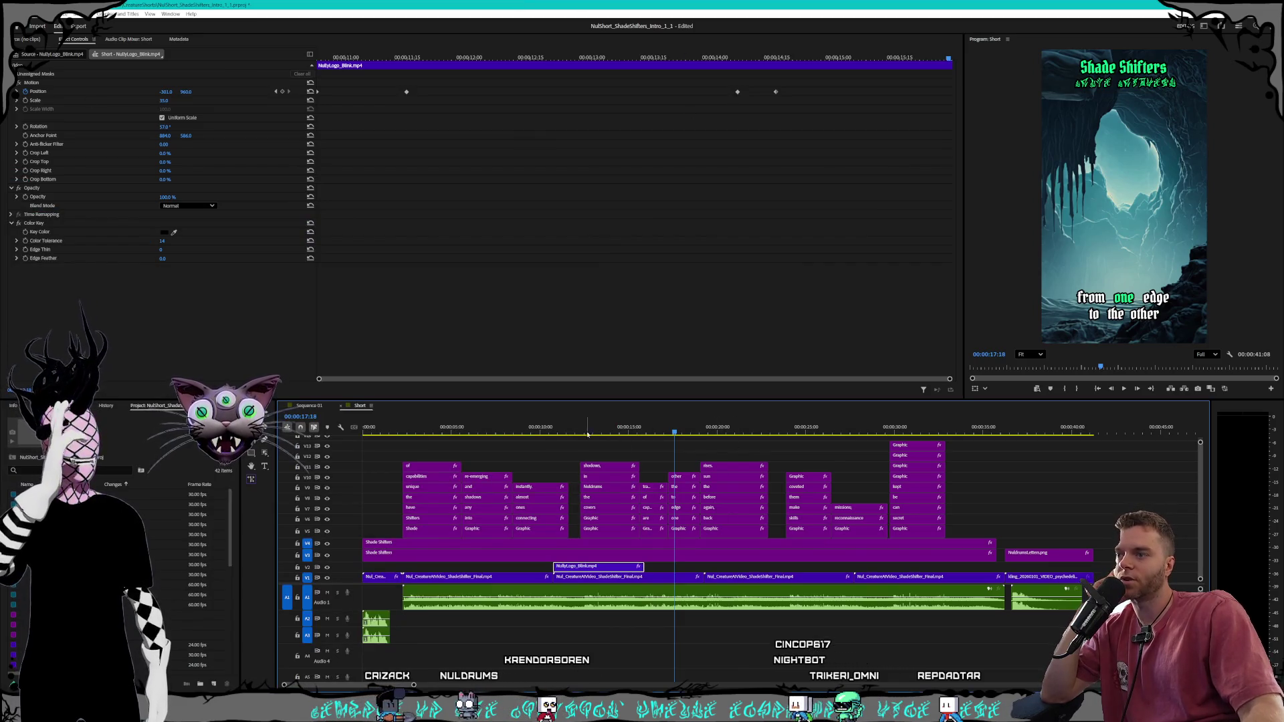
Play the Shade Shifters edit from the start, selecting the creature clip on V1 midway
click(1097, 389)
click(1126, 389)
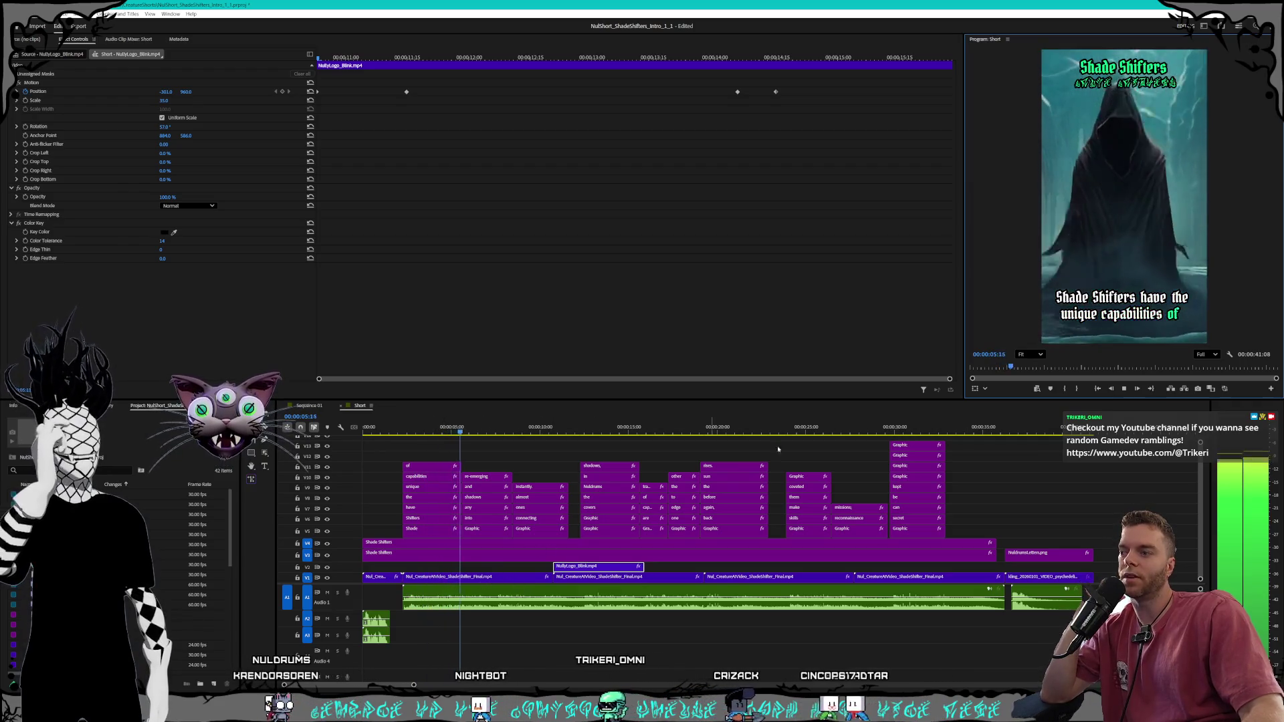
click(1124, 389)
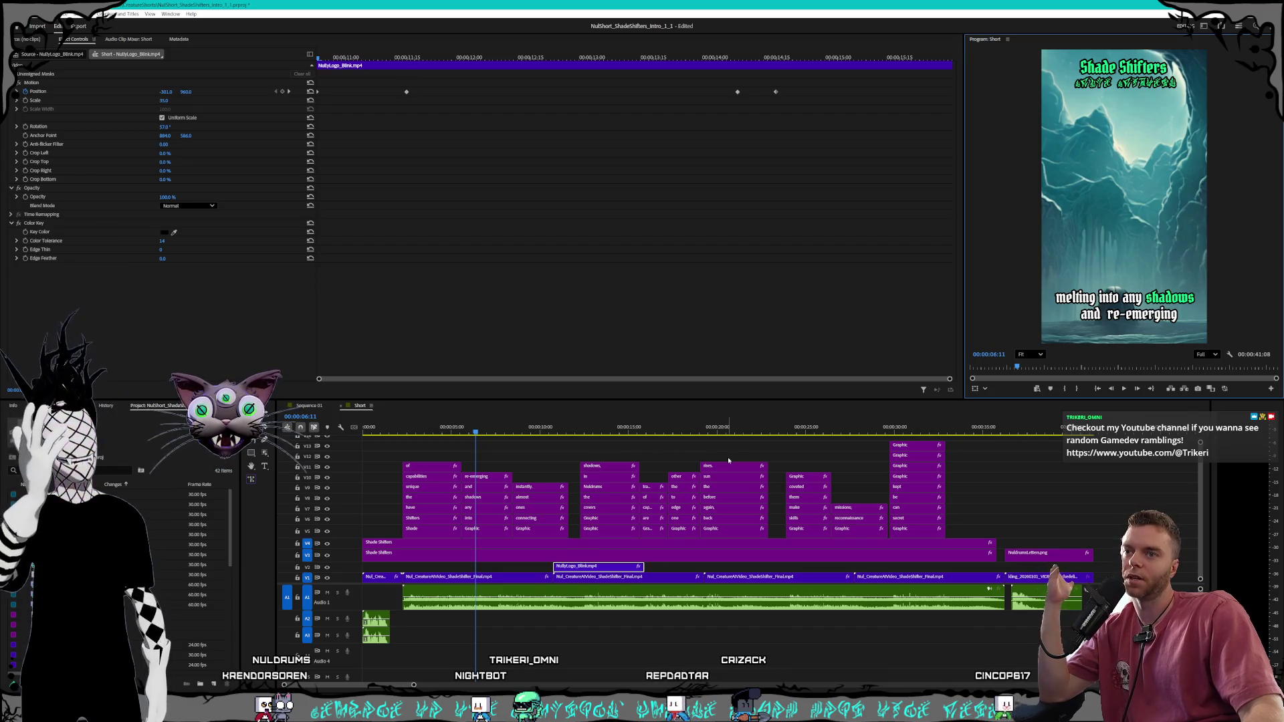
click(514, 580)
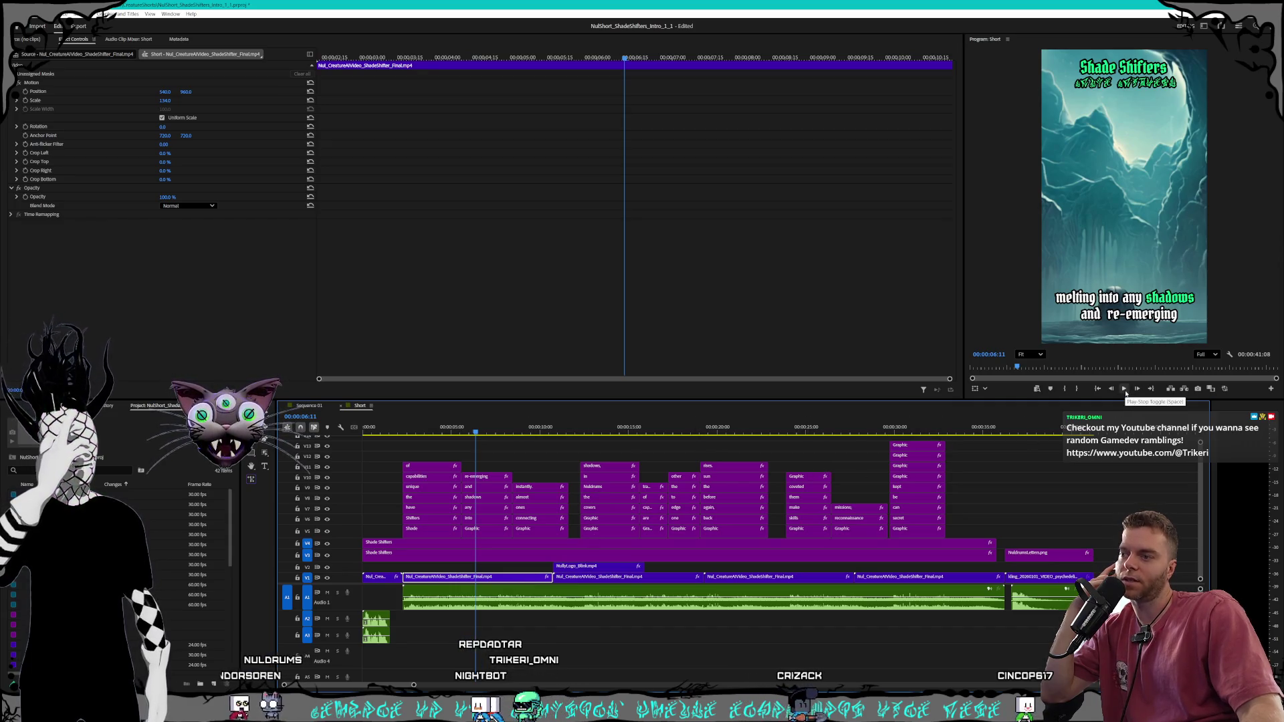
click(1125, 392)
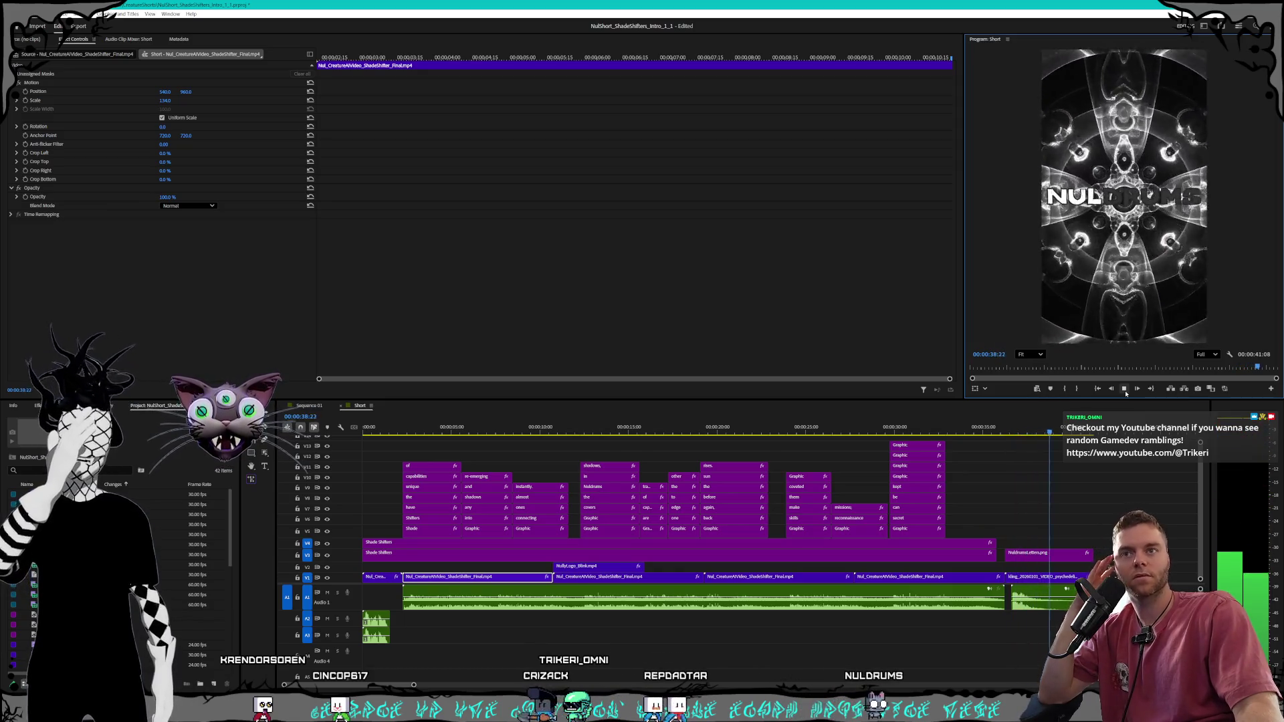
click(1126, 393)
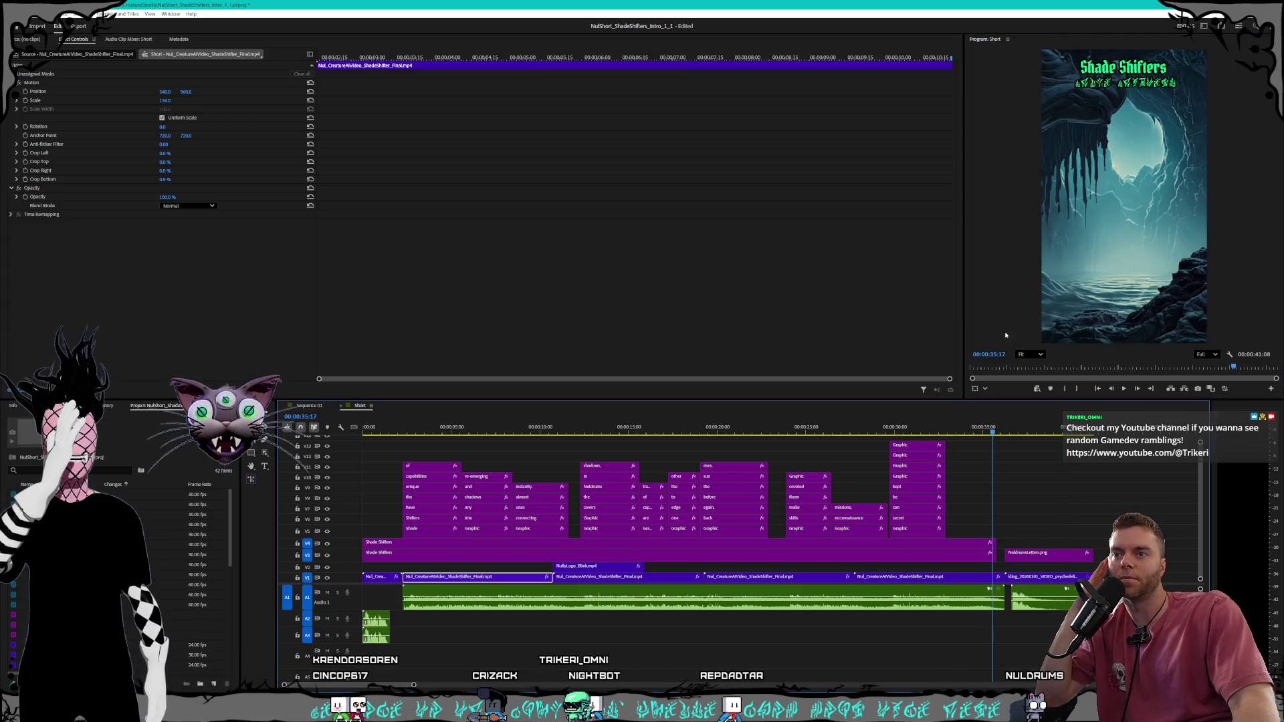
Widen the Program Monitor, replay the ending to the NulDrums end card, and open File Explorer
drag(962, 301, 933, 301)
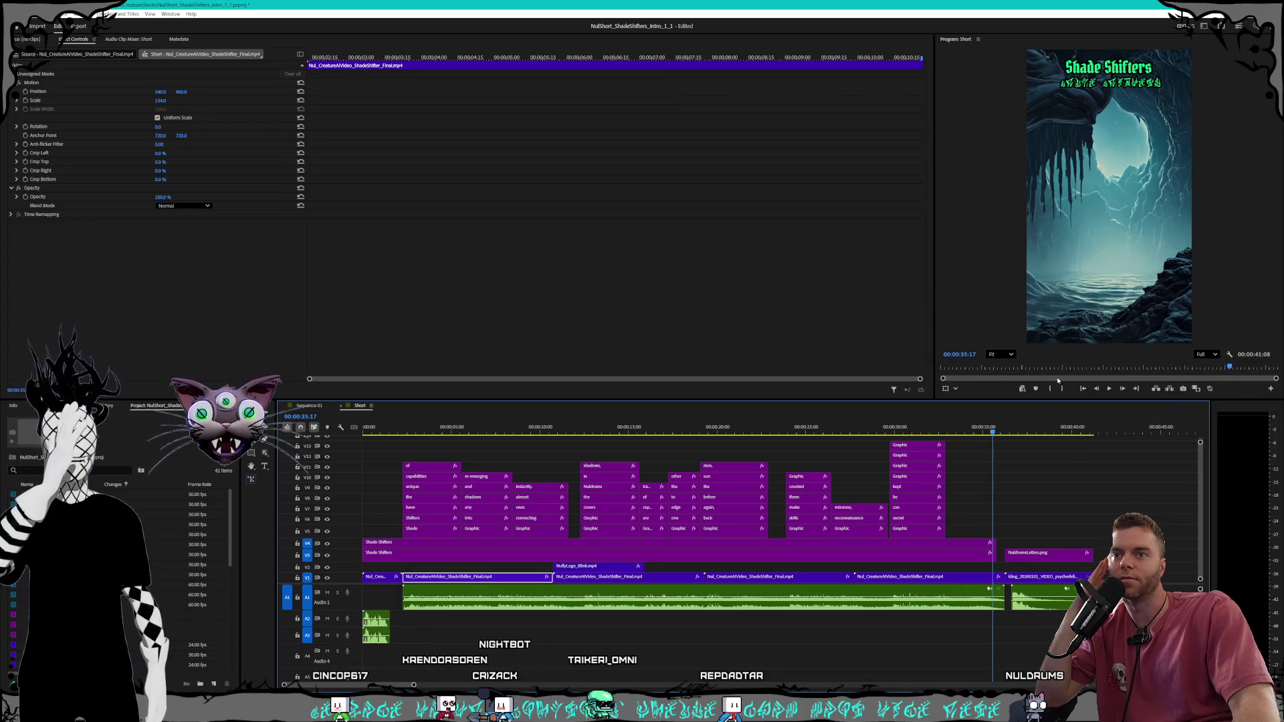
click(1109, 388)
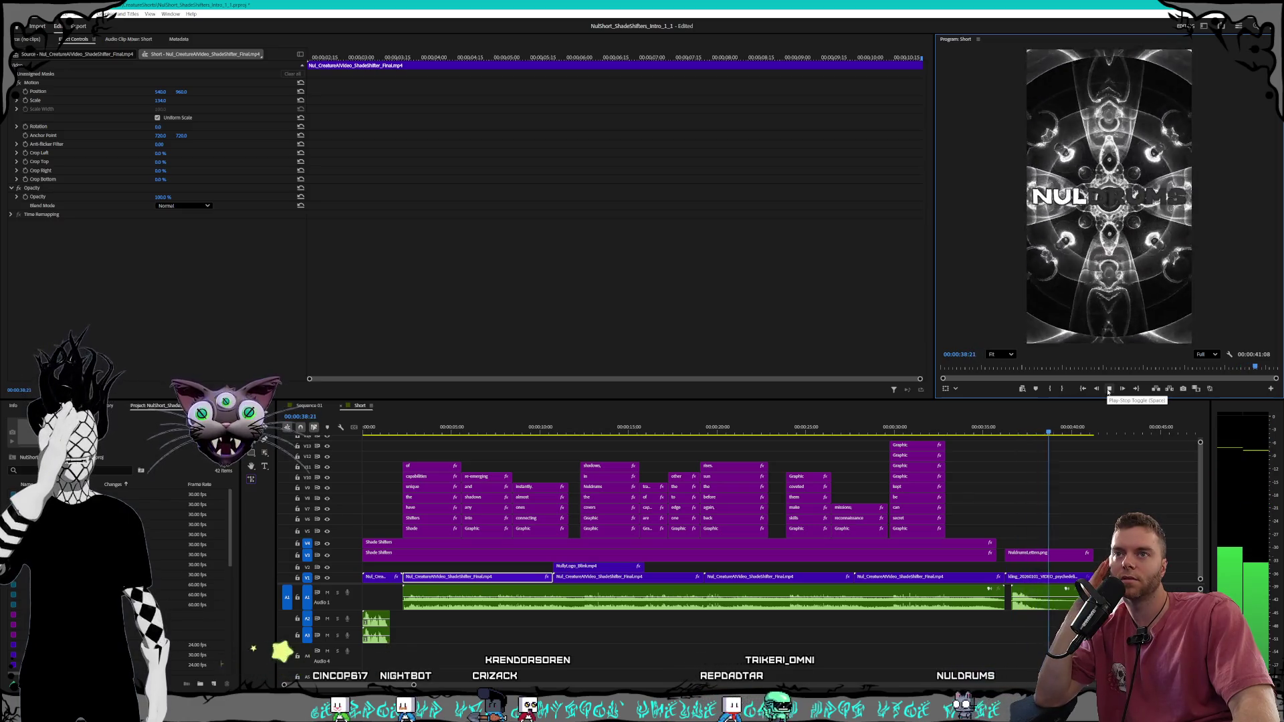
click(1109, 388)
key(super+e)
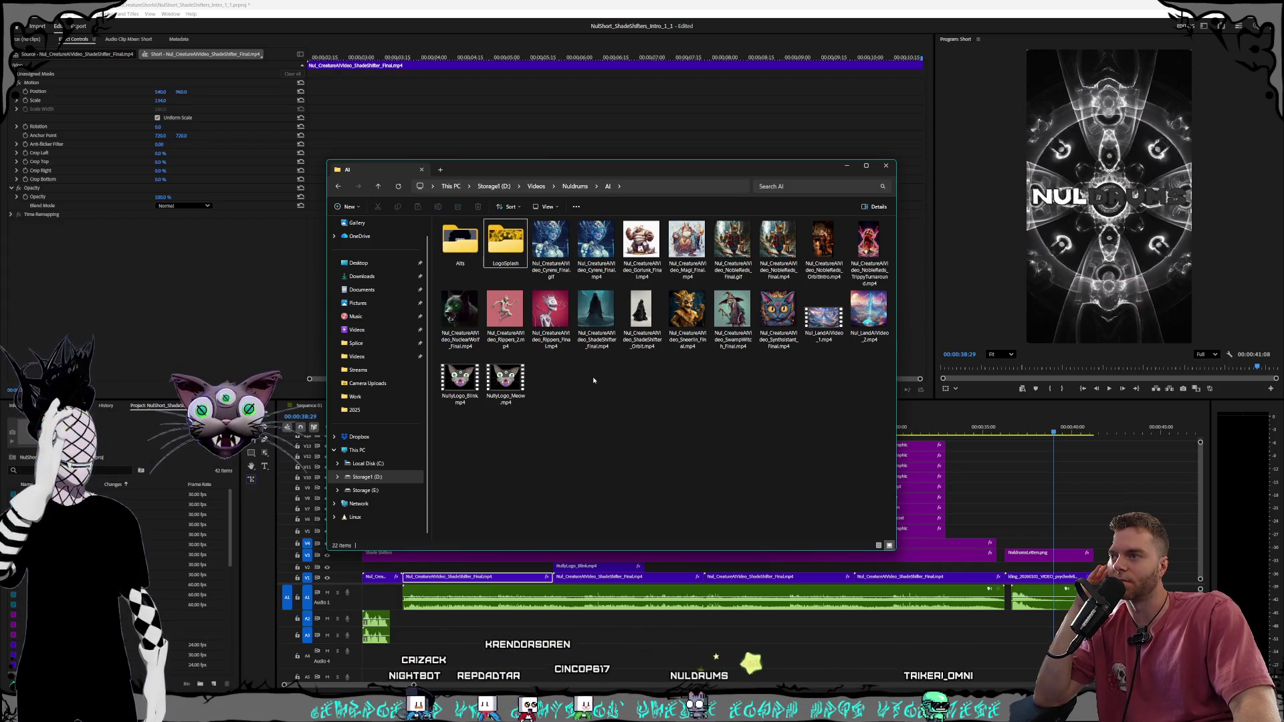
Open the LogoSplash folder and play the first kling psychedelic logo clip in Media Player
click(496, 260)
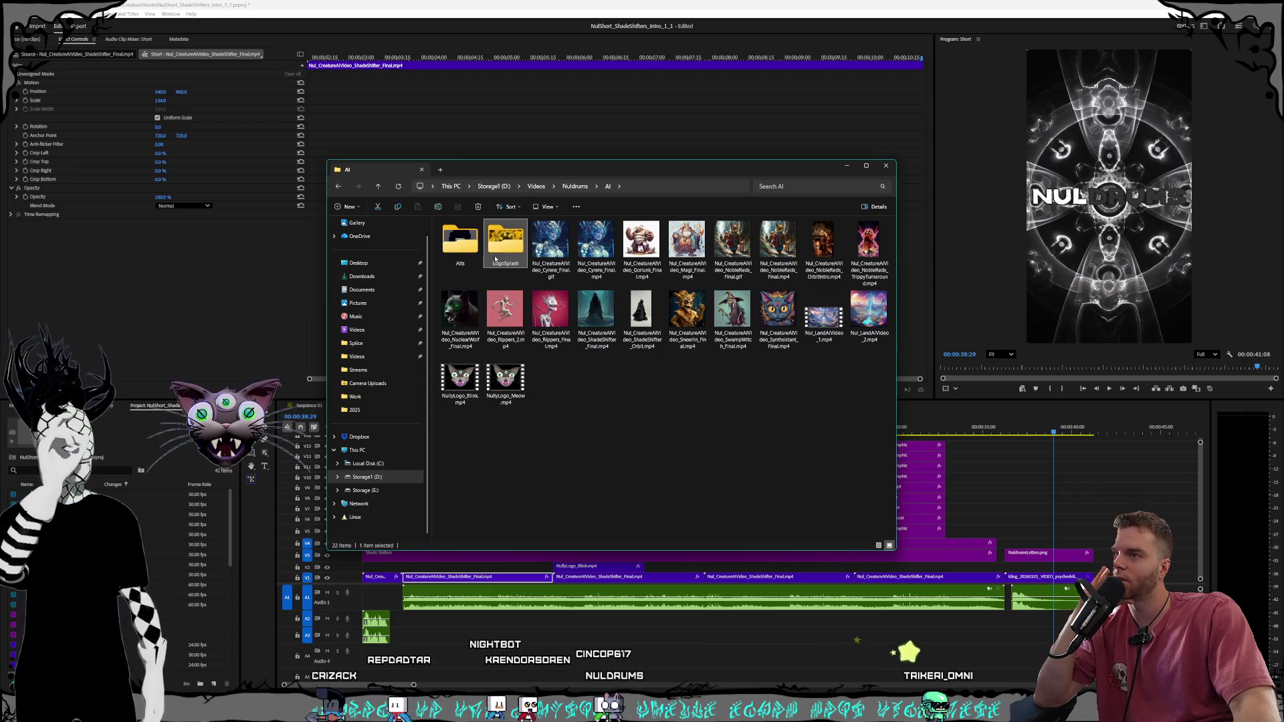
double_click(495, 260)
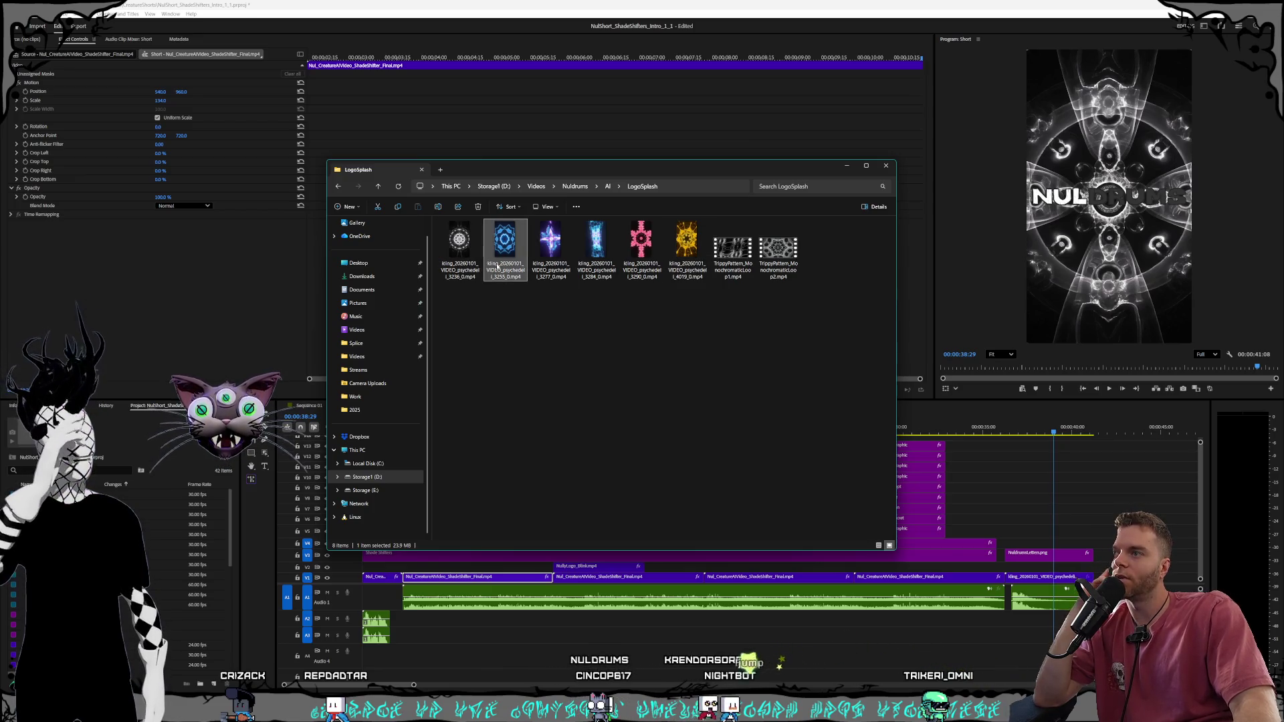
double_click(455, 258)
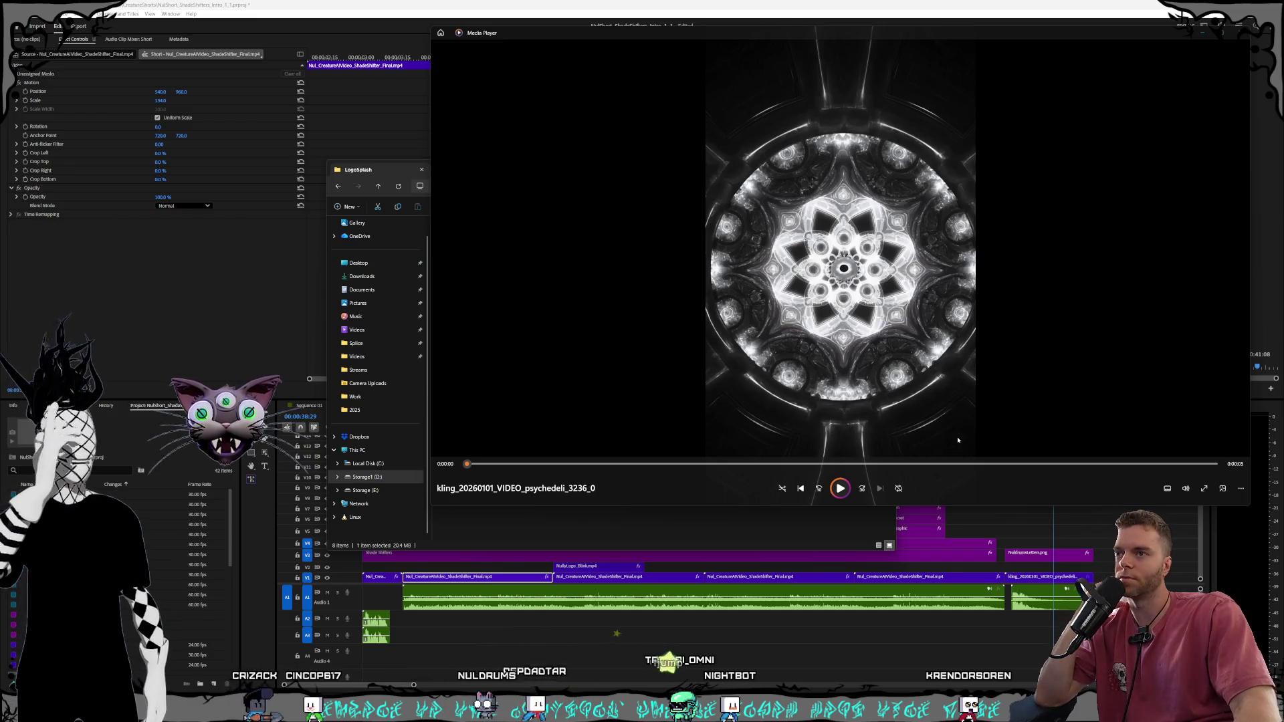
click(840, 488)
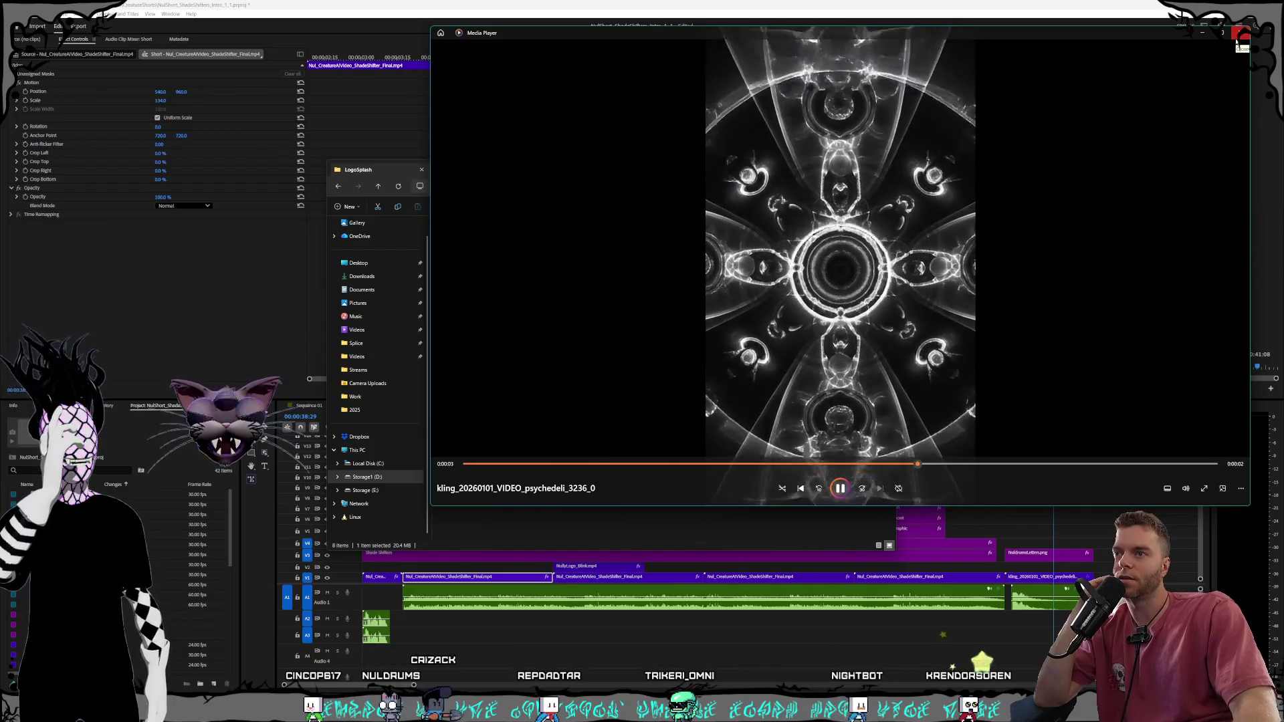
drag(1045, 45, 900, 69)
click(1095, 56)
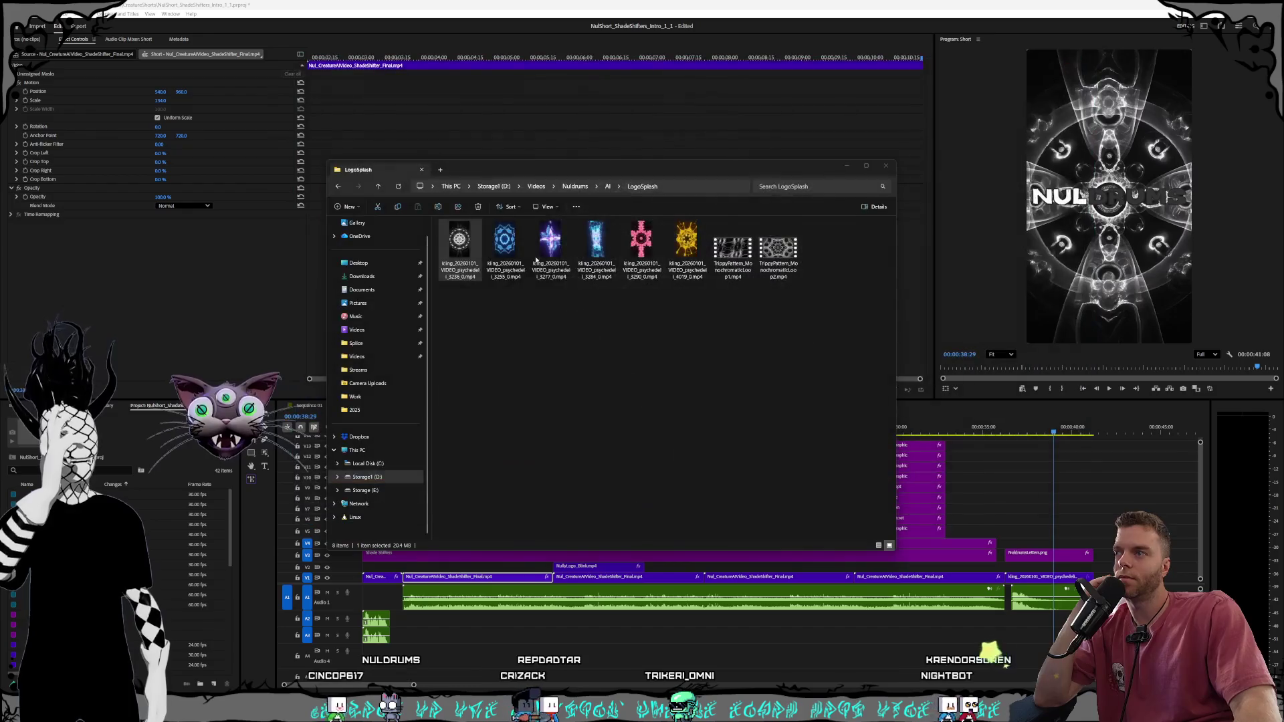
Preview the kling 3255 and kling 3277 clips, closing each player afterwards
double_click(503, 245)
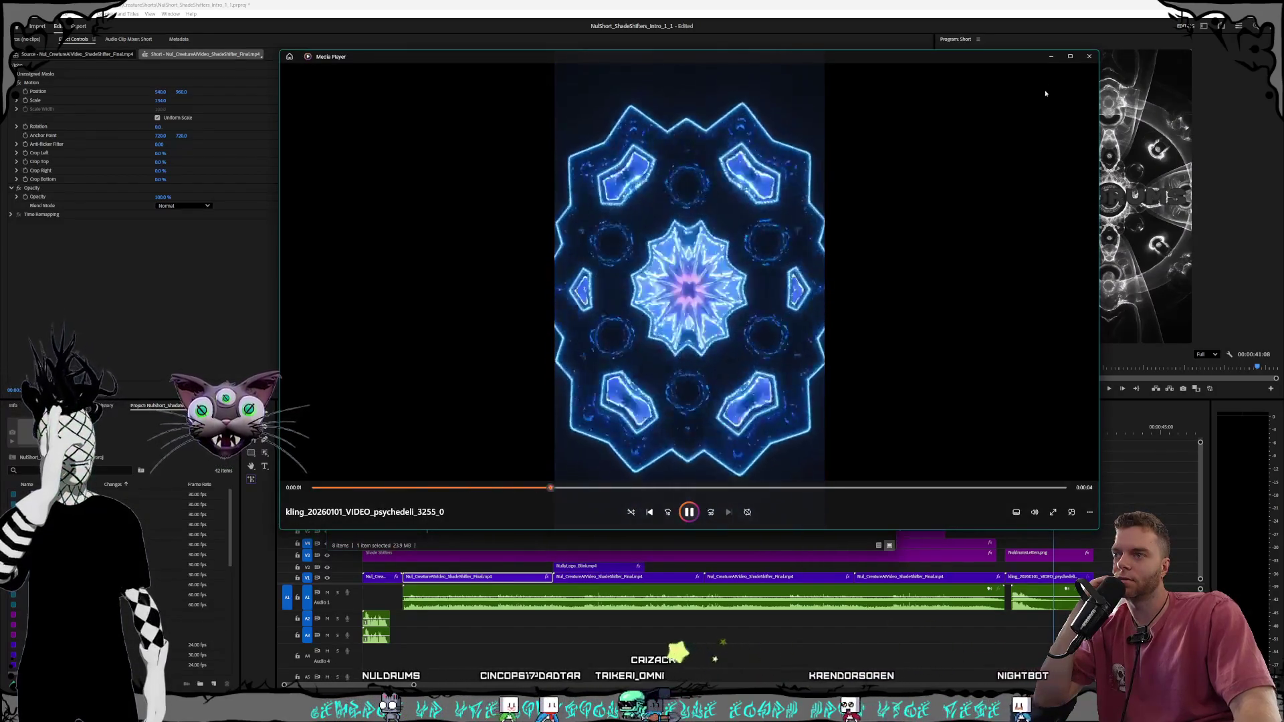
click(1089, 57)
double_click(568, 266)
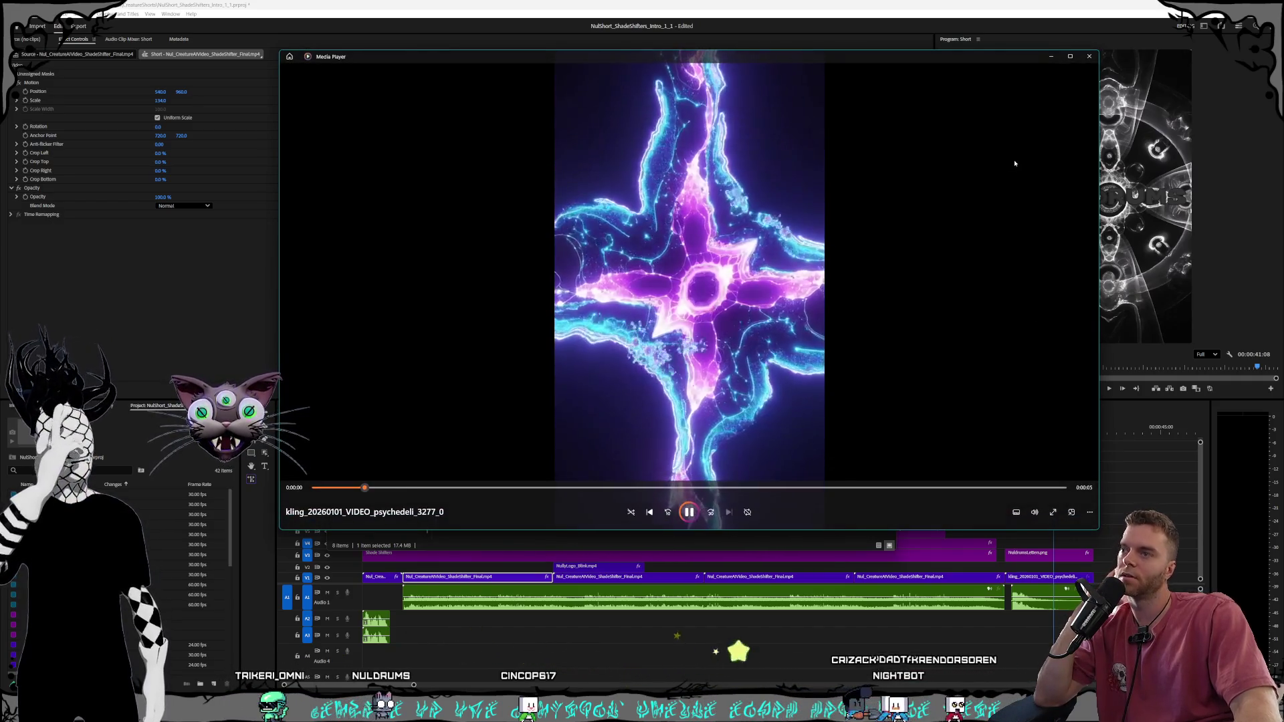
click(1090, 57)
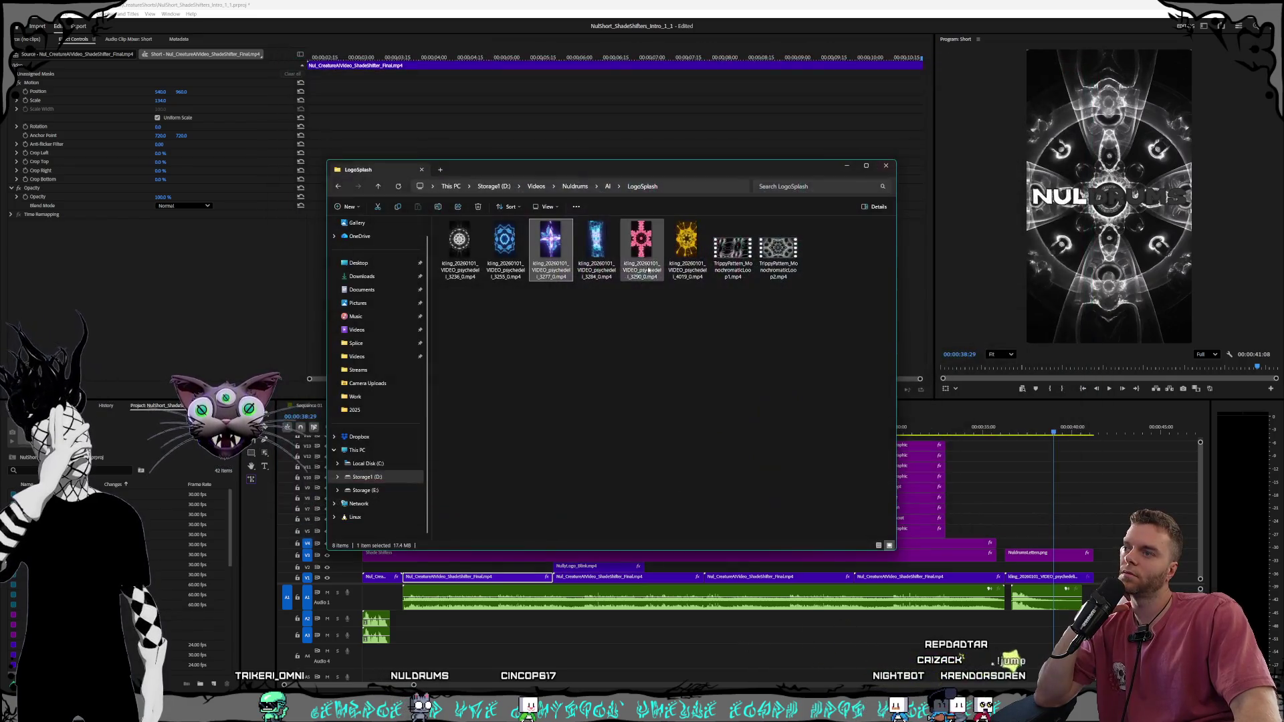
Play the kling 3284, pink kling 3290 and yellow kling 4019 clips in turn
double_click(594, 269)
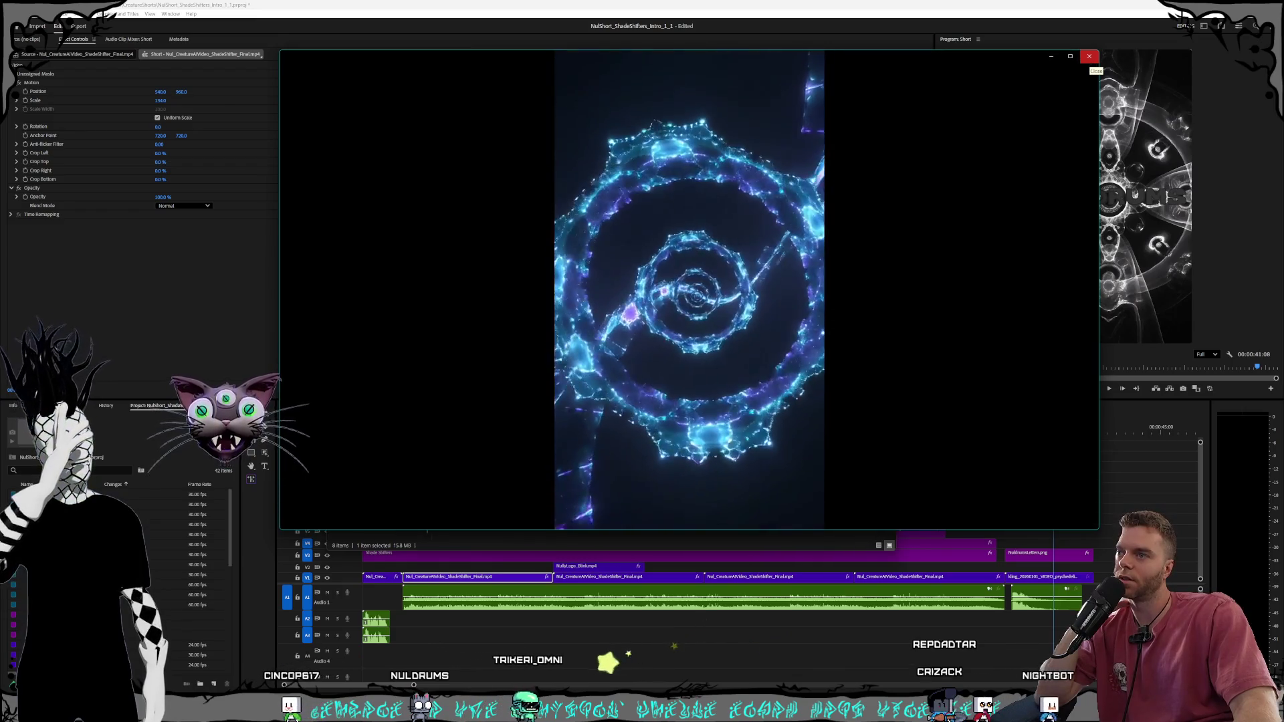
click(1088, 56)
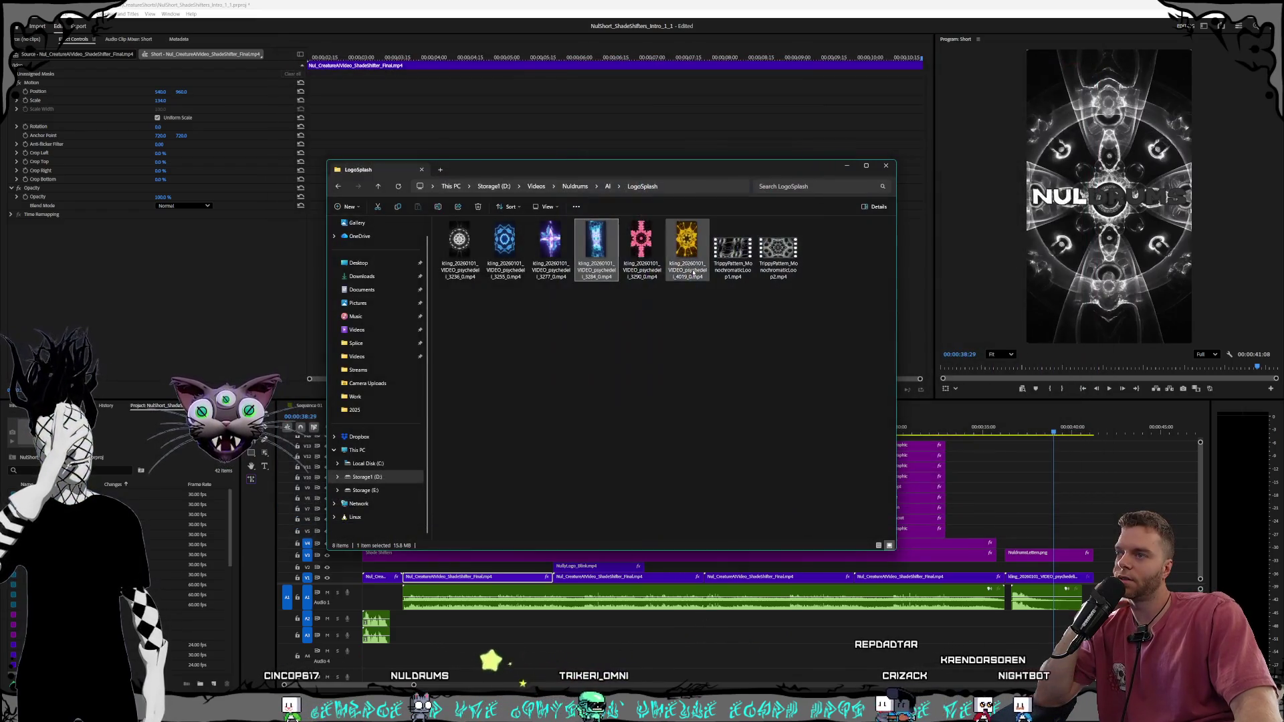
double_click(626, 264)
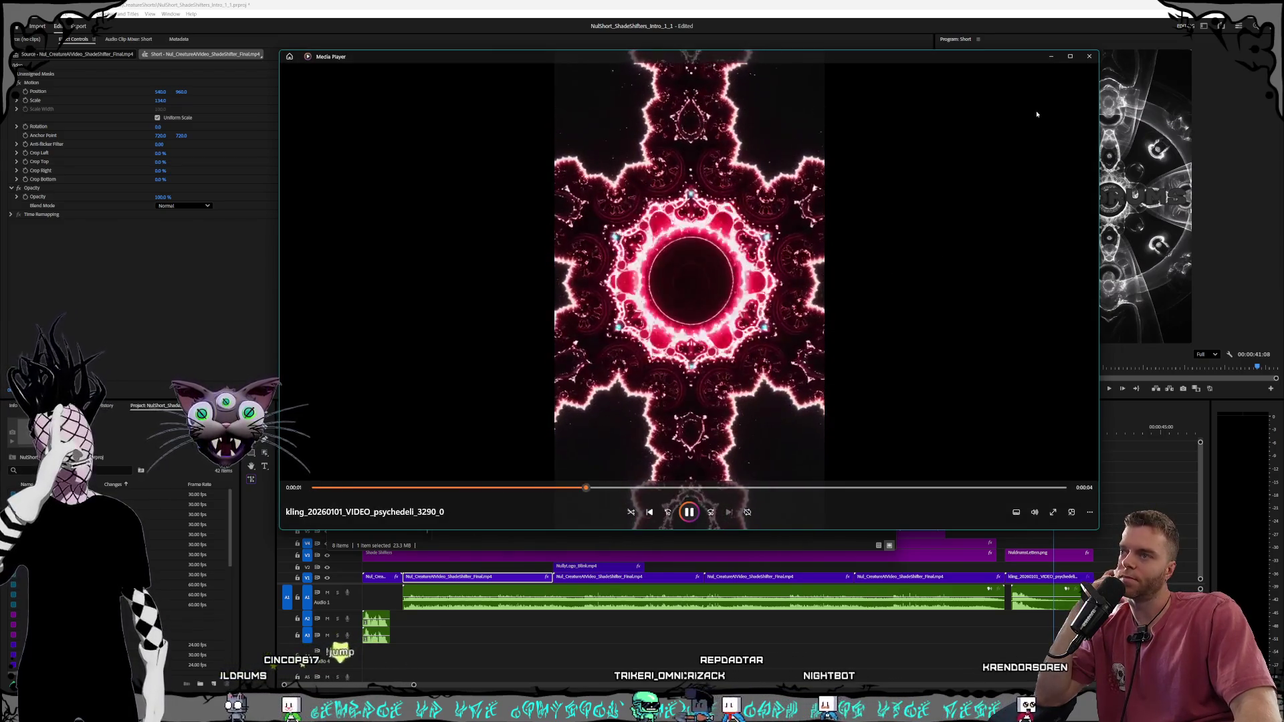
click(1089, 57)
double_click(681, 254)
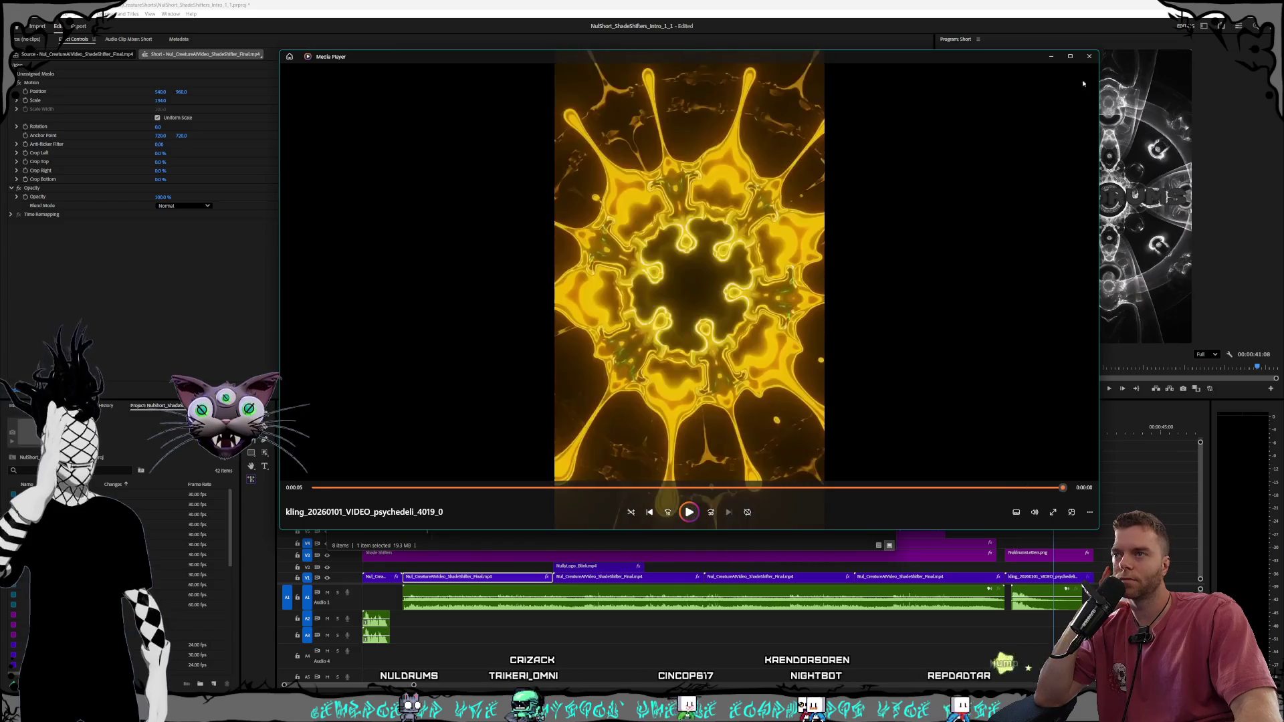
click(1088, 58)
Play TrippyPattern_MonochromaticLoop1, Loop2 and the kling 3236 clip, then reposition the folder window
click(739, 270)
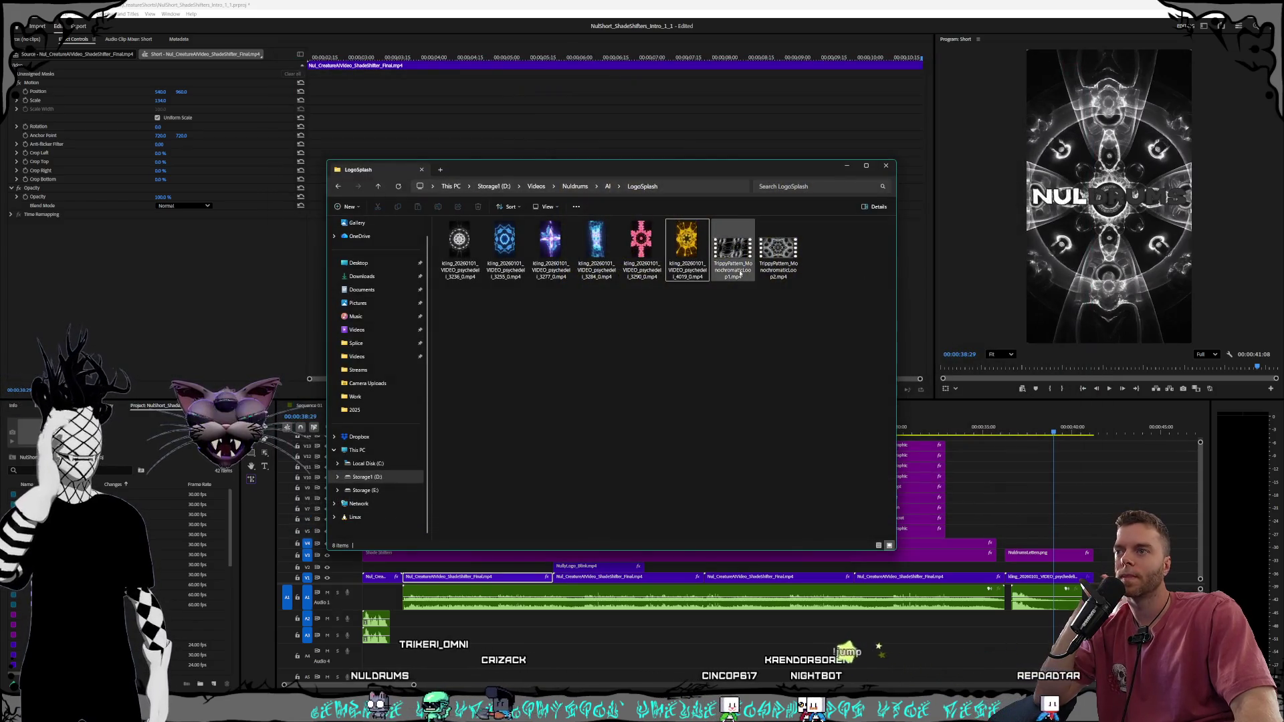
double_click(740, 271)
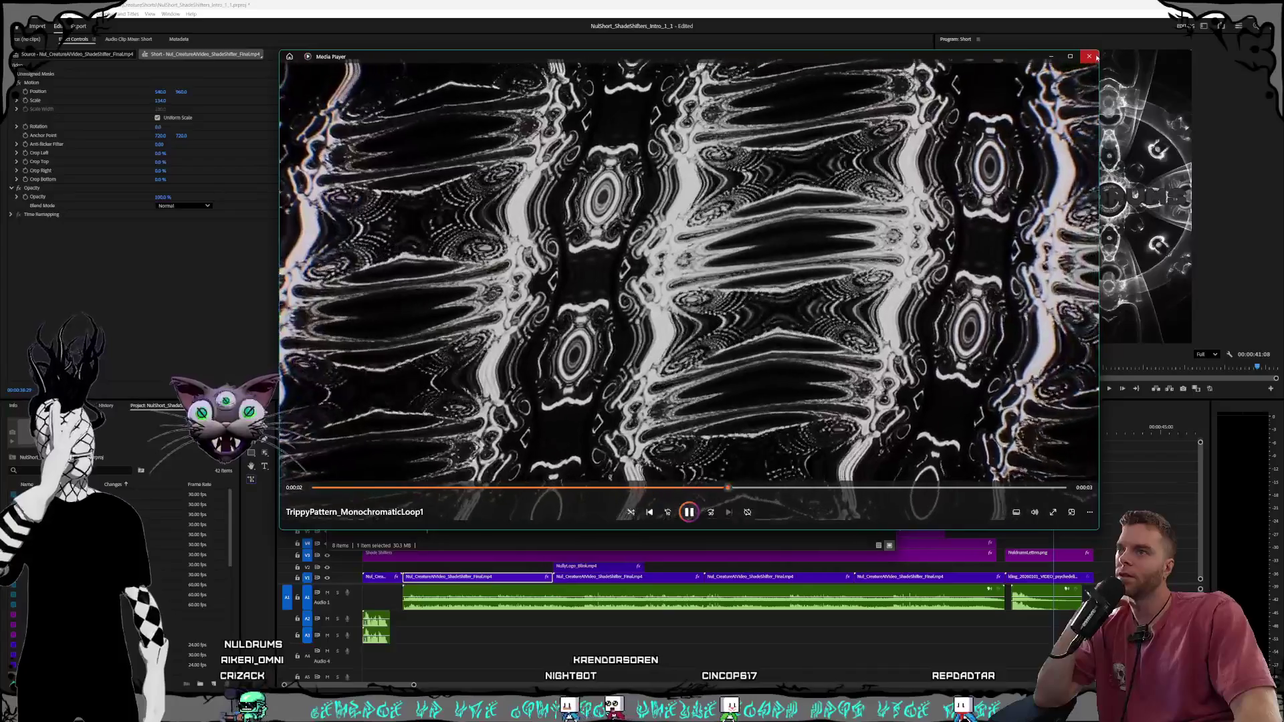
click(1090, 57)
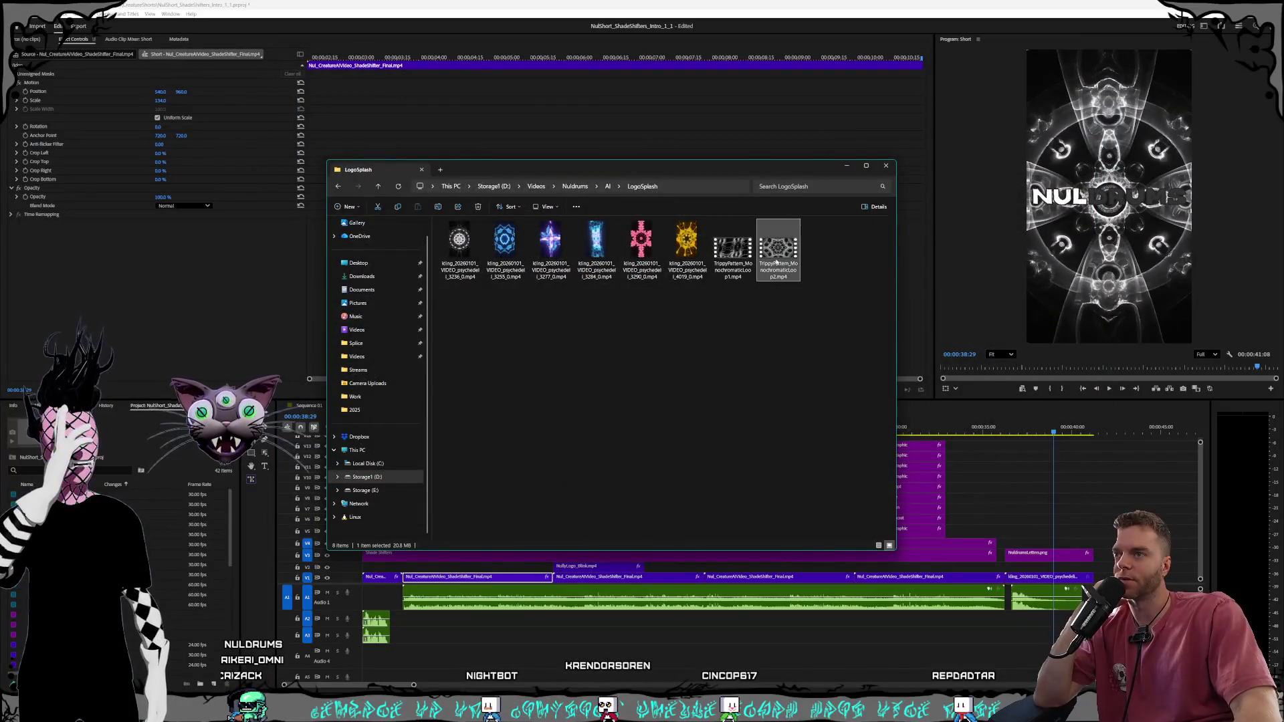
double_click(776, 262)
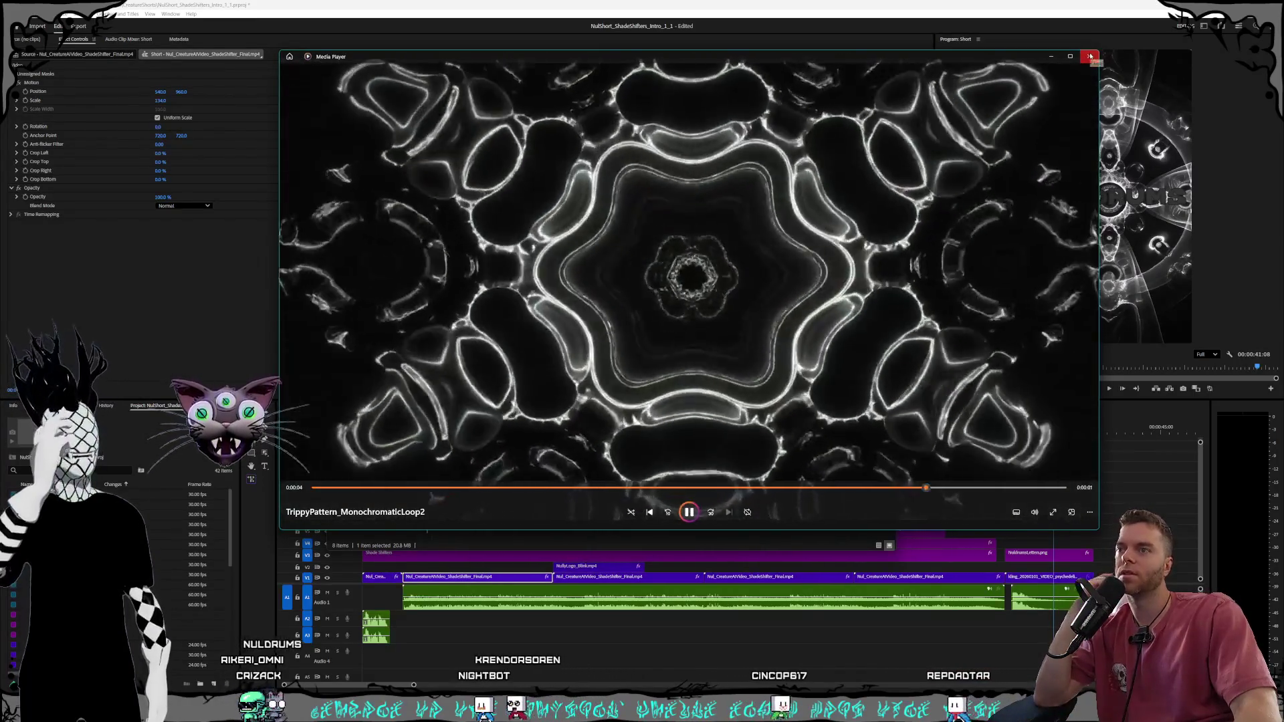
click(1090, 57)
double_click(469, 264)
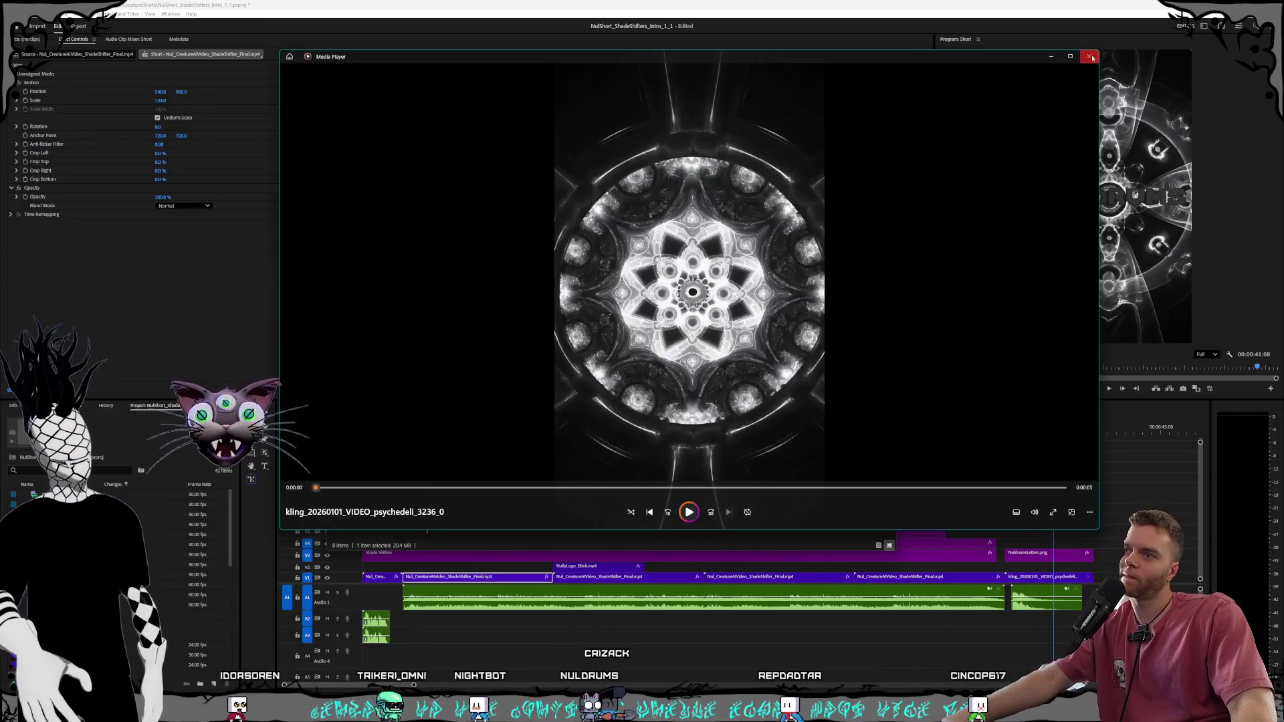
click(1089, 57)
drag(586, 161, 644, 141)
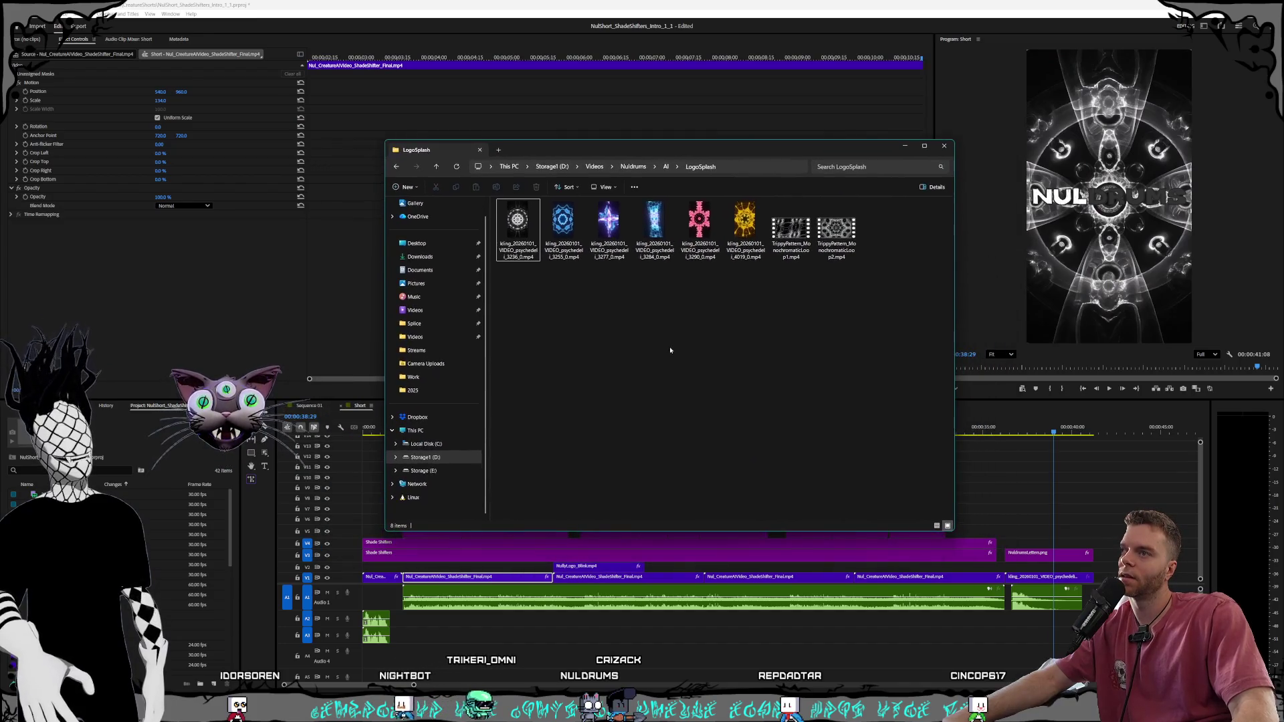
Select the kling 3255 clip in LogoSplash and switch to the browser window
click(563, 228)
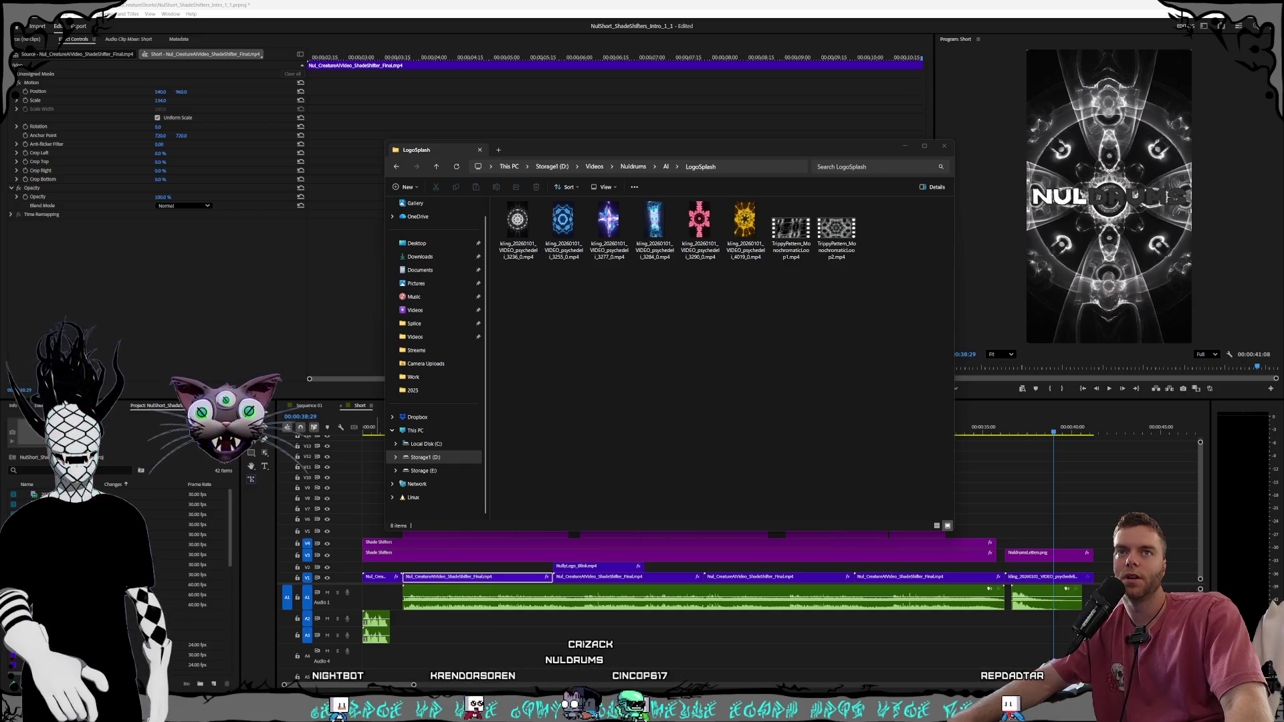
click(754, 159)
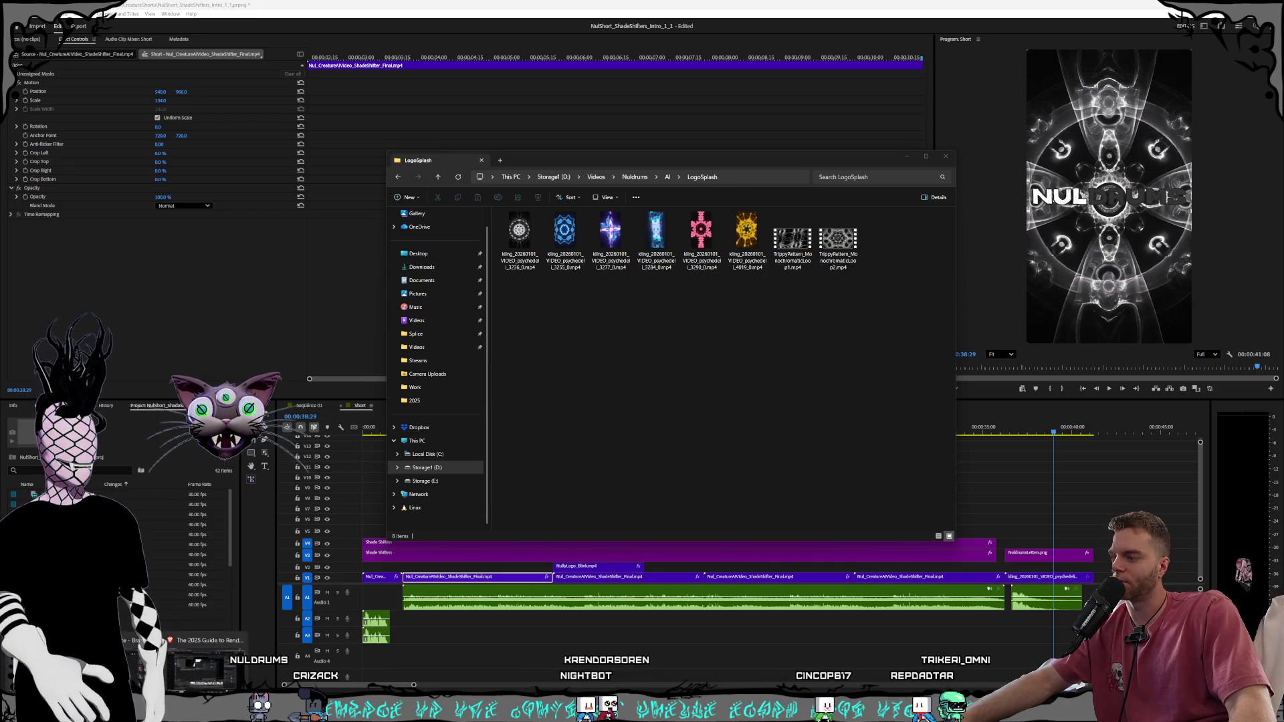
key(alt+Tab)
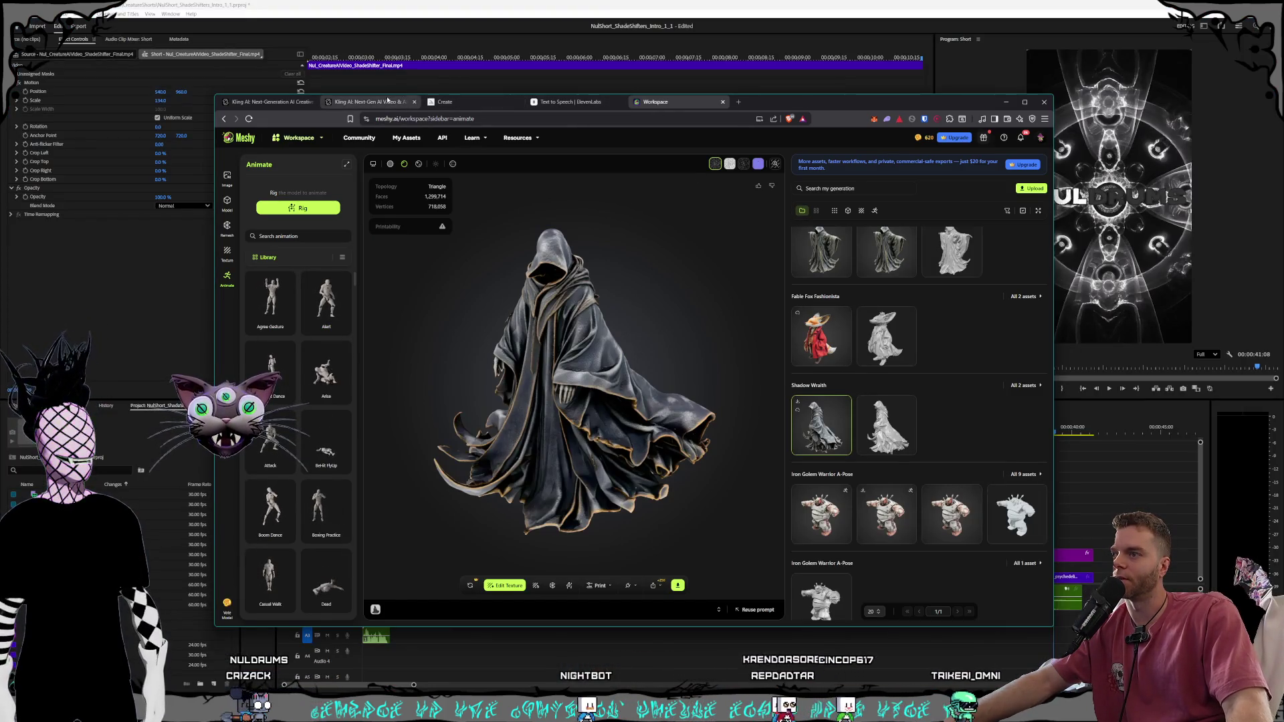
Close the extra KlingAI landing tab and move the Midjourney Create tab to first position
click(368, 102)
click(317, 101)
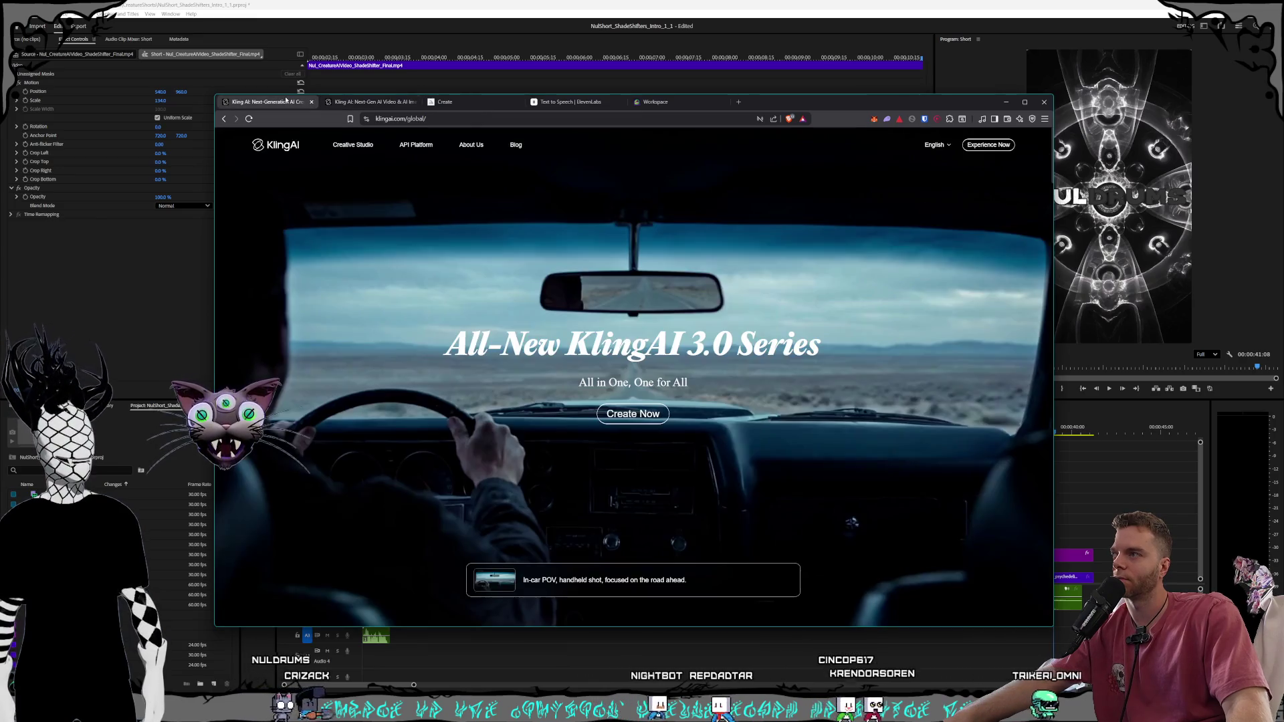
key(ctrl+w)
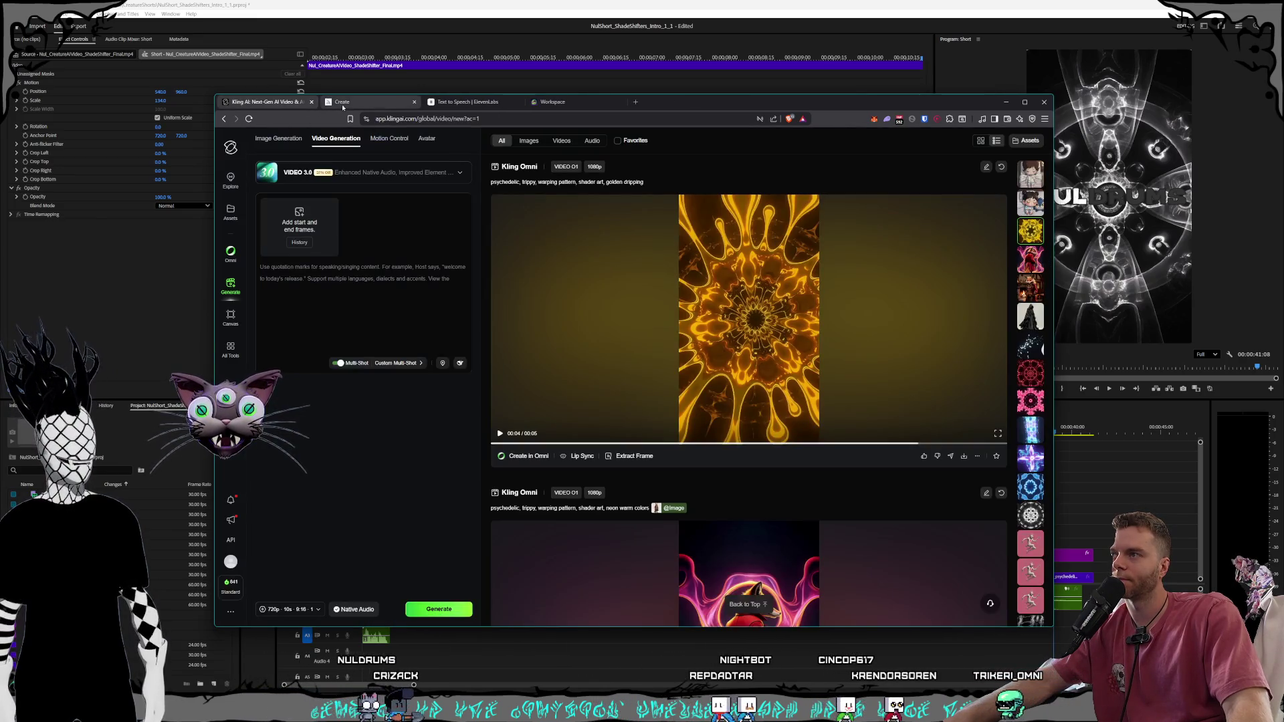
drag(342, 102, 264, 101)
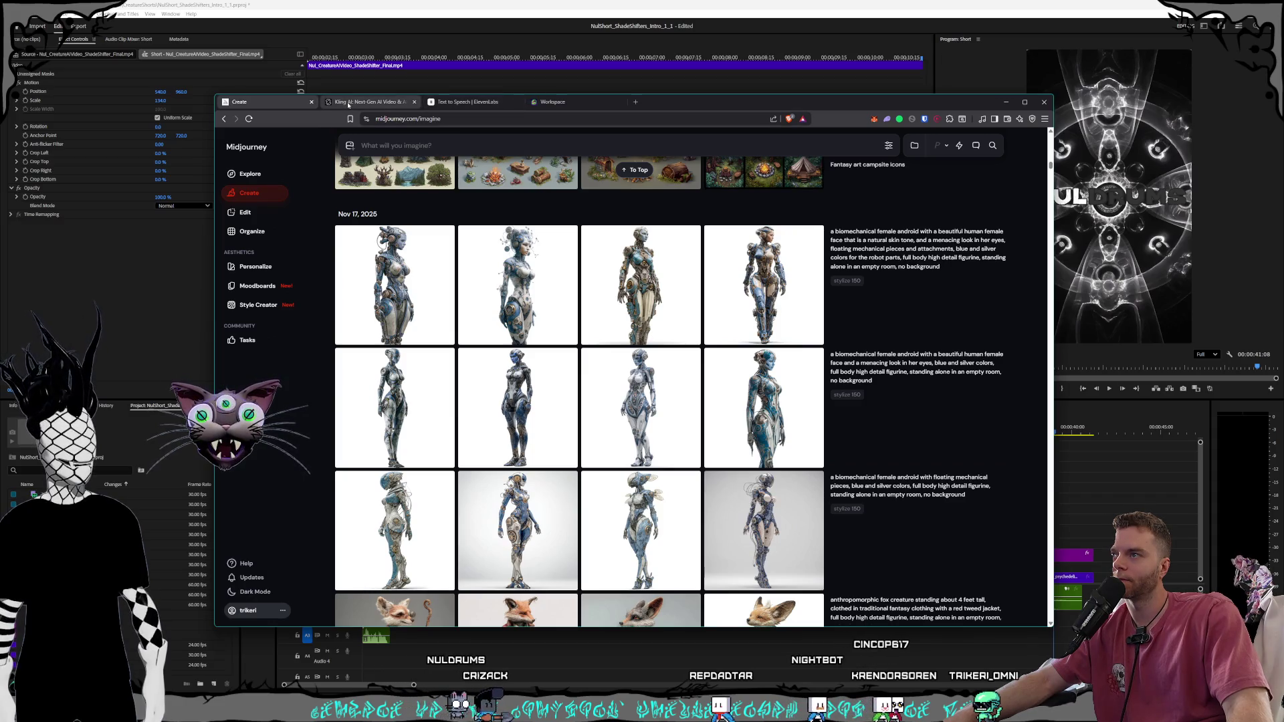
Scroll the Midjourney gallery and view the fourth fox image full size, then close it
scroll(391, 335, down, 5)
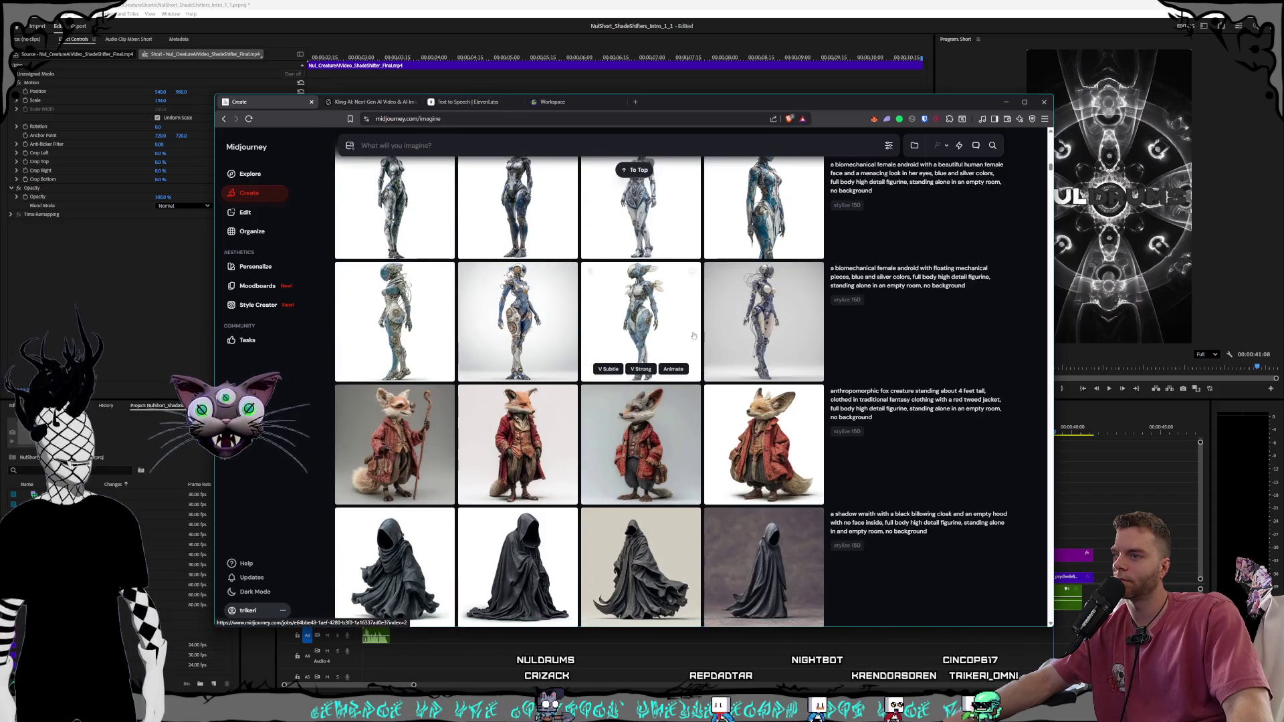
click(774, 308)
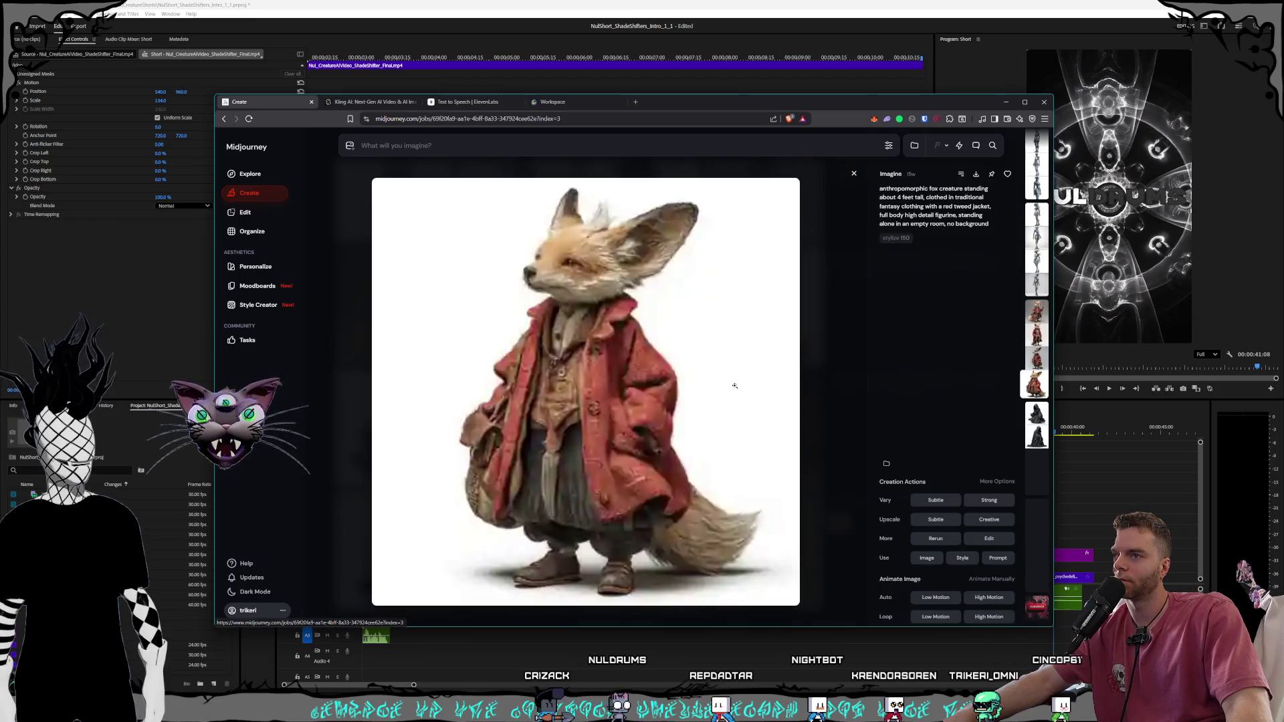
click(855, 174)
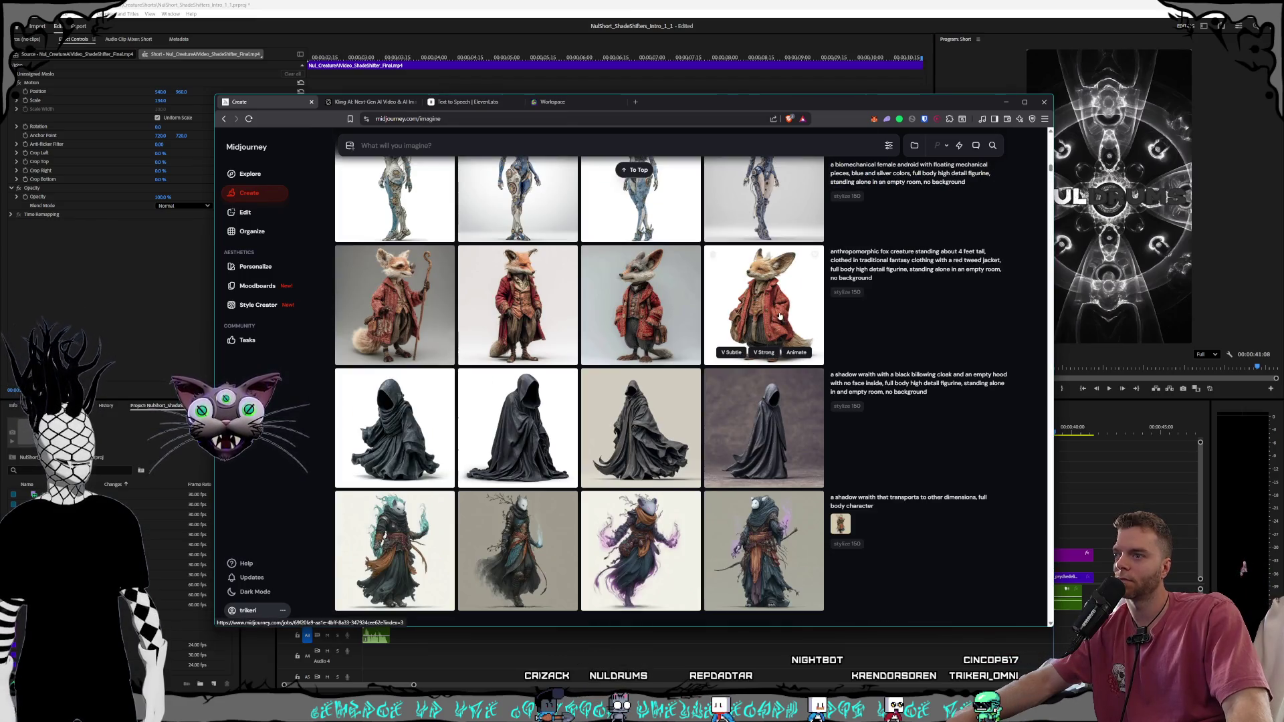
scroll(780, 315, up, 1)
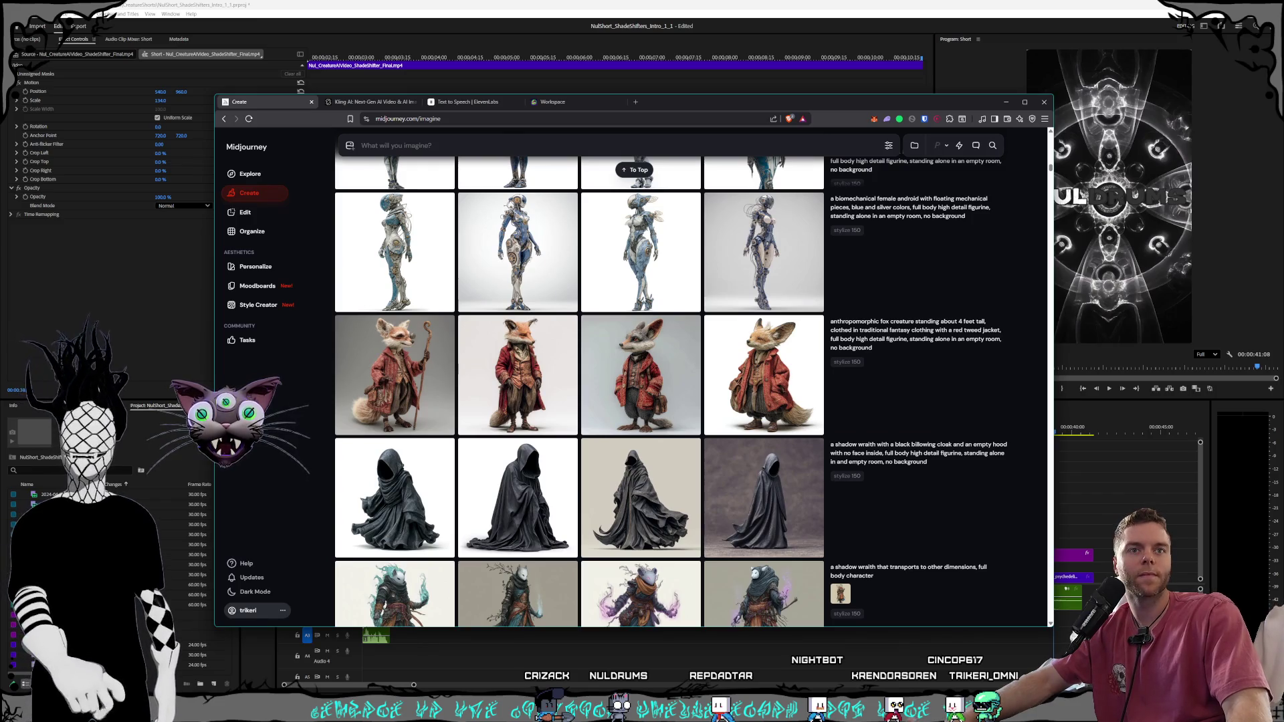
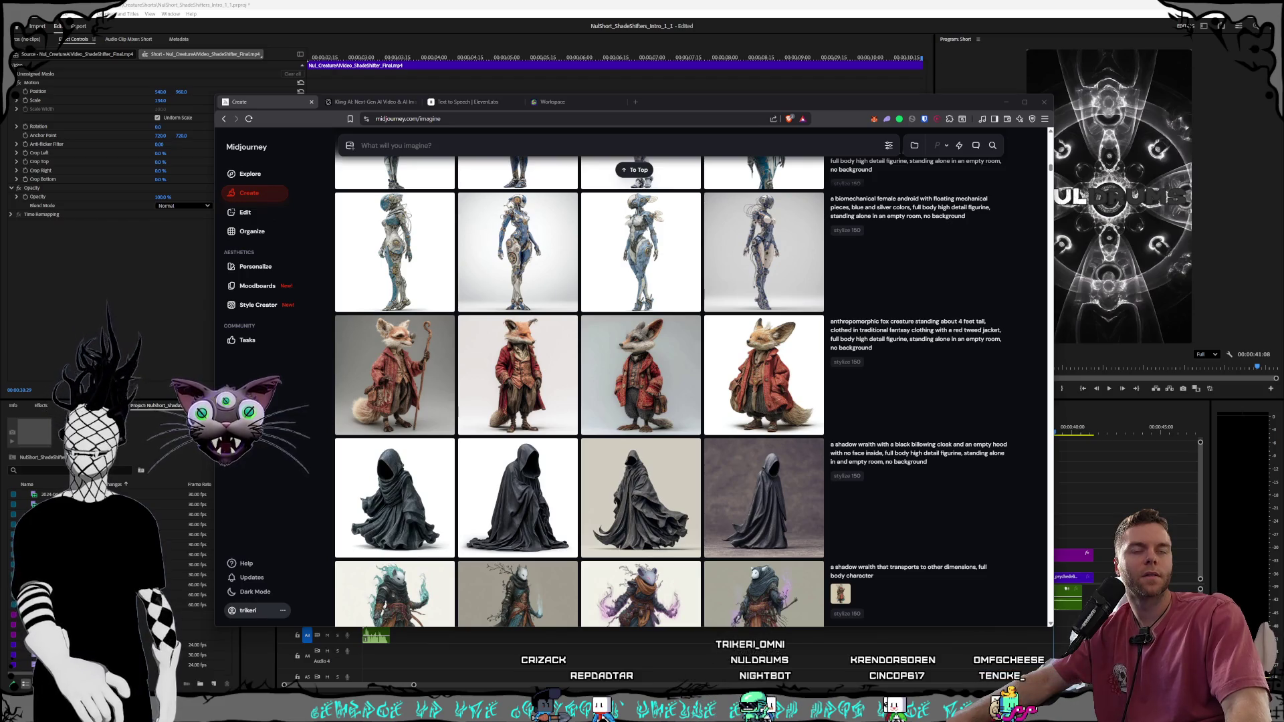
In CreatureShorts, select the intro projects for Noble Reds, Rippers, Shade Shifters, Synthsistants, Sneerlins, Blighted Crones and Cyrens
key(alt+Tab)
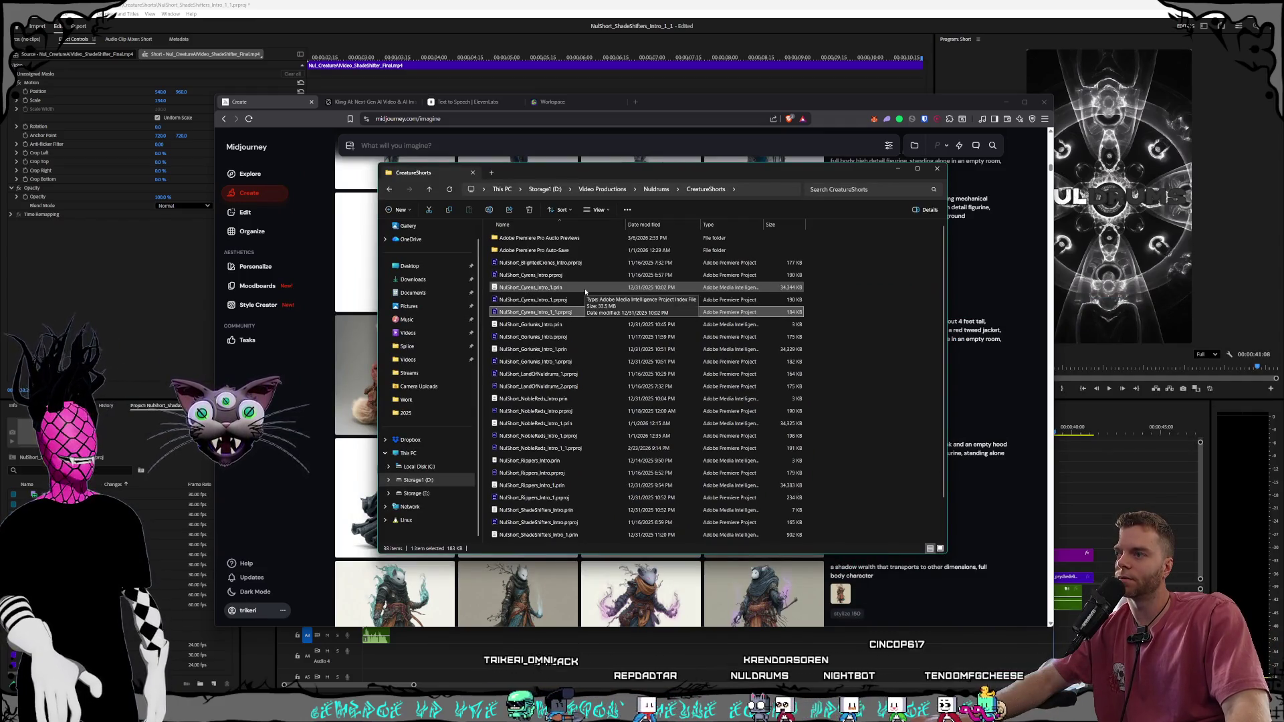
scroll(584, 298, down, 2)
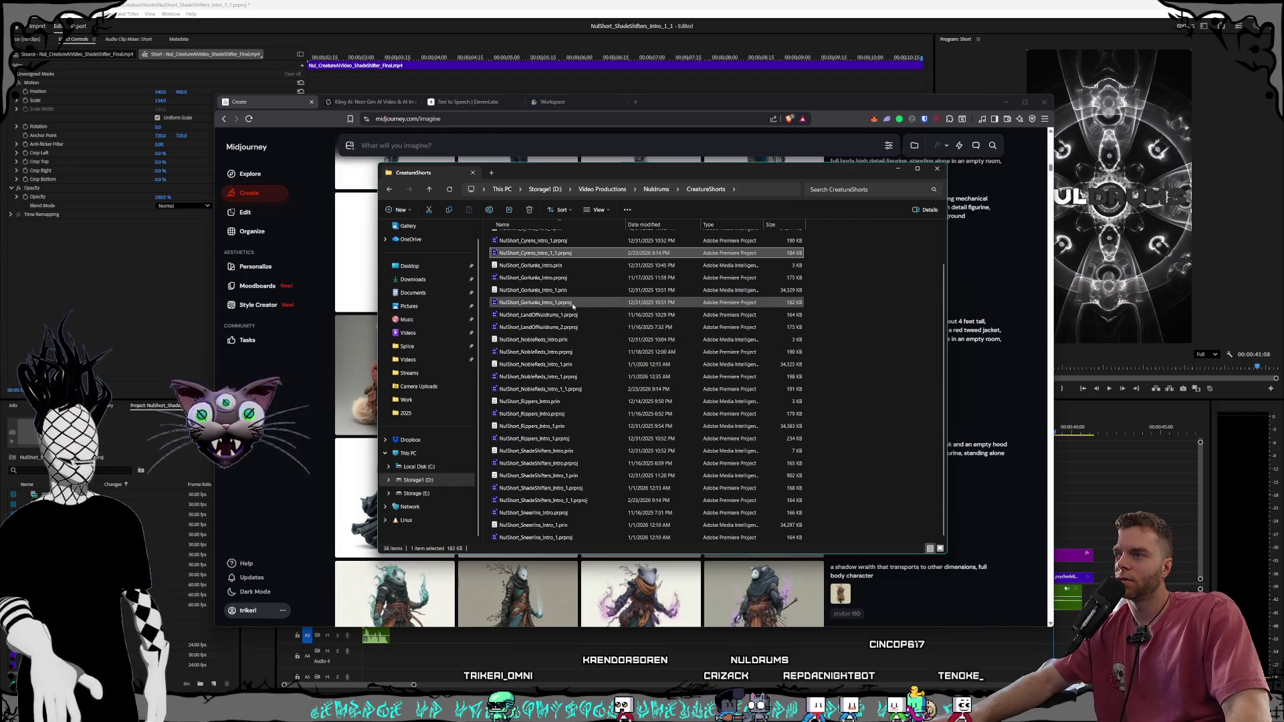
click(573, 302)
ctrl+click(573, 314)
ctrl+click(573, 327)
scroll(589, 327, down, 2)
ctrl+click(614, 327)
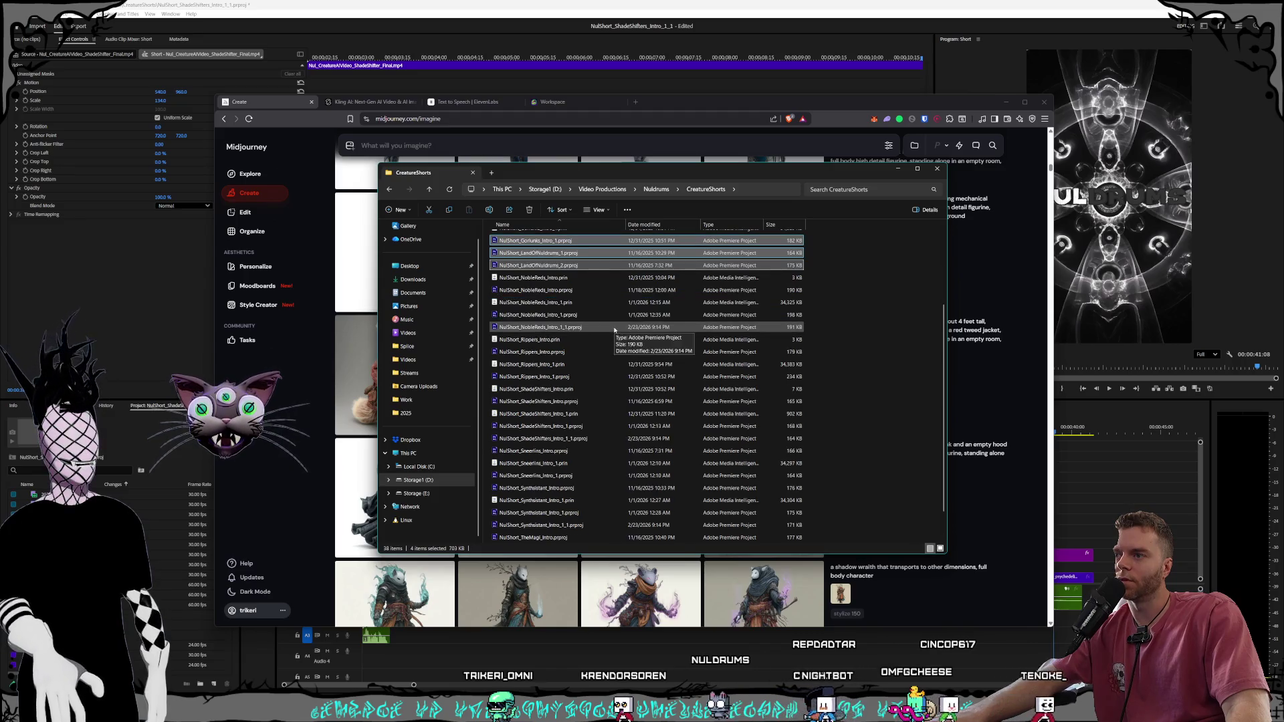
ctrl+click(614, 327)
scroll(595, 327, down, 1)
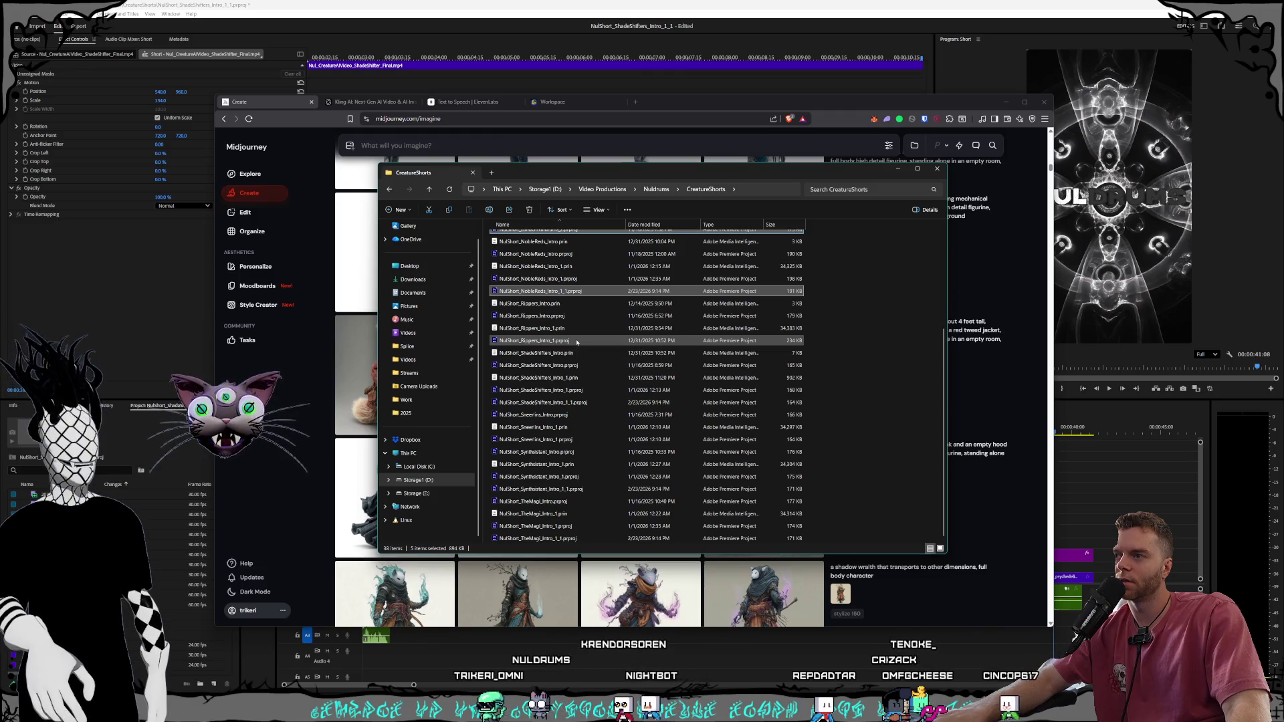
ctrl+click(576, 342)
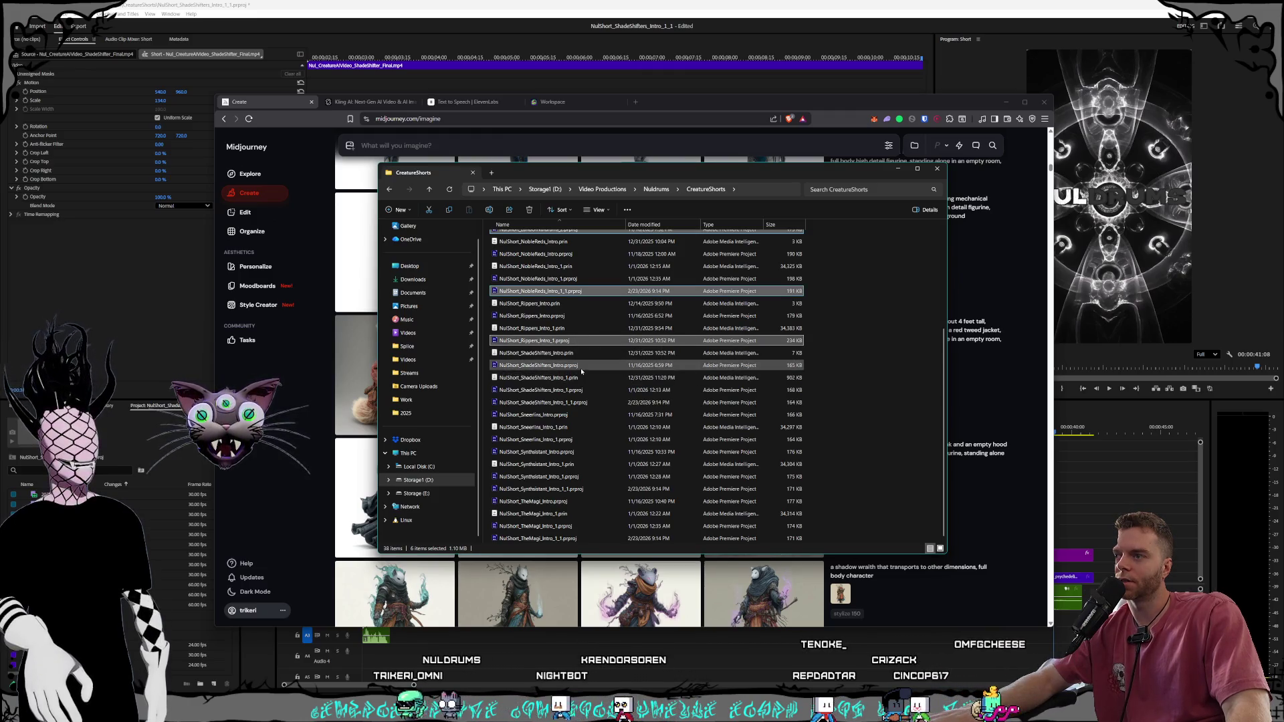
ctrl+click(580, 403)
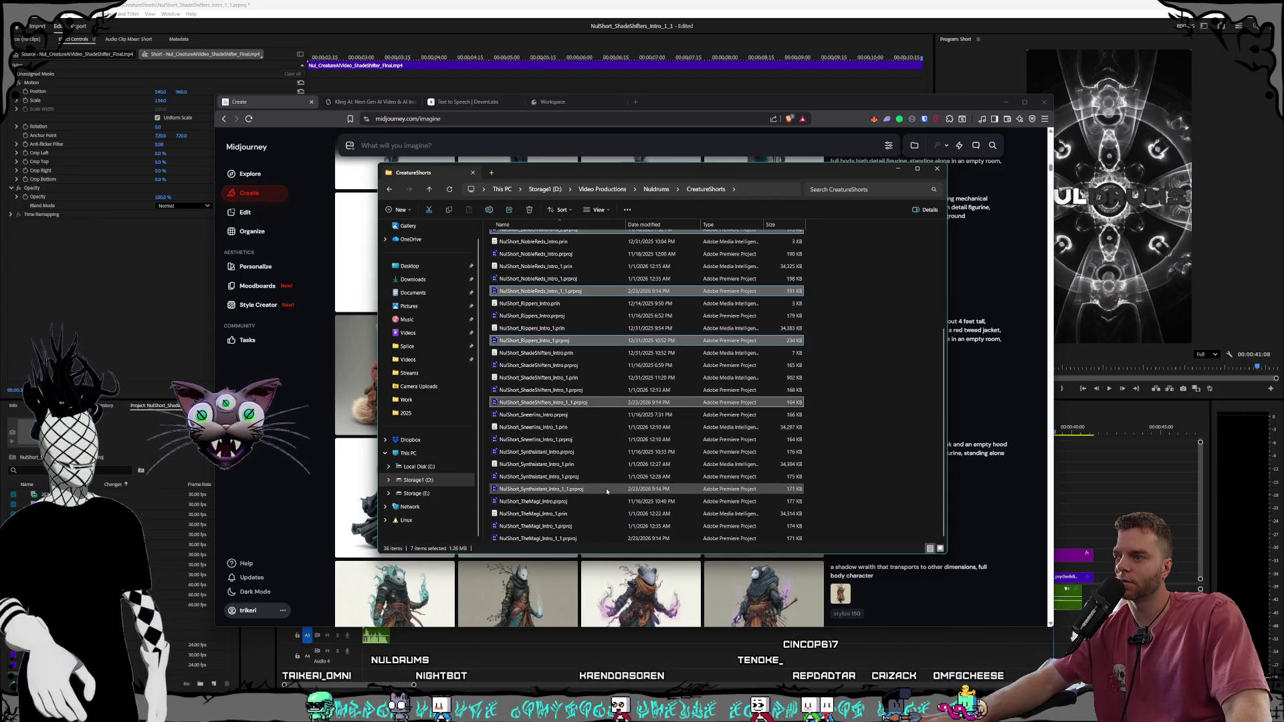
ctrl+click(582, 489)
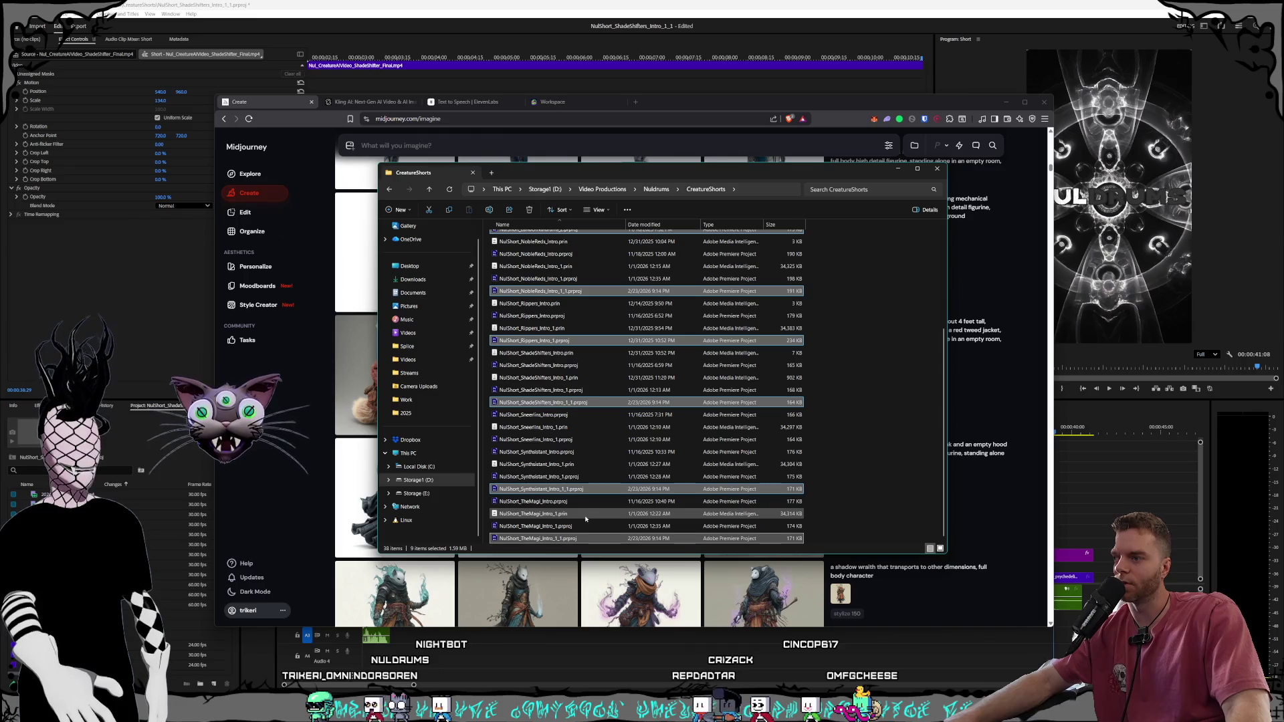
ctrl+click(583, 439)
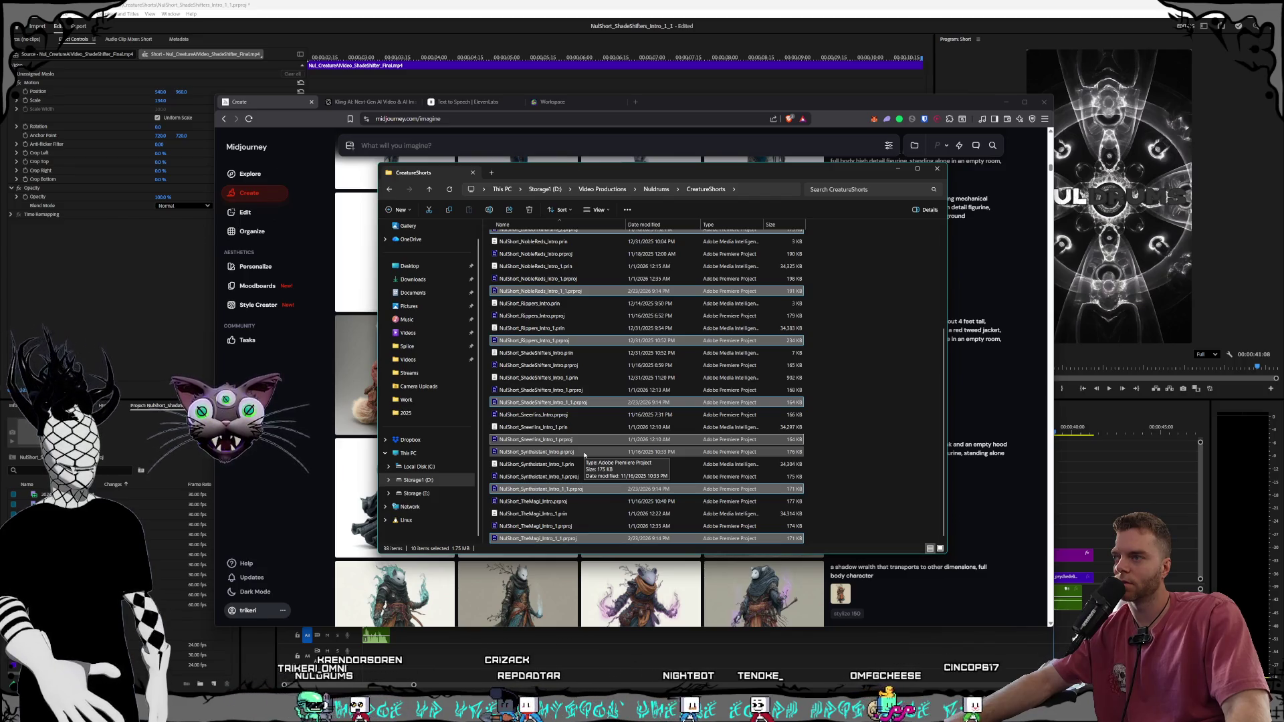
scroll(584, 455, up, 3)
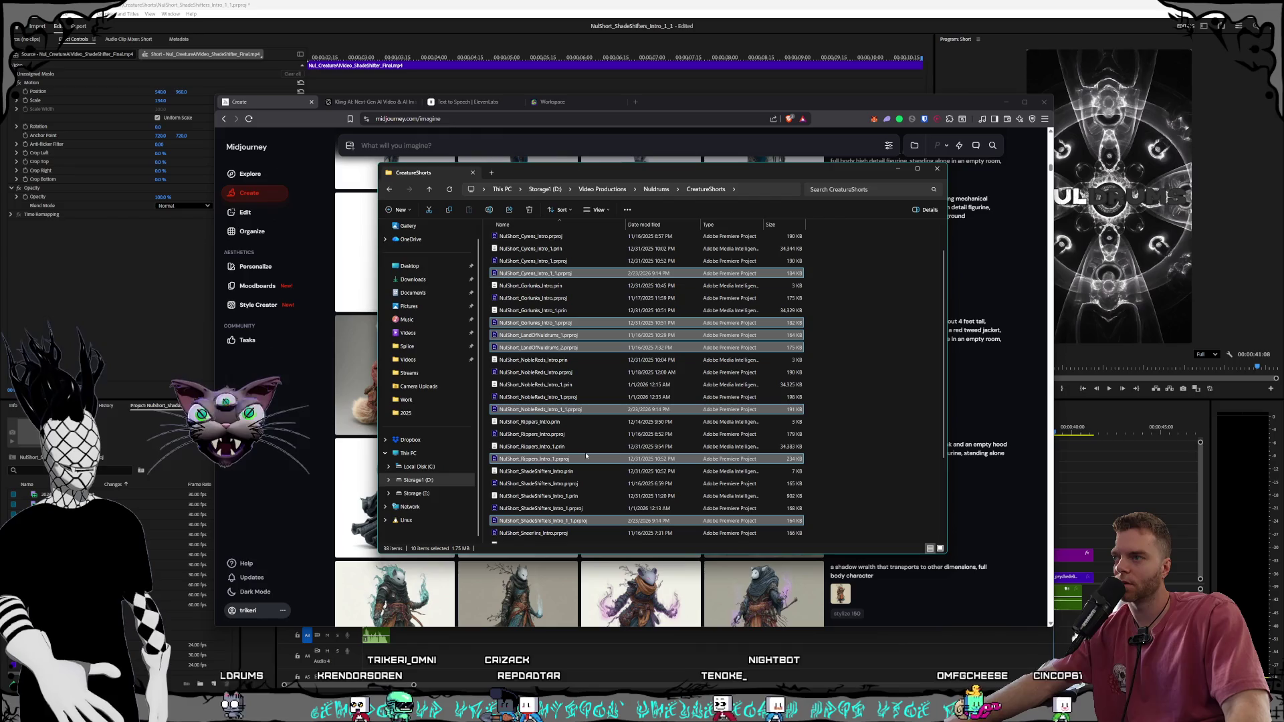
scroll(586, 455, up, 1)
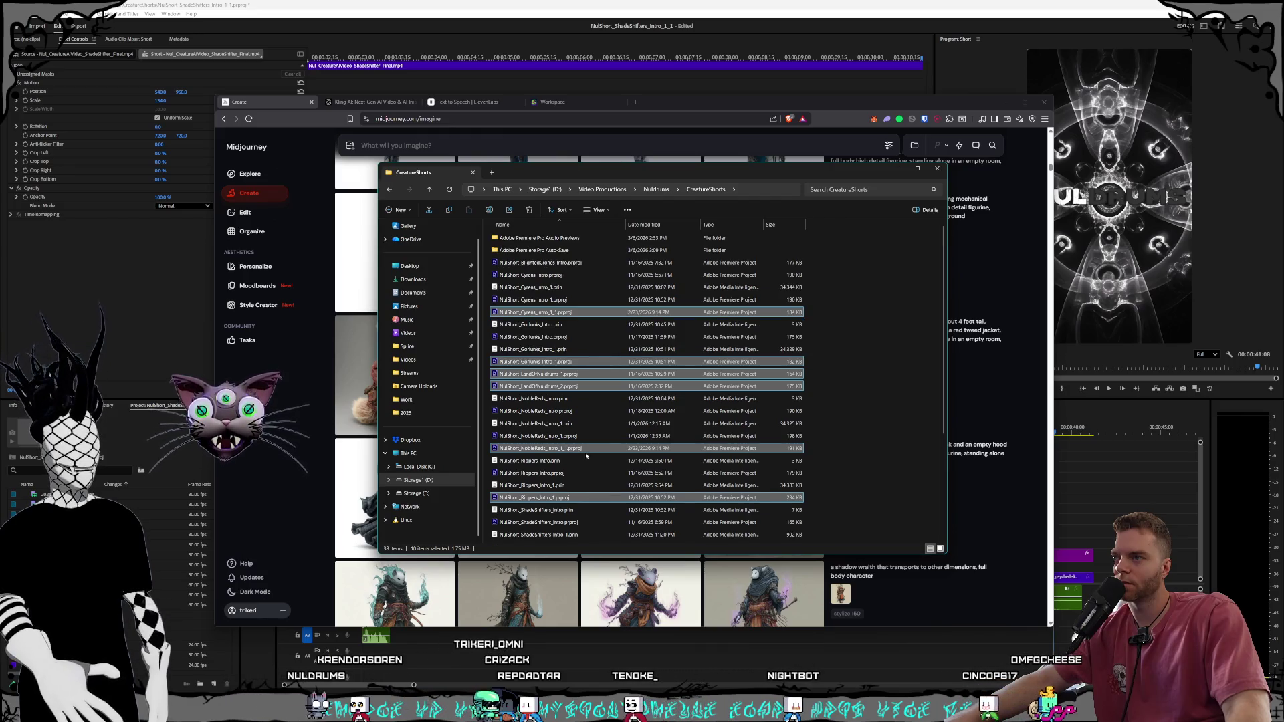
ctrl+click(581, 263)
ctrl+click(579, 287)
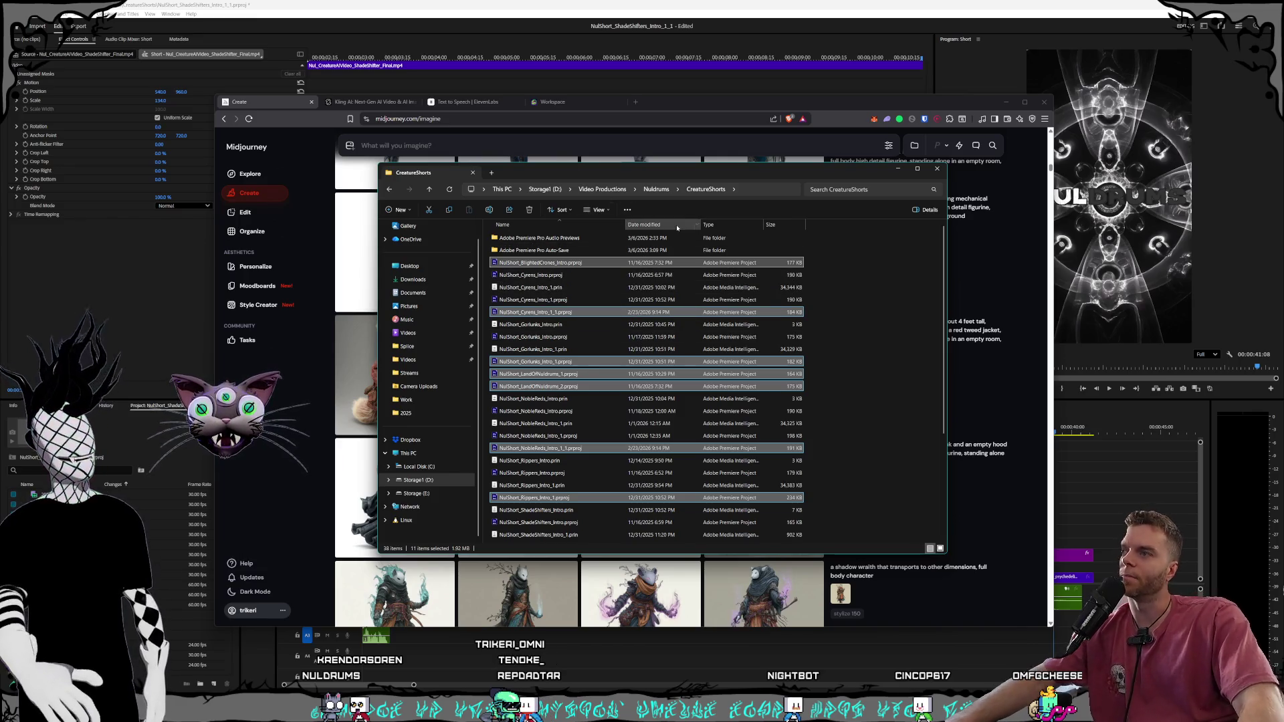
Close the file window and bring the Order note up over the browser
drag(571, 172, 597, 184)
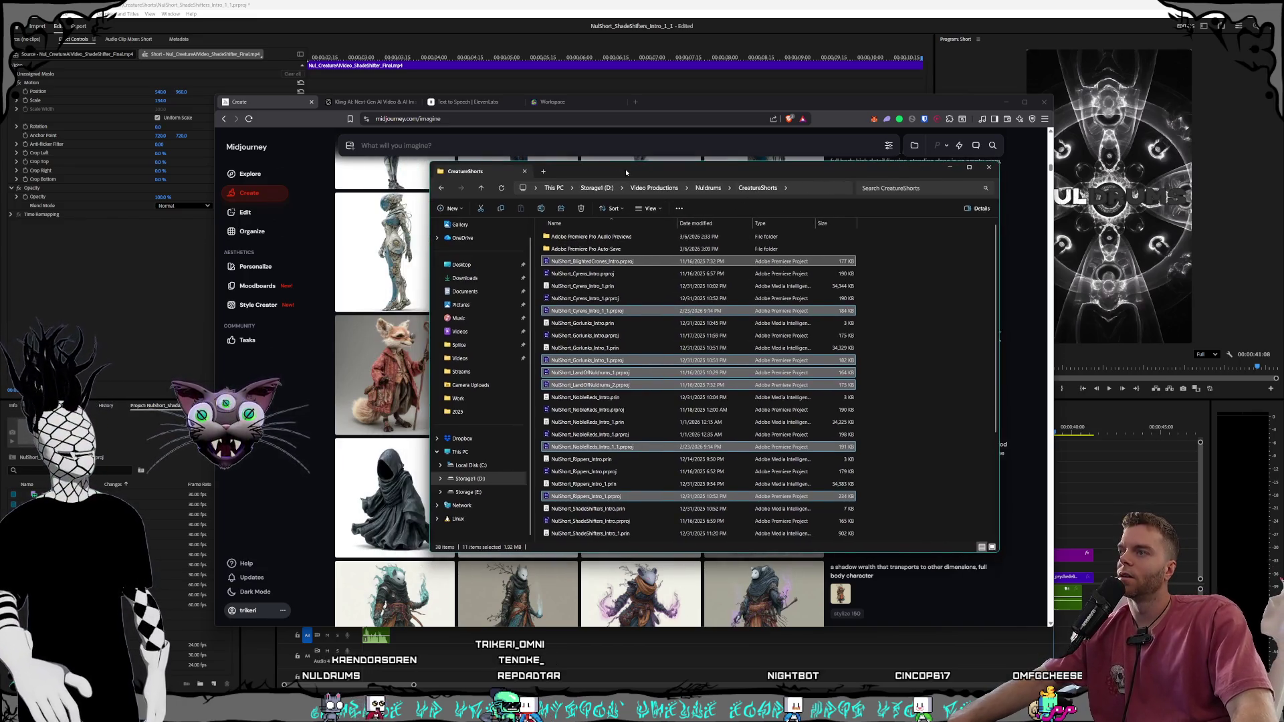
click(967, 186)
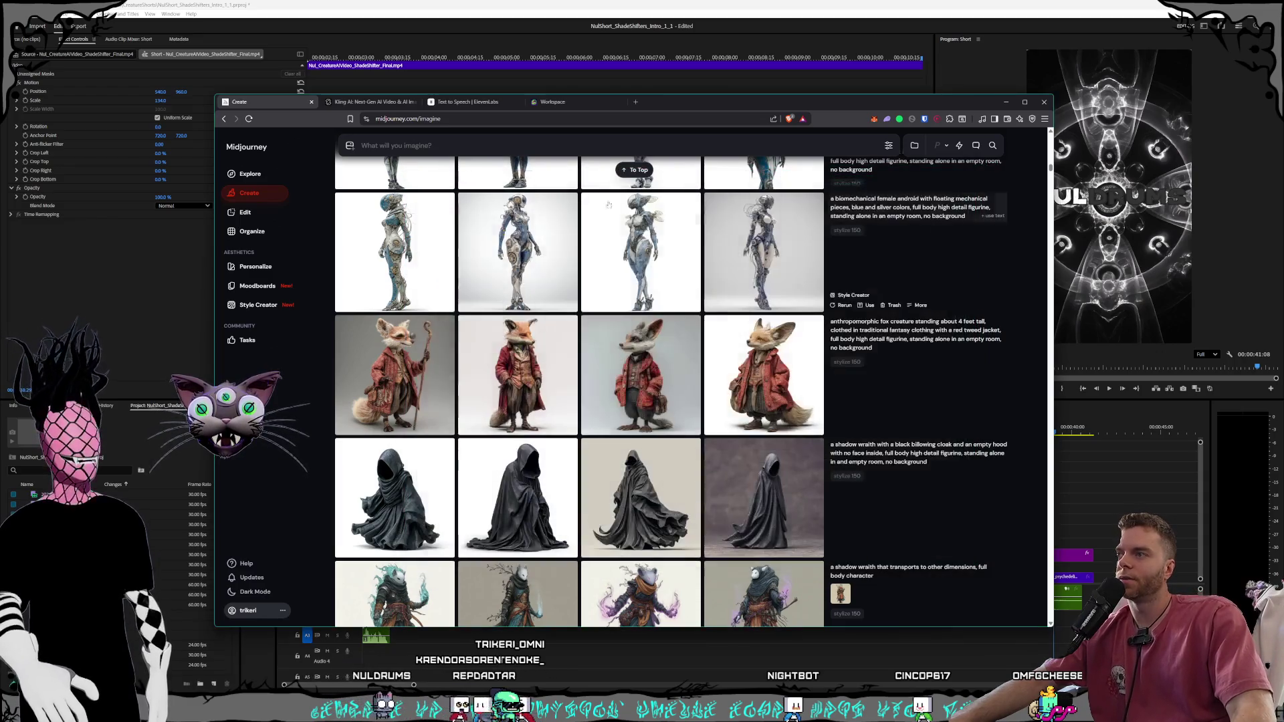
drag(684, 105, 705, 104)
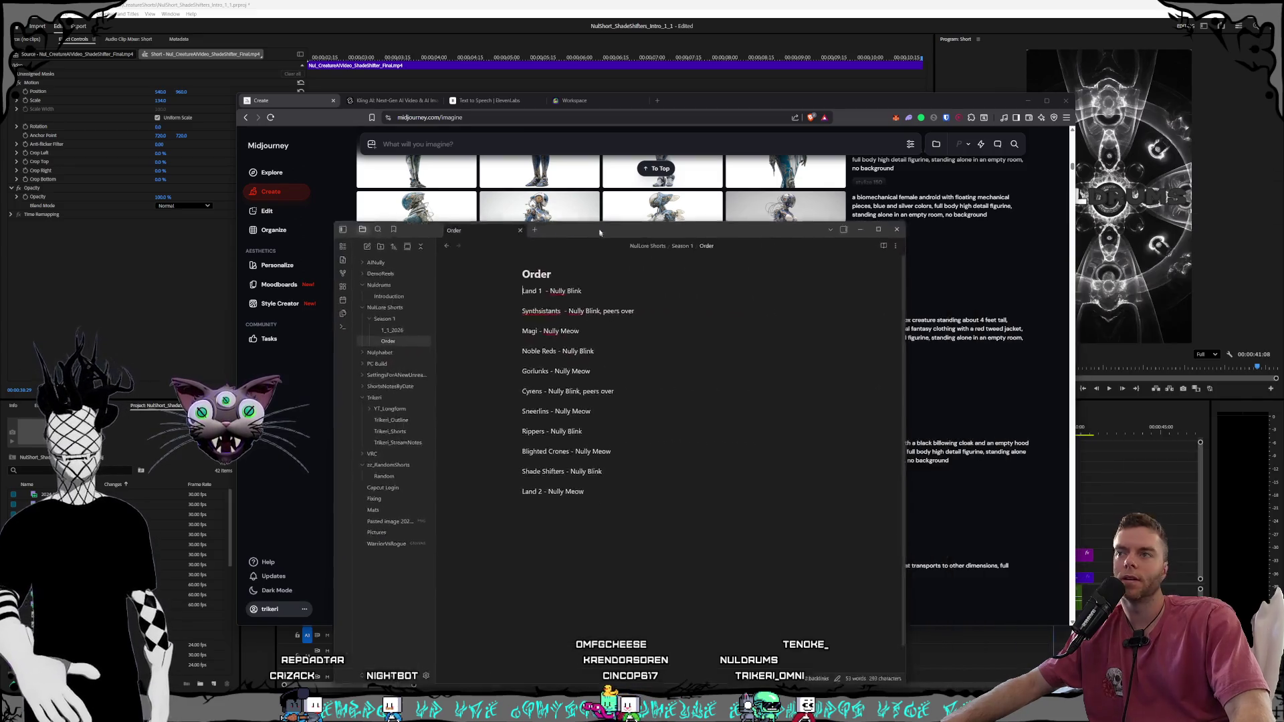
drag(617, 228, 673, 152)
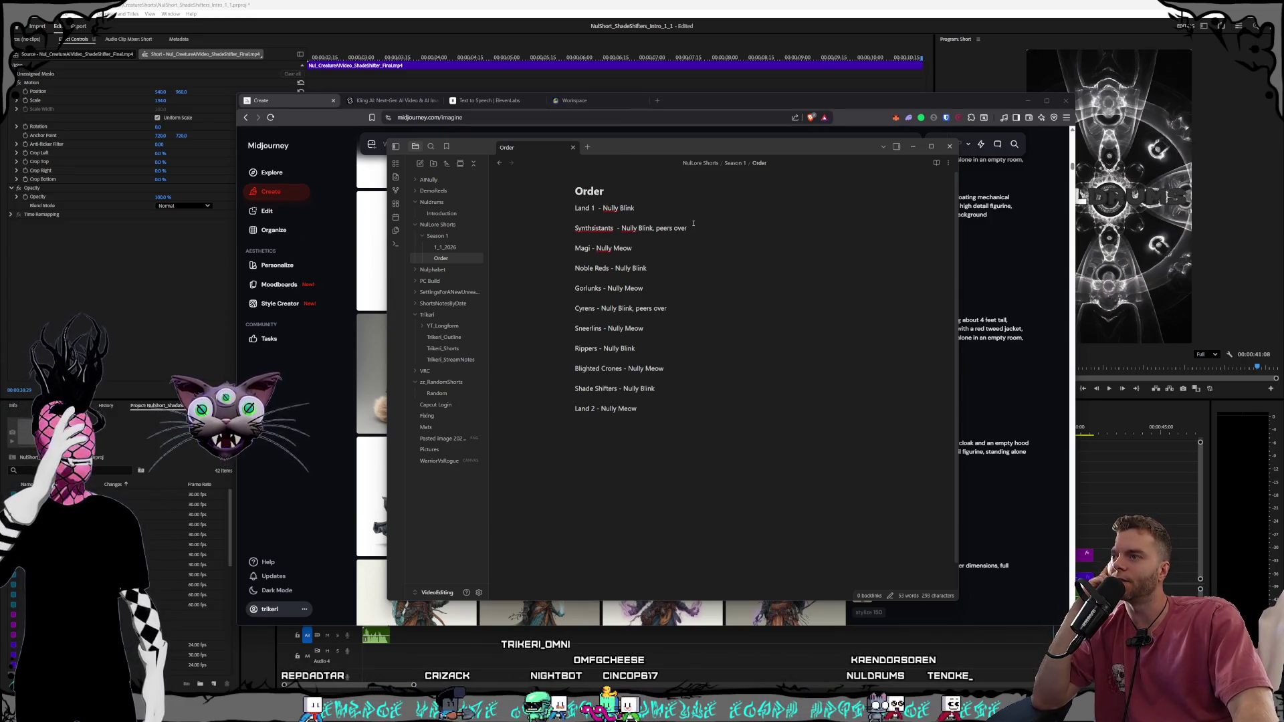
Highlight lines from Land 1 through Synthsistants, Magi and Noble Reds to review the episode order
drag(679, 251, 587, 219)
drag(689, 229, 562, 206)
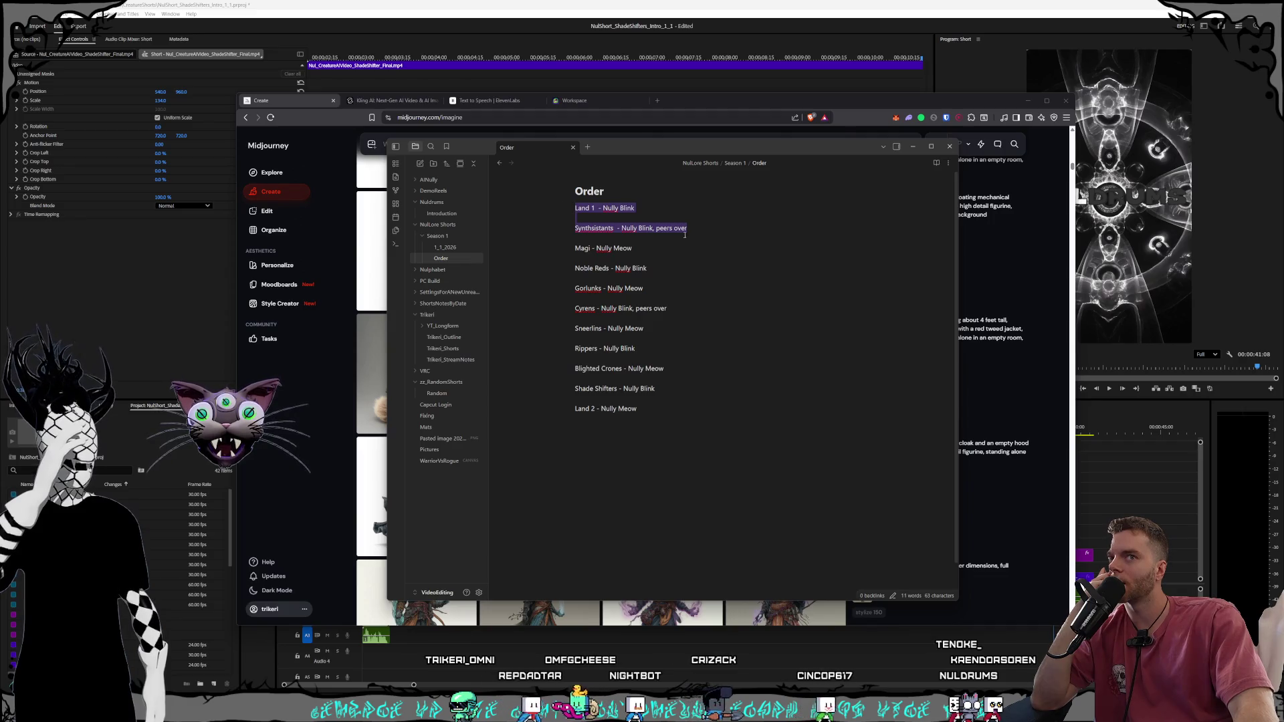
click(715, 239)
drag(675, 276, 555, 215)
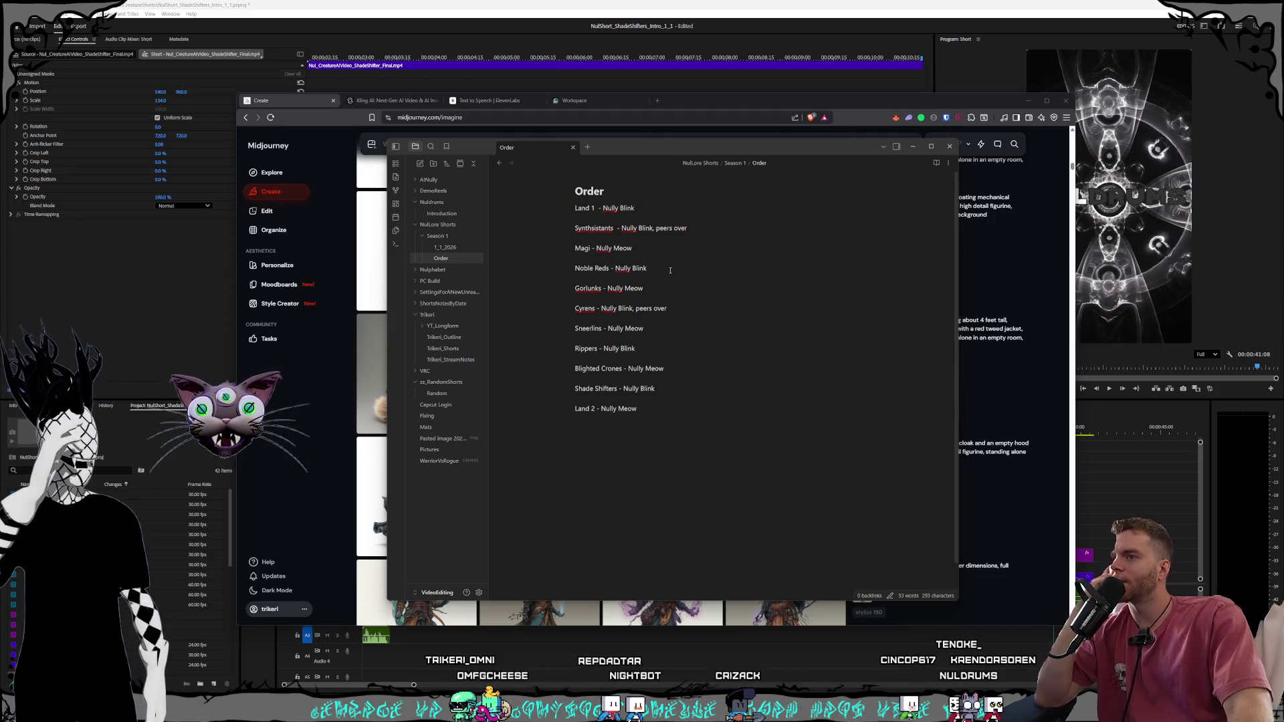
click(674, 273)
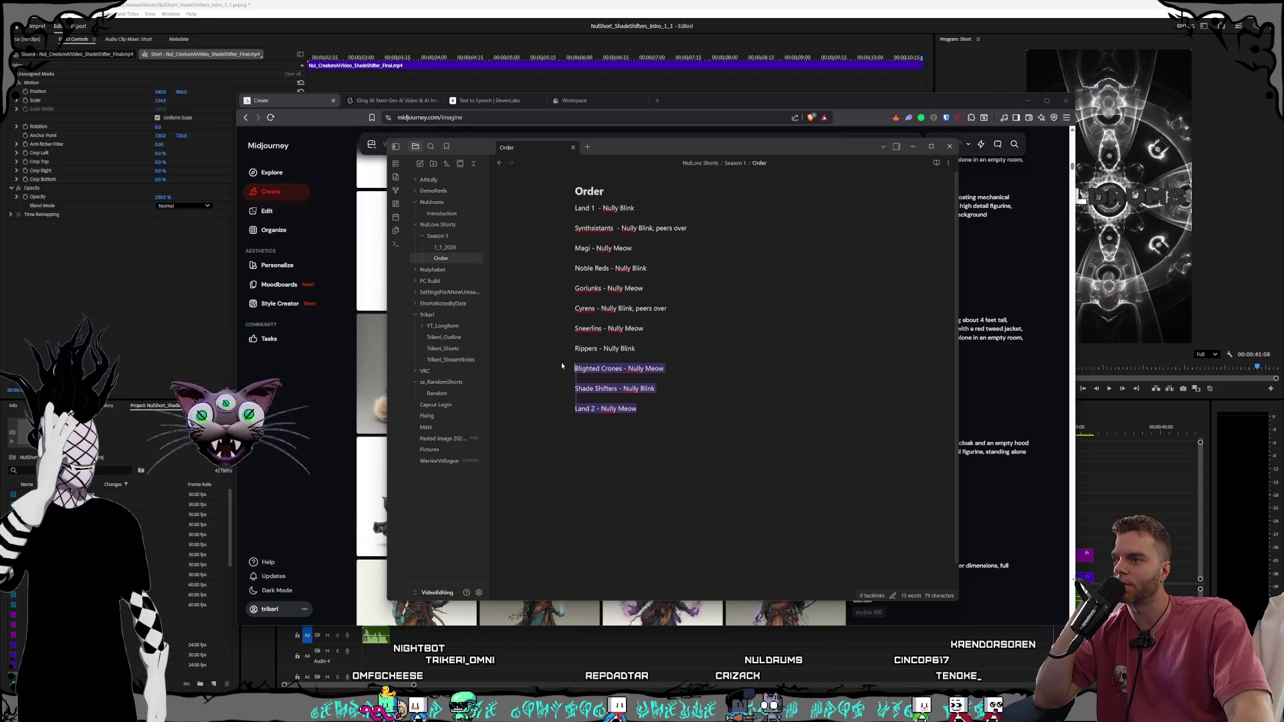
click(658, 339)
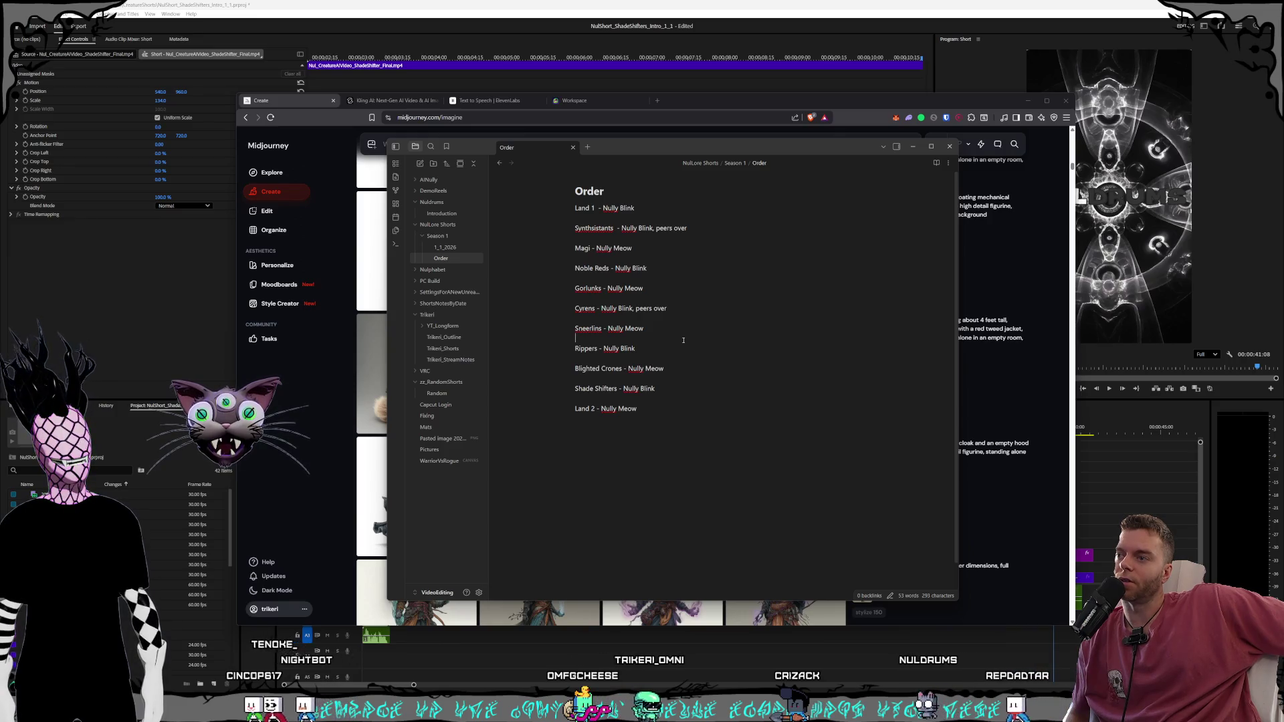
Recheck the Sneerlins/Rippers and Land 1 to Noble Reds lines, then return to the Midjourney gallery
click(682, 341)
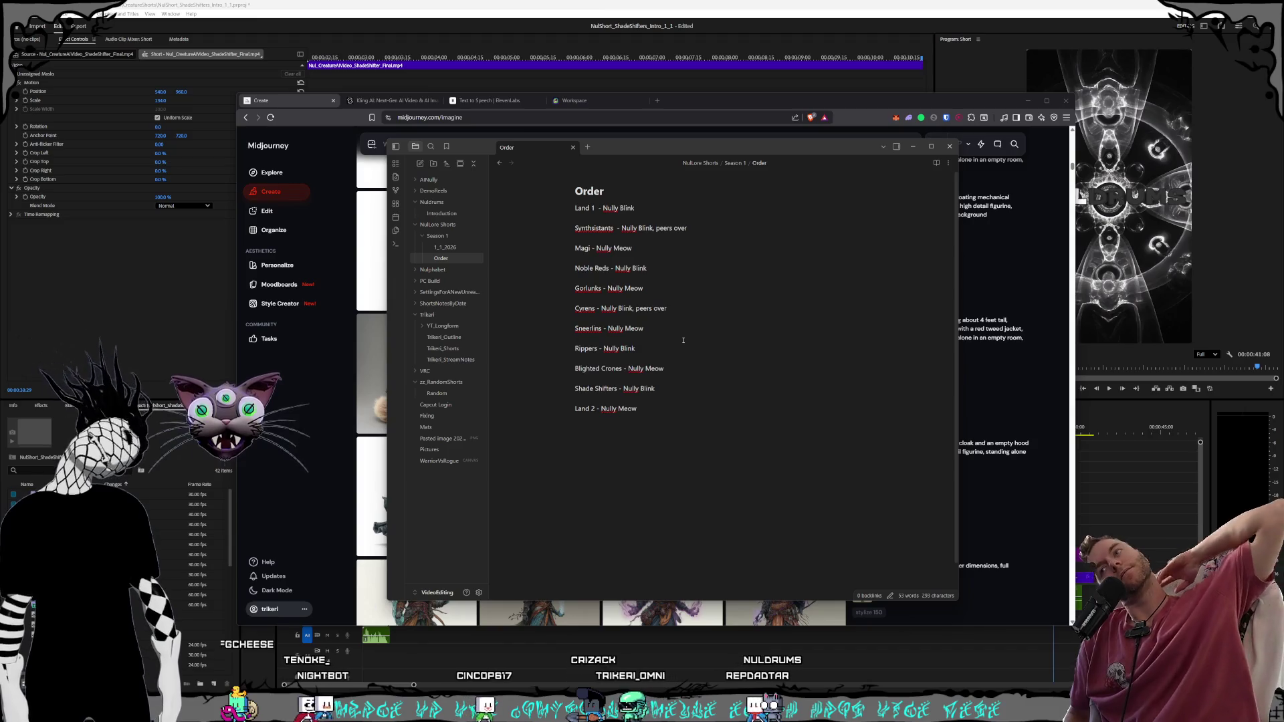
click(683, 341)
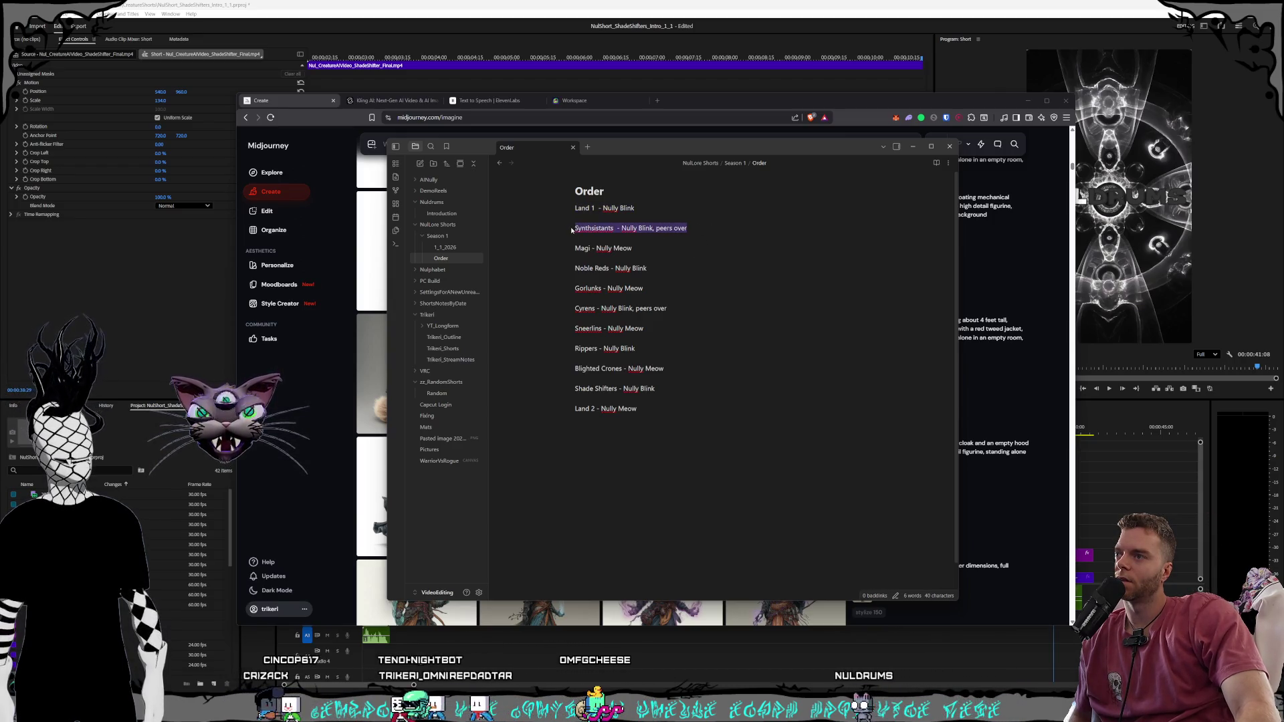
click(709, 260)
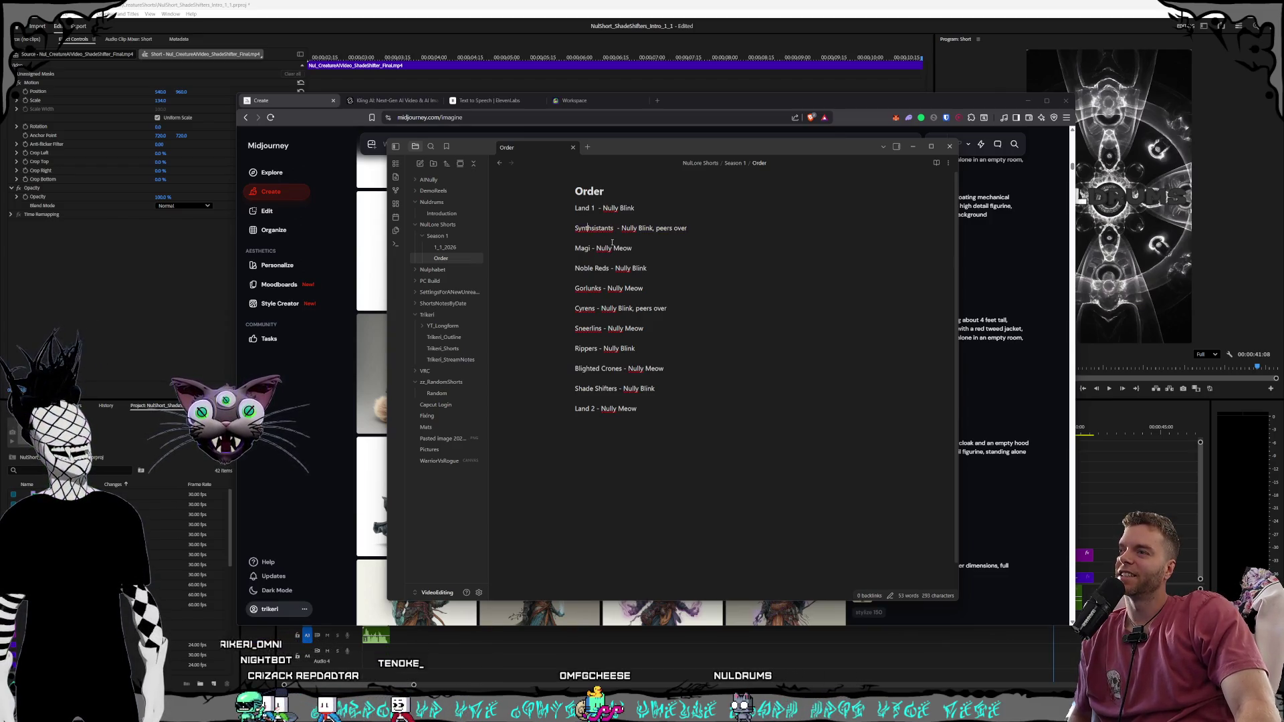
drag(669, 276, 578, 218)
click(683, 269)
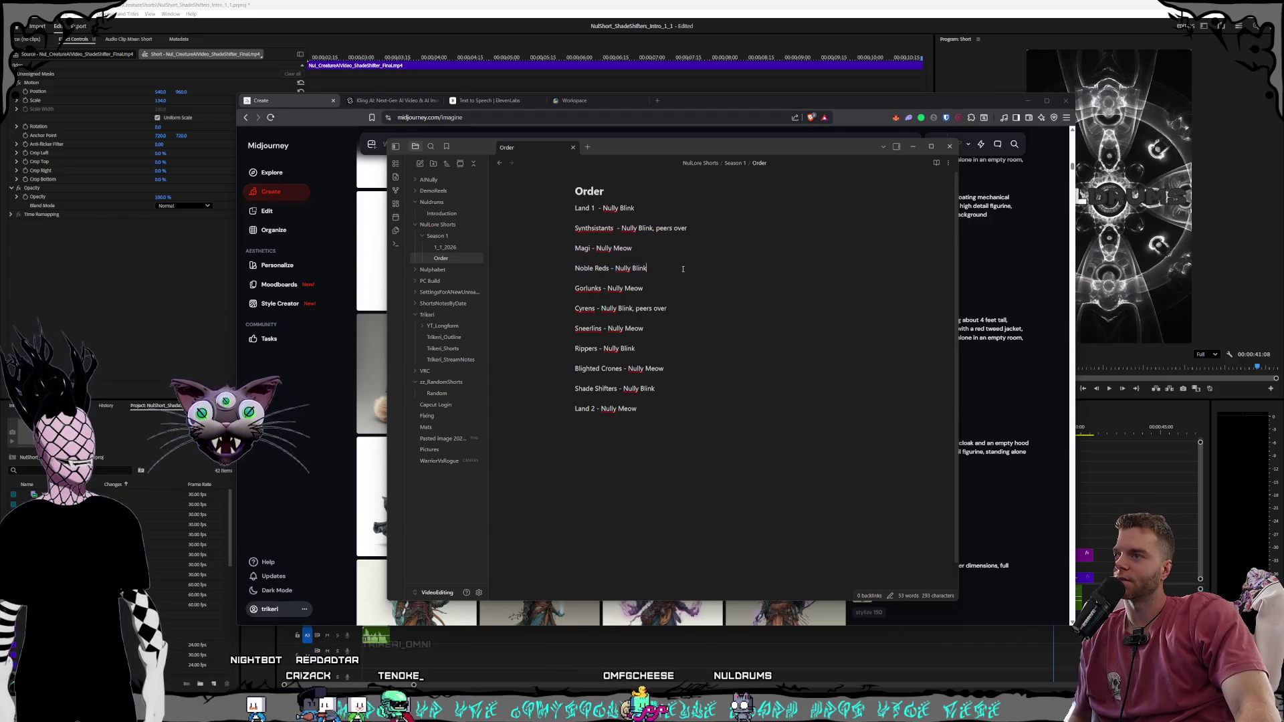
drag(670, 268, 553, 221)
click(716, 274)
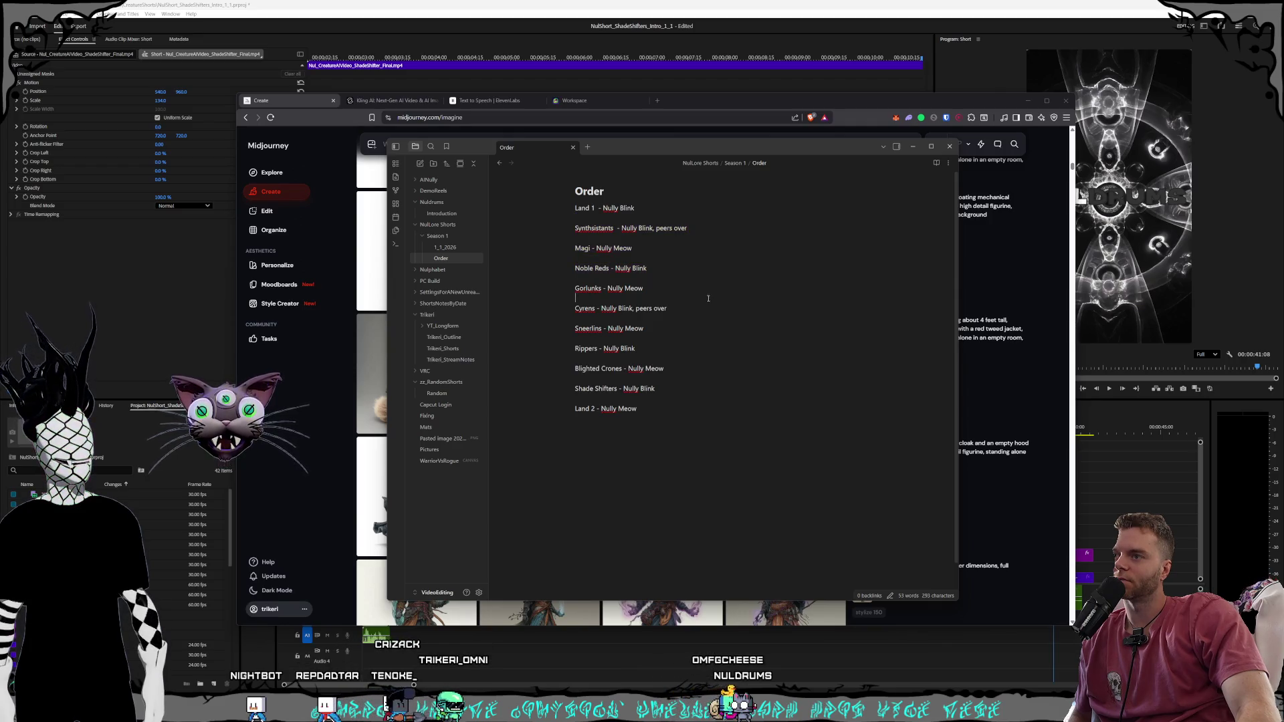
click(685, 244)
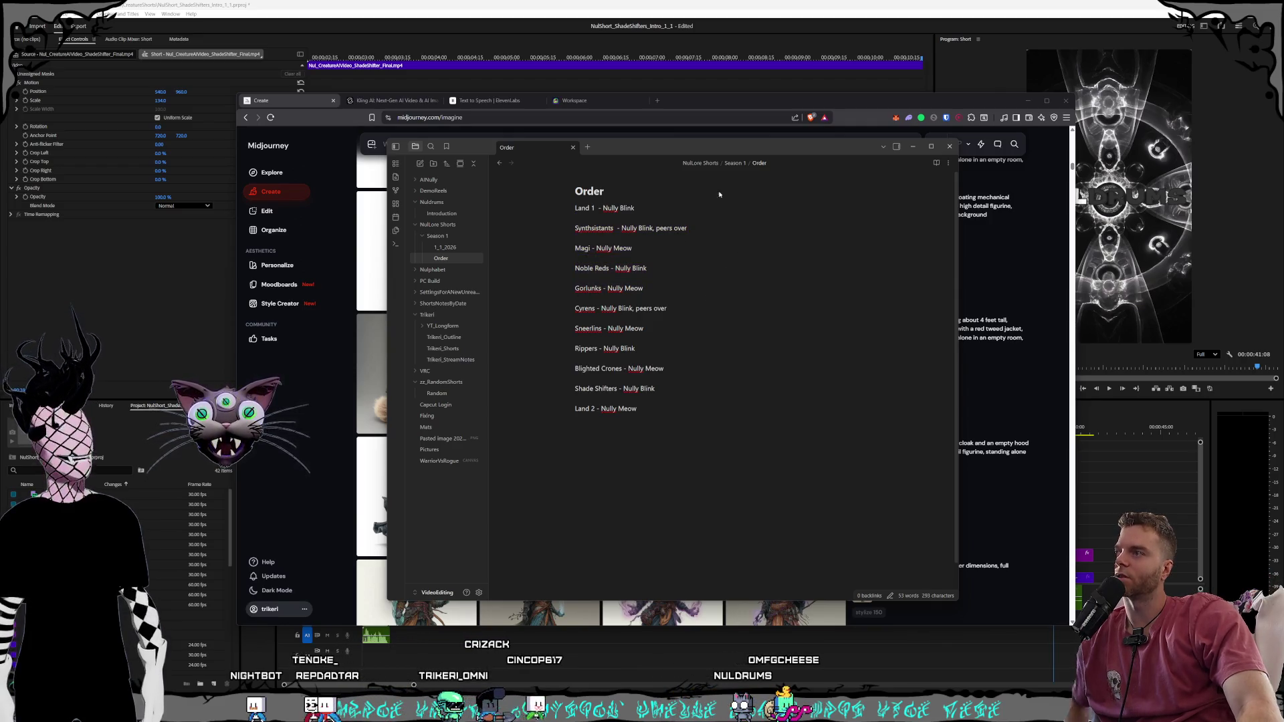
click(713, 105)
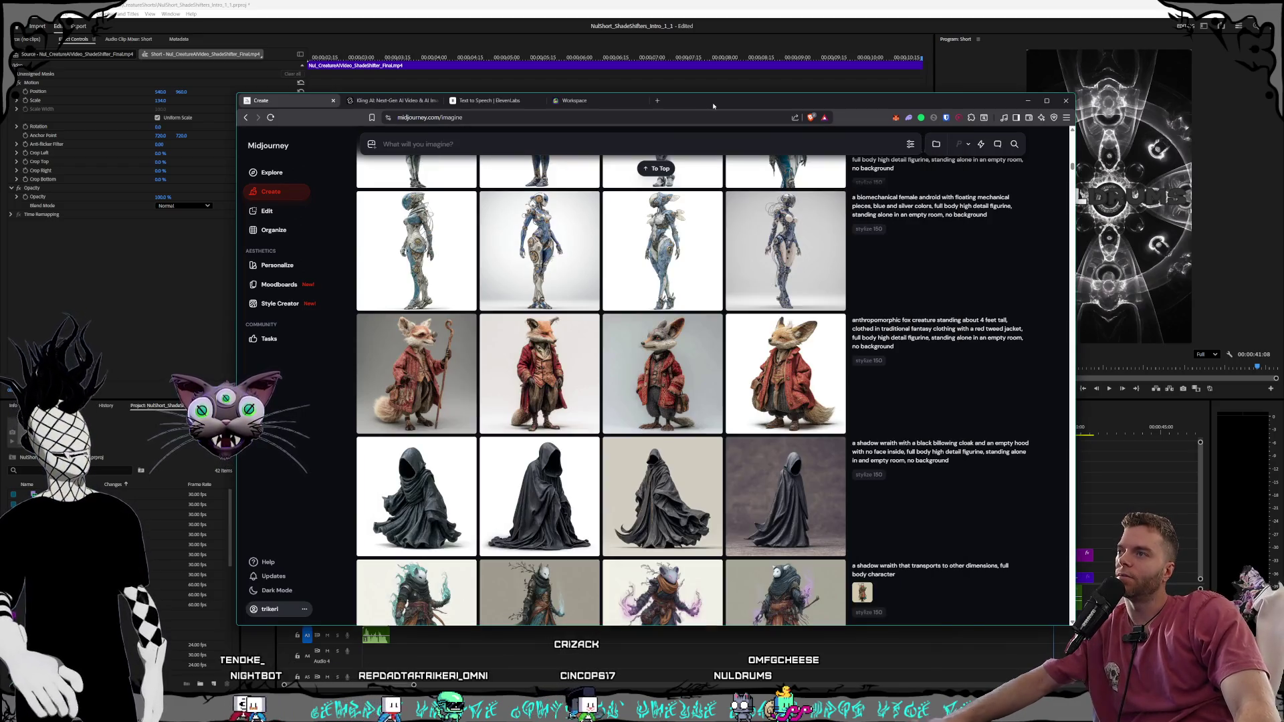
Inspect the first, second and another Kling mp4 clip in LogoSplash, then return to Obsidian
key(alt+Tab)
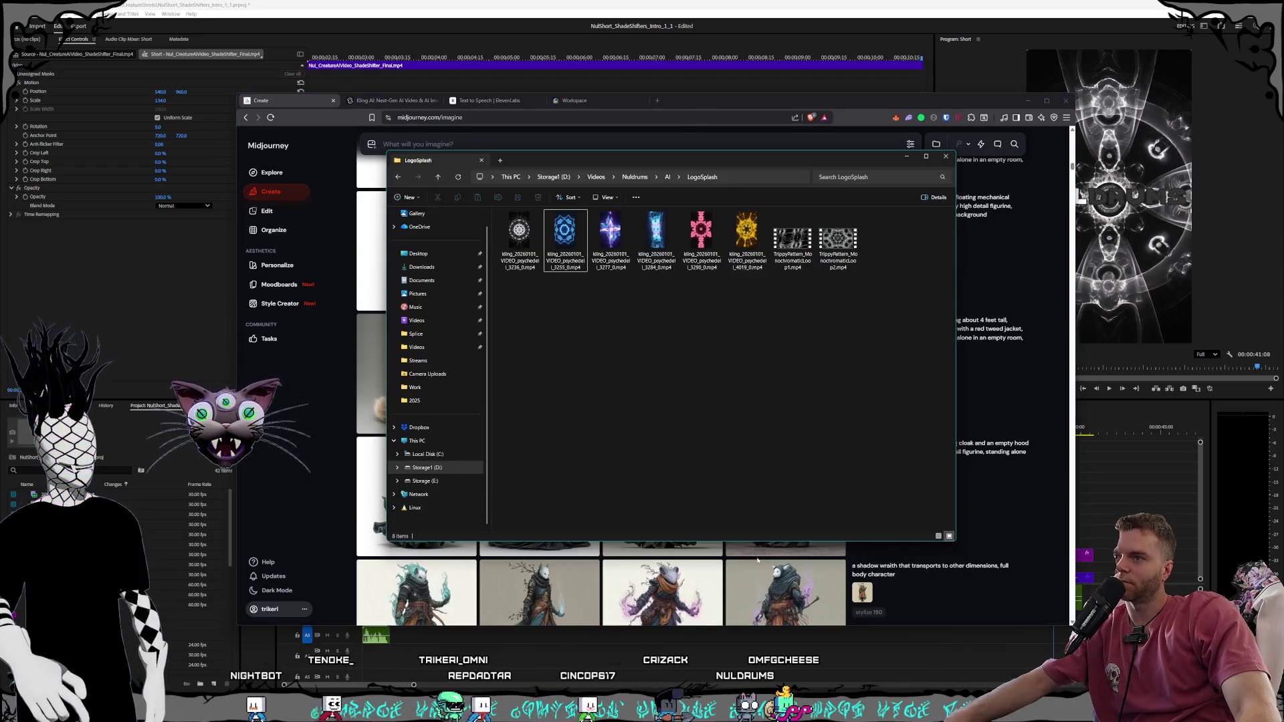
click(557, 243)
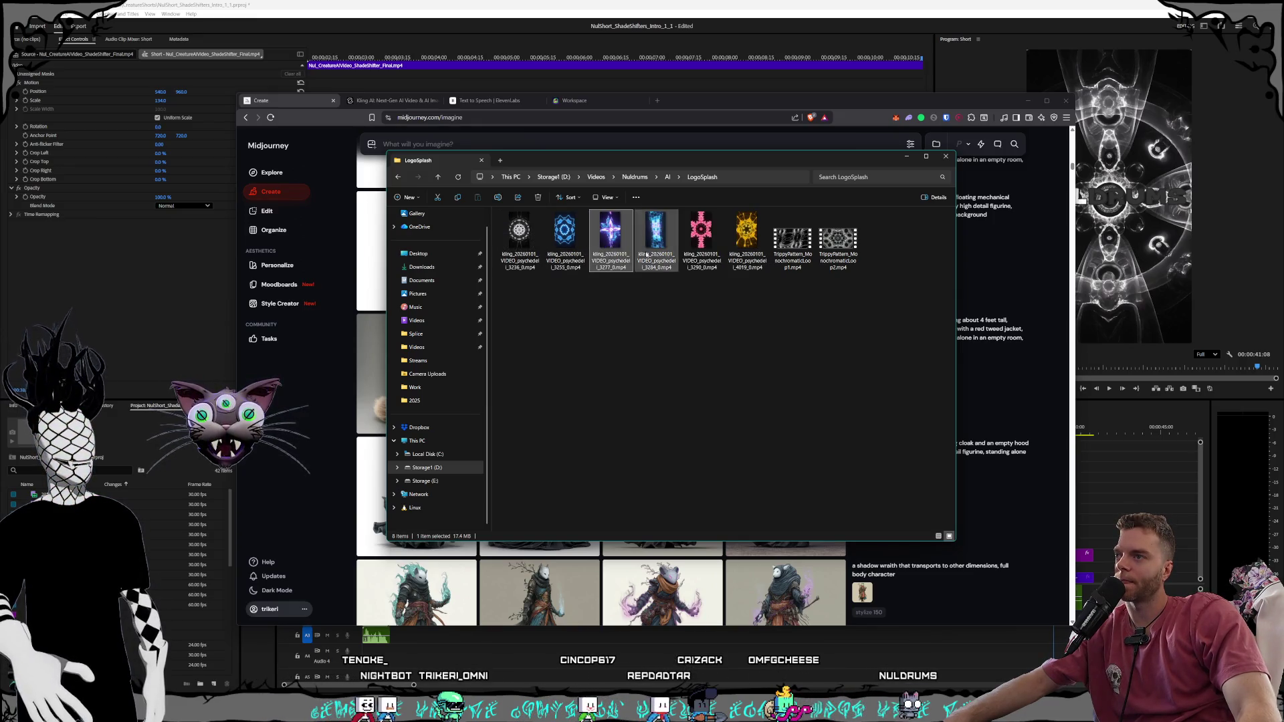
click(707, 257)
click(520, 244)
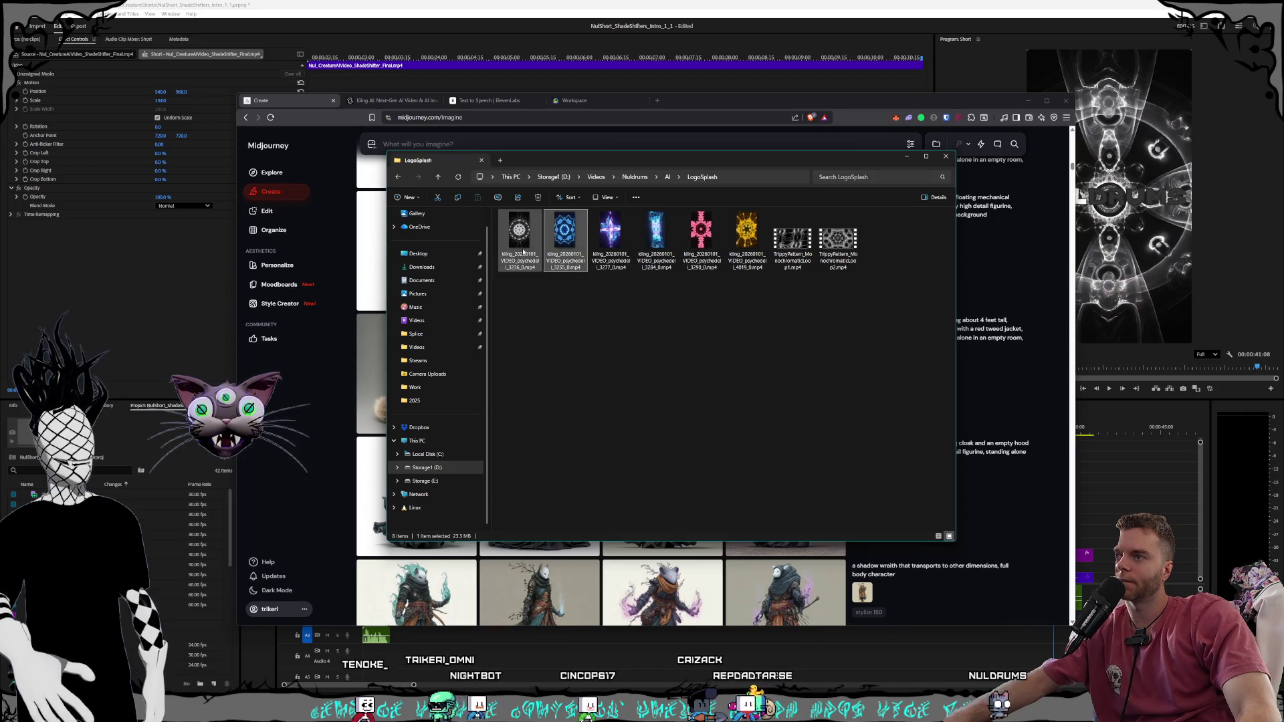
click(586, 367)
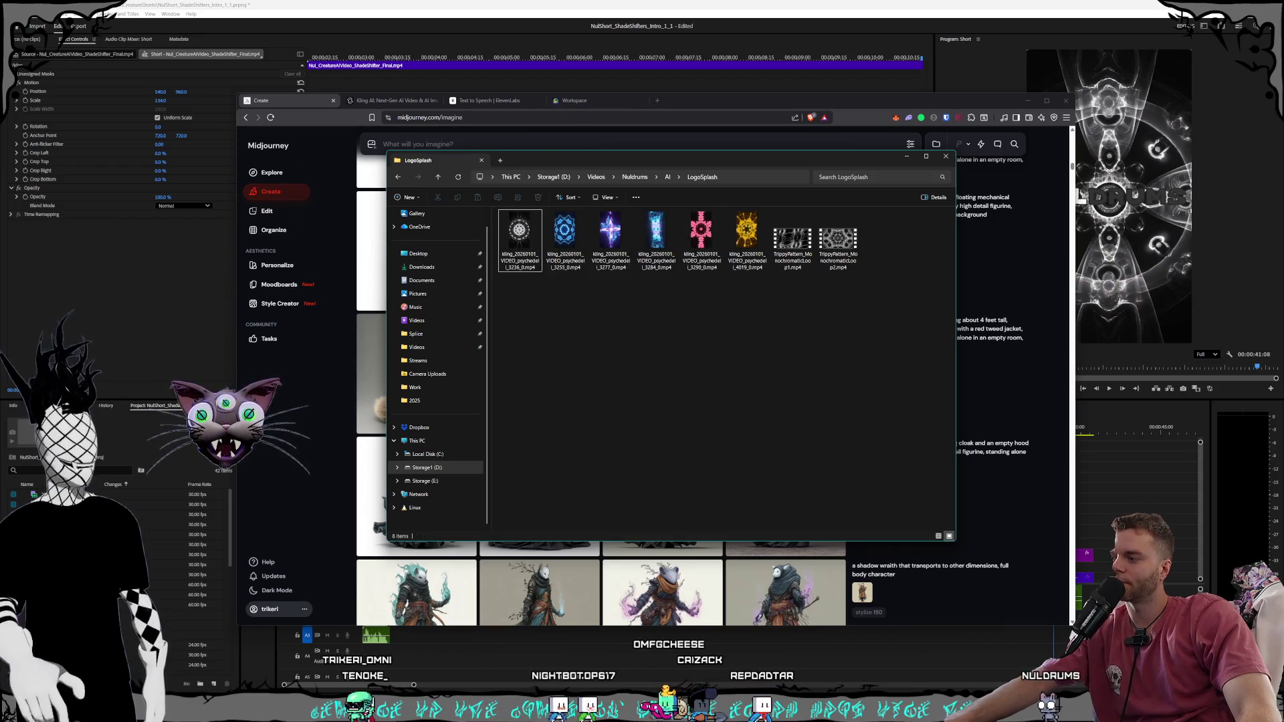
key(alt+Tab)
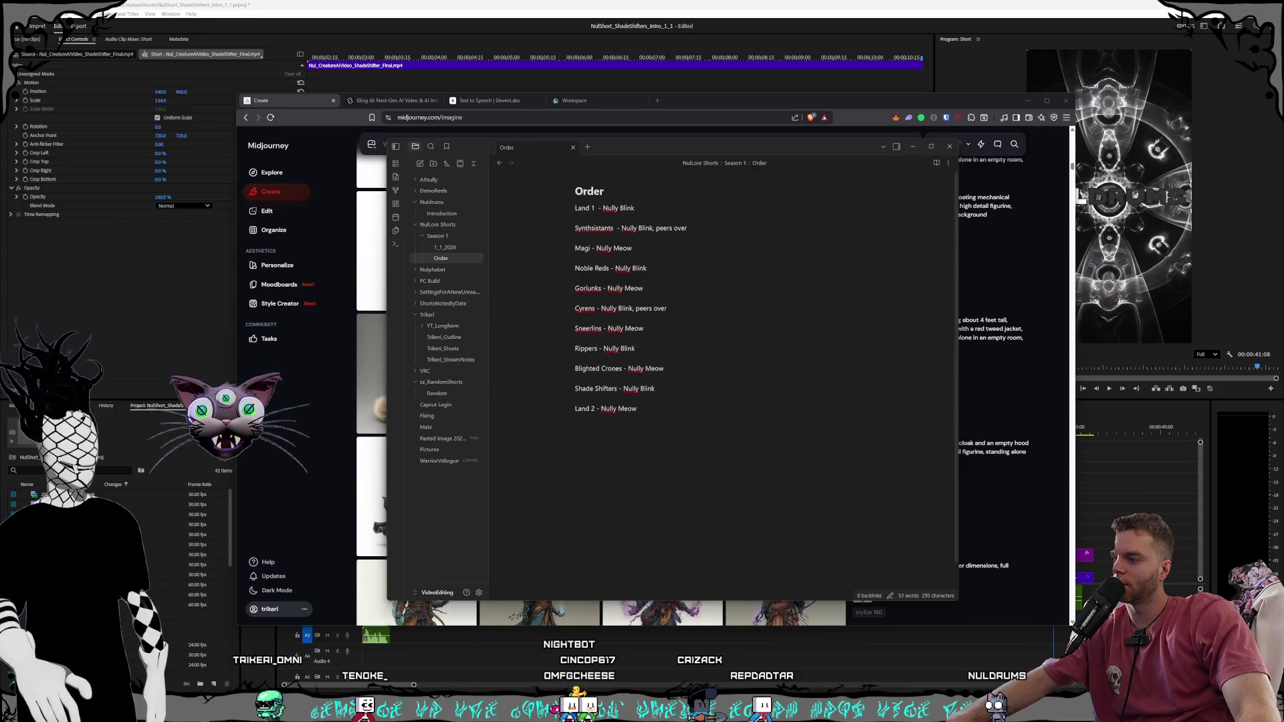
Open the 1_1_2026 checklist under NulLore Shorts > Season 1, then return to Premiere Pro
click(445, 247)
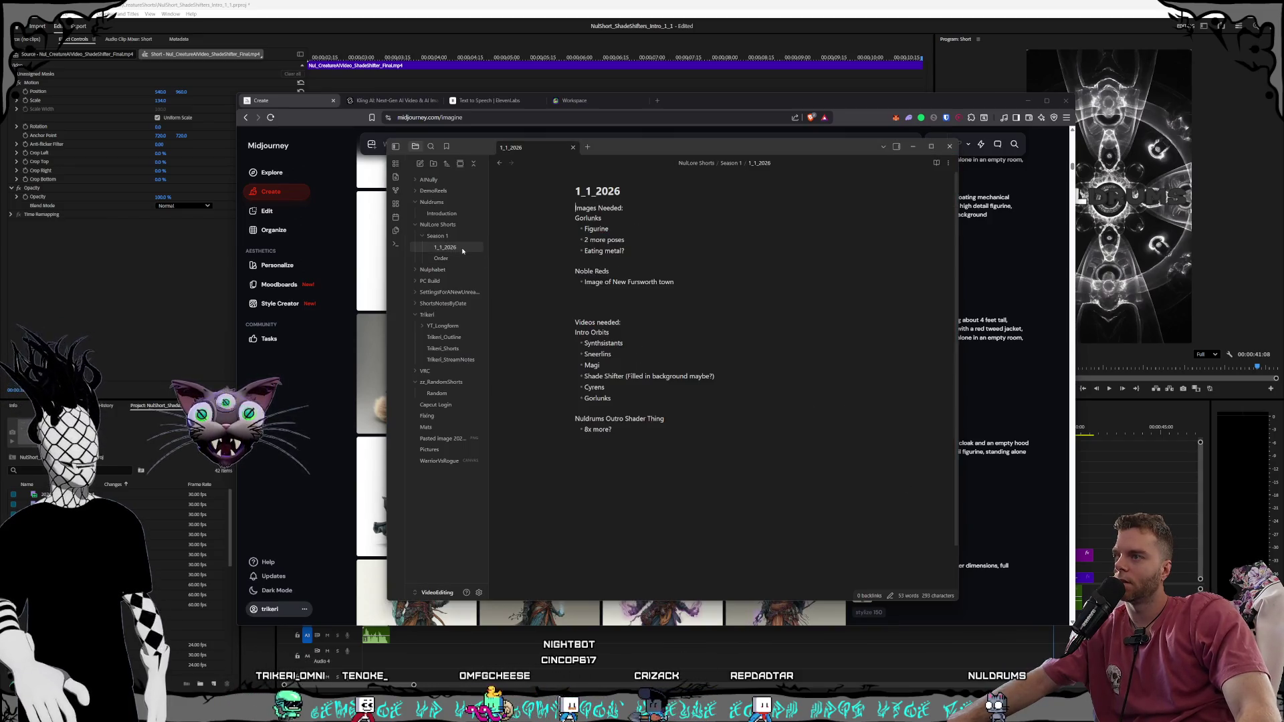
click(671, 300)
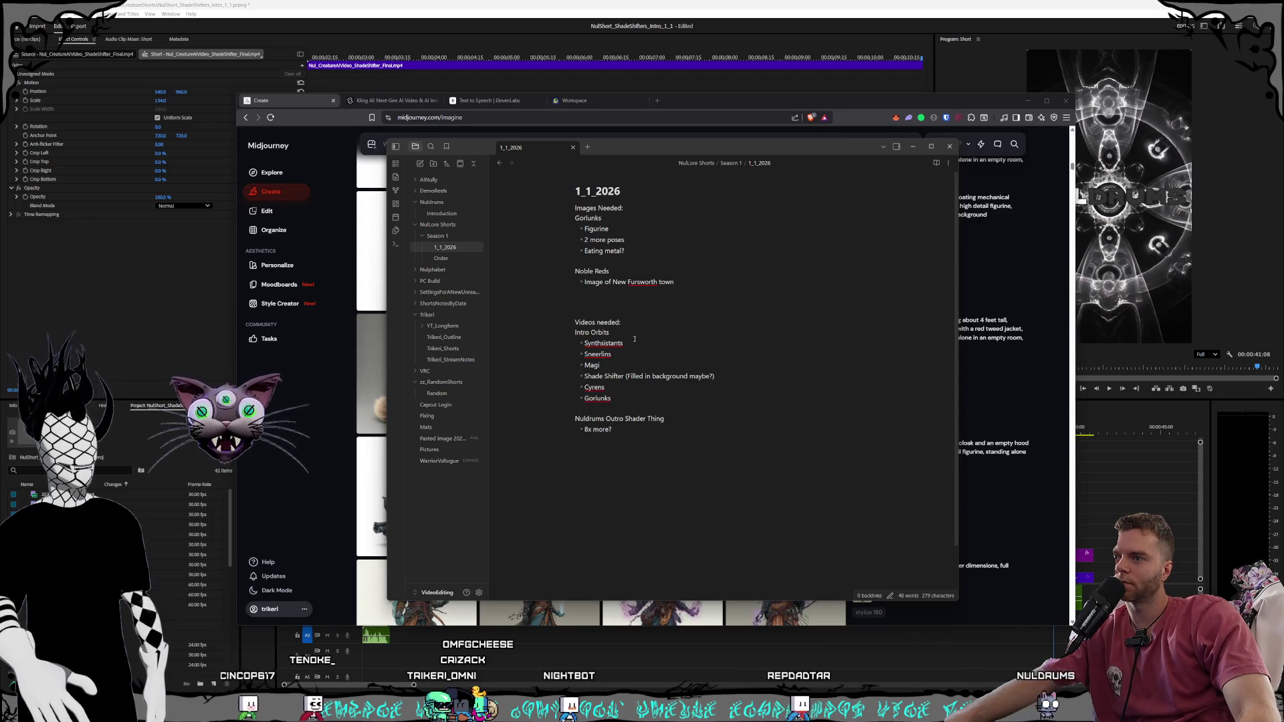
key(alt+Tab)
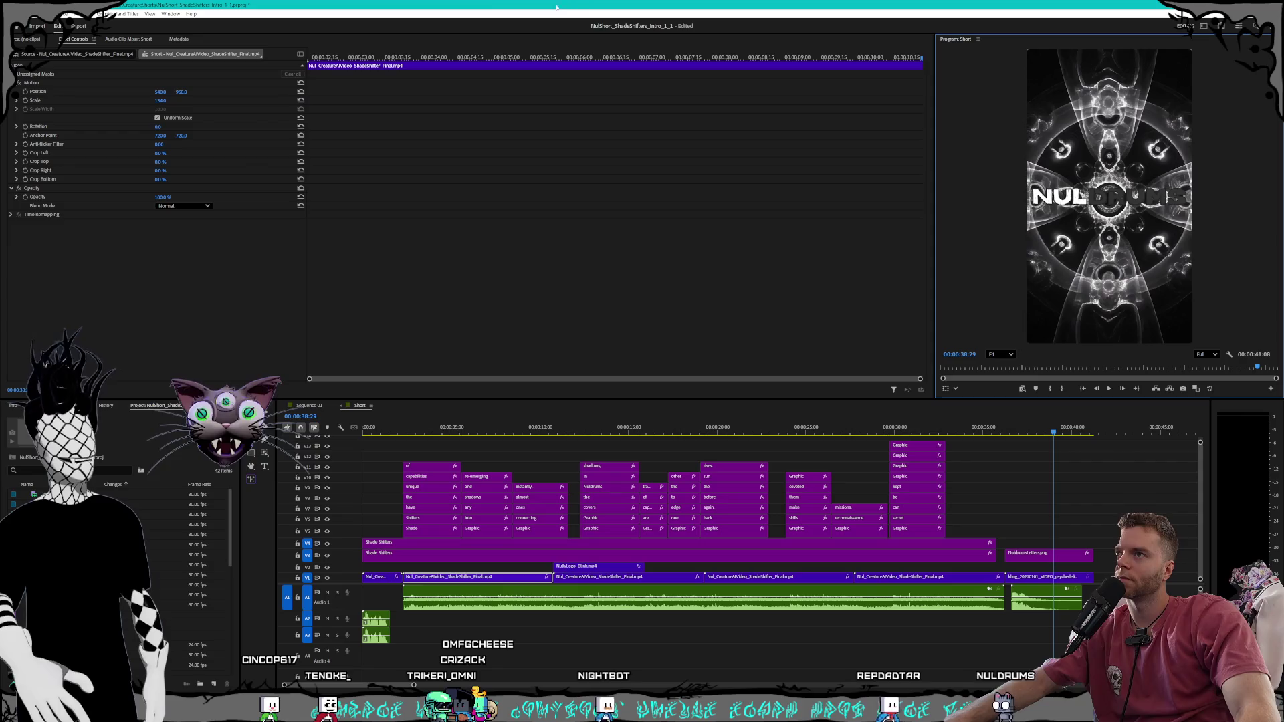
Open NulShort_LandOfNuldrums_1.prproj from Nuldrums > CreatureShorts, converting it and leaving the missing clip offline
click(13, 14)
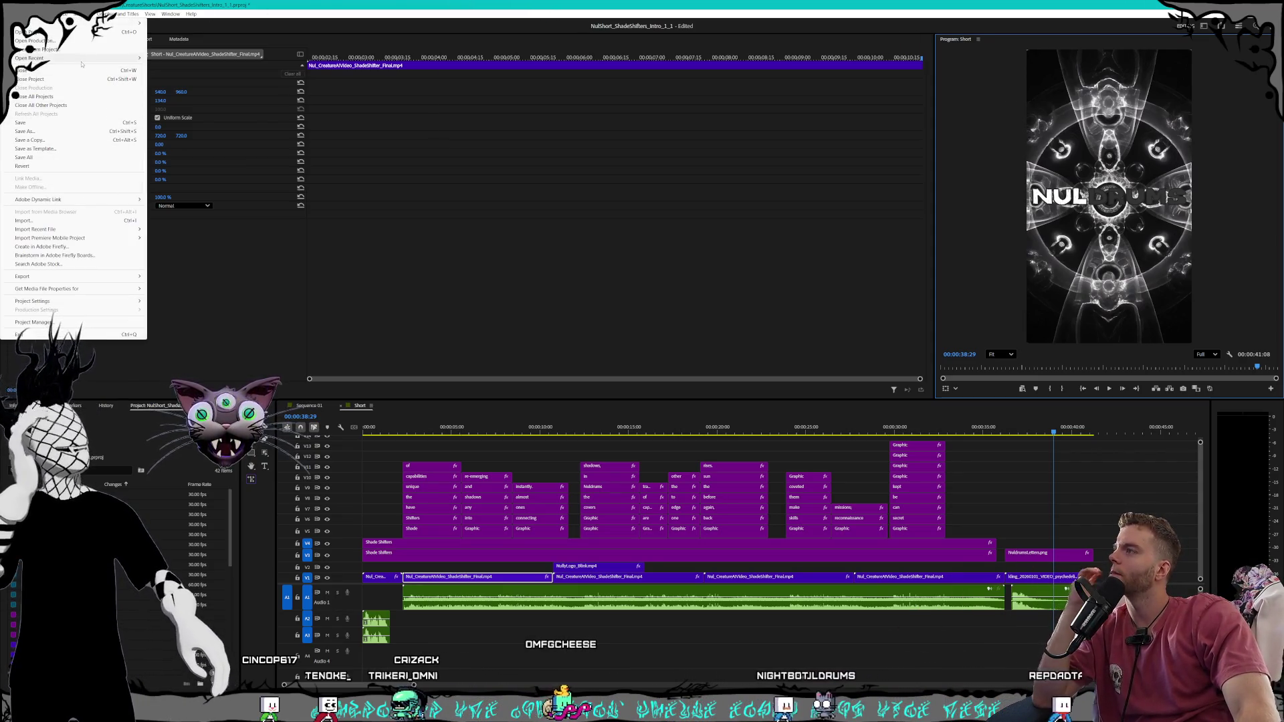
mouse_move(30, 58)
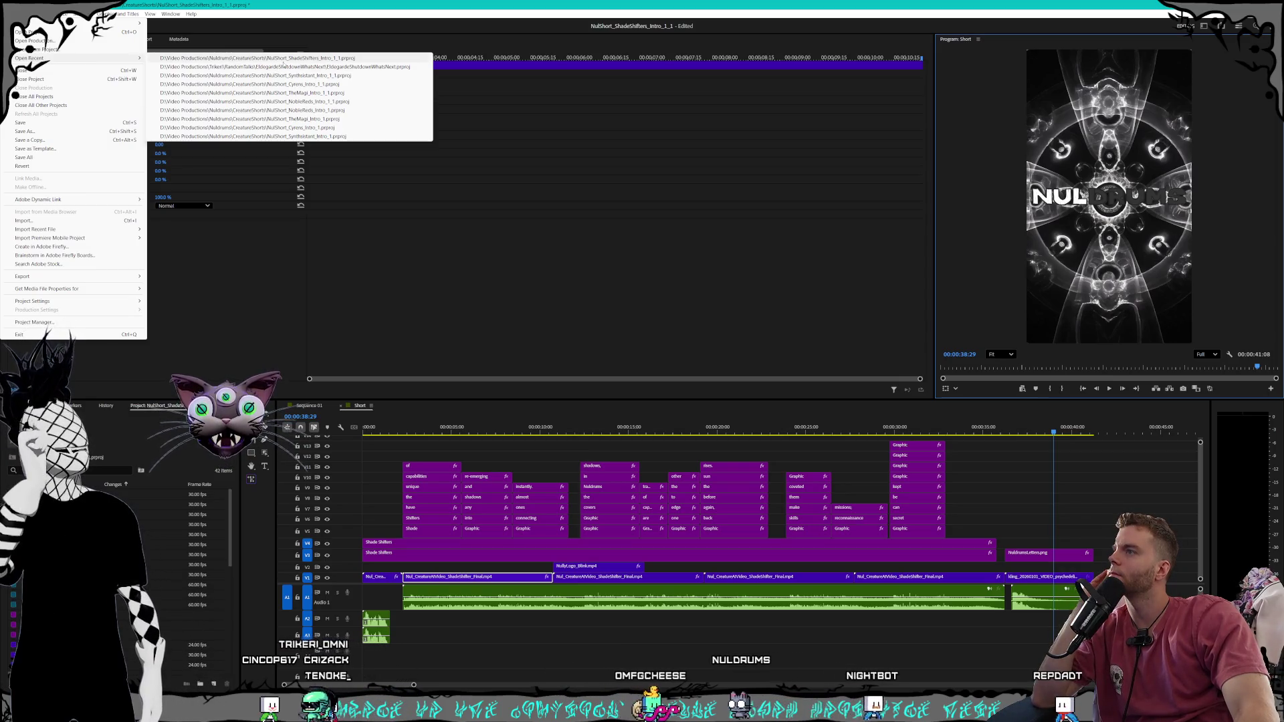
click(38, 32)
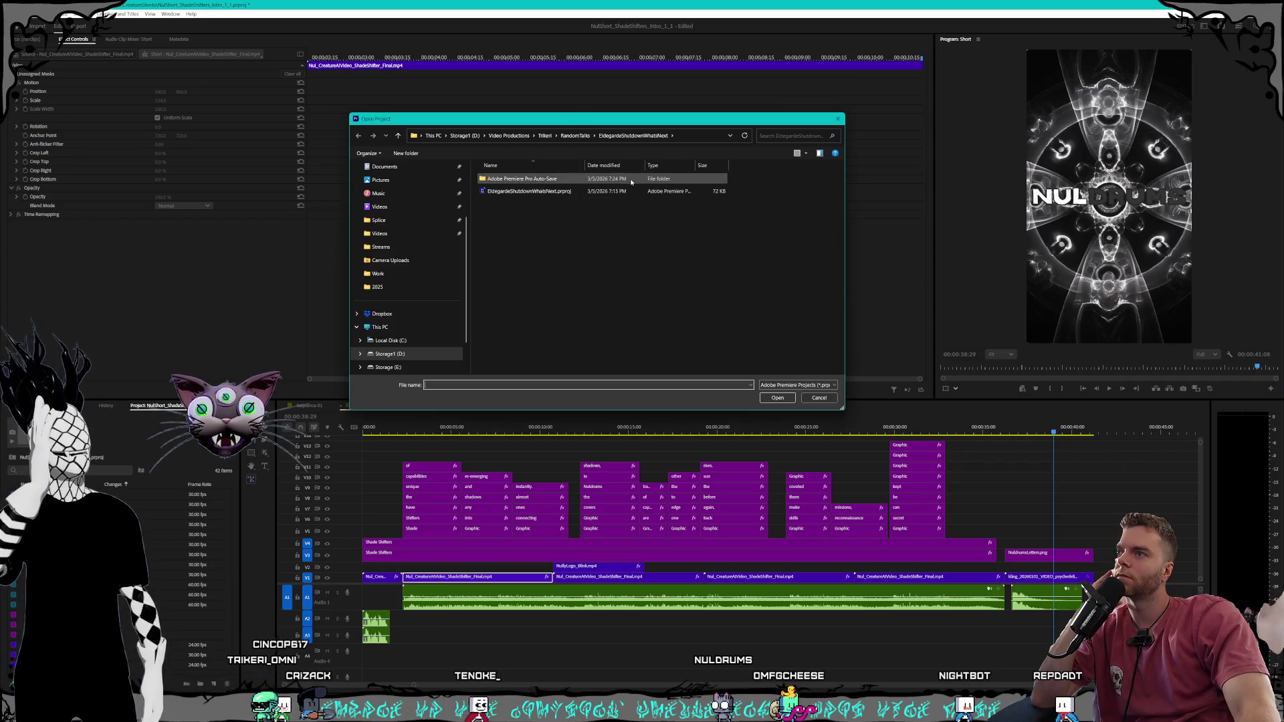
click(572, 137)
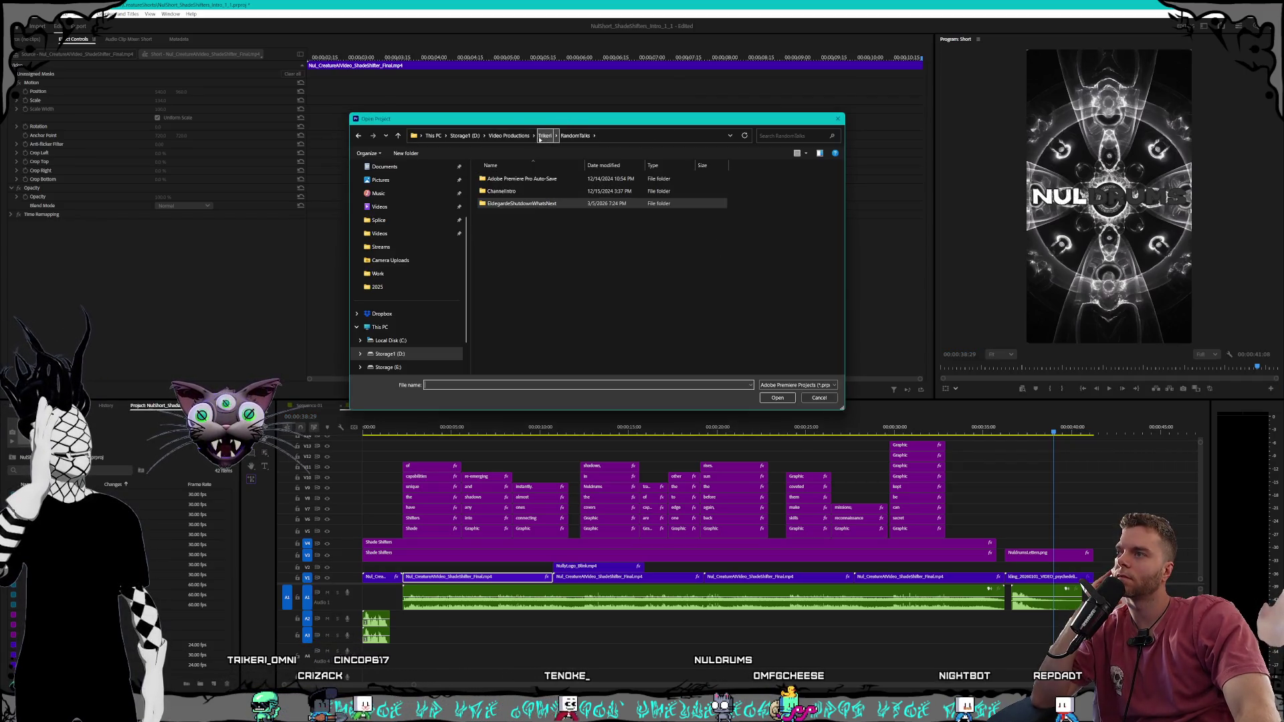
click(509, 136)
double_click(503, 203)
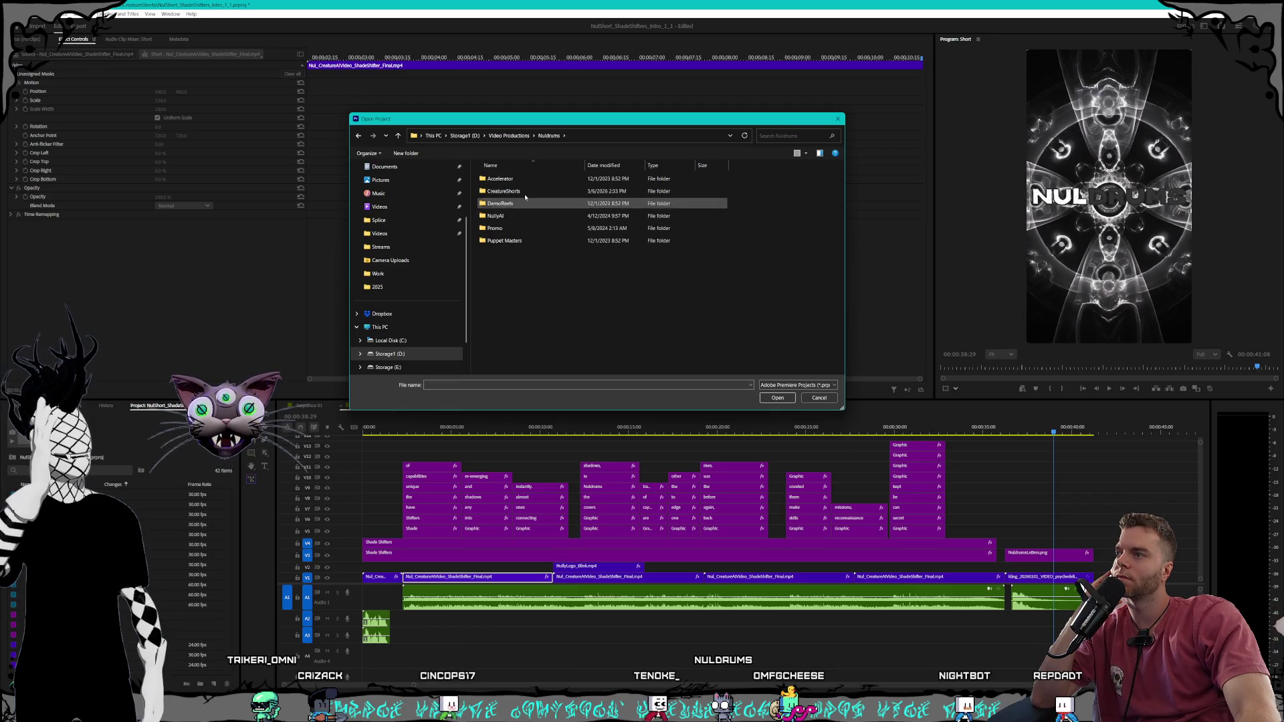
double_click(522, 191)
scroll(545, 254, down, 3)
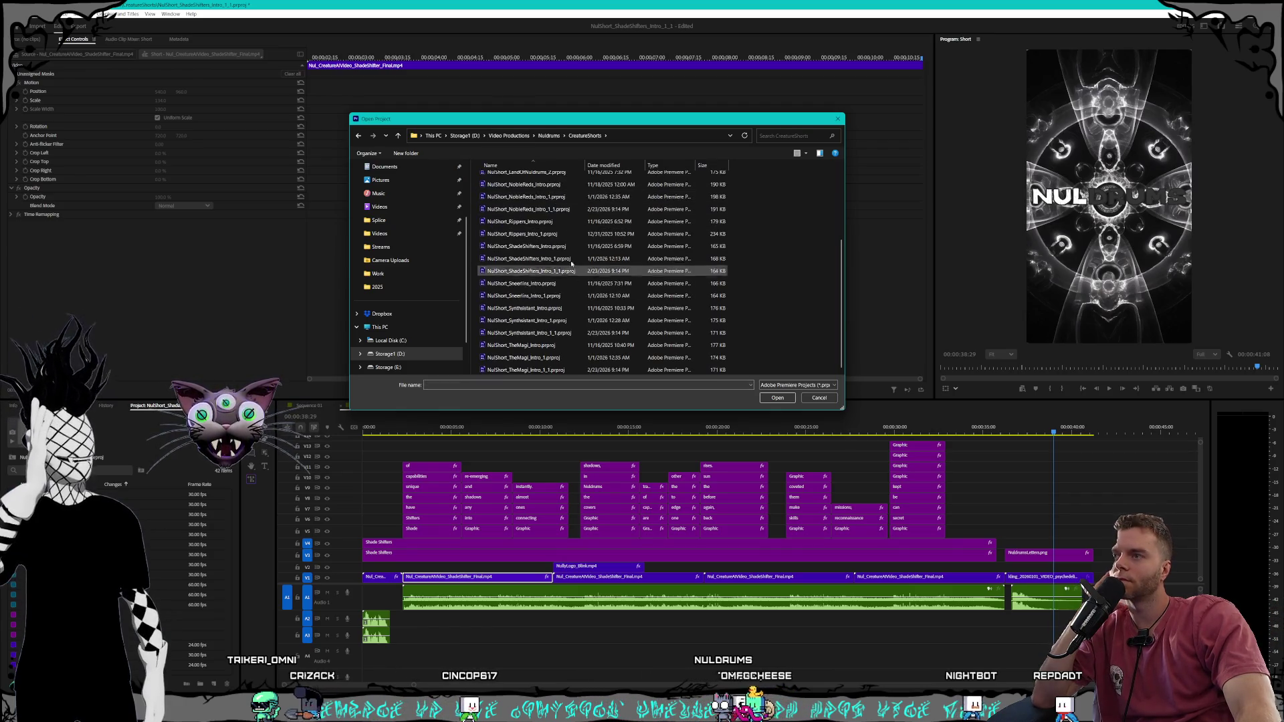
click(535, 321)
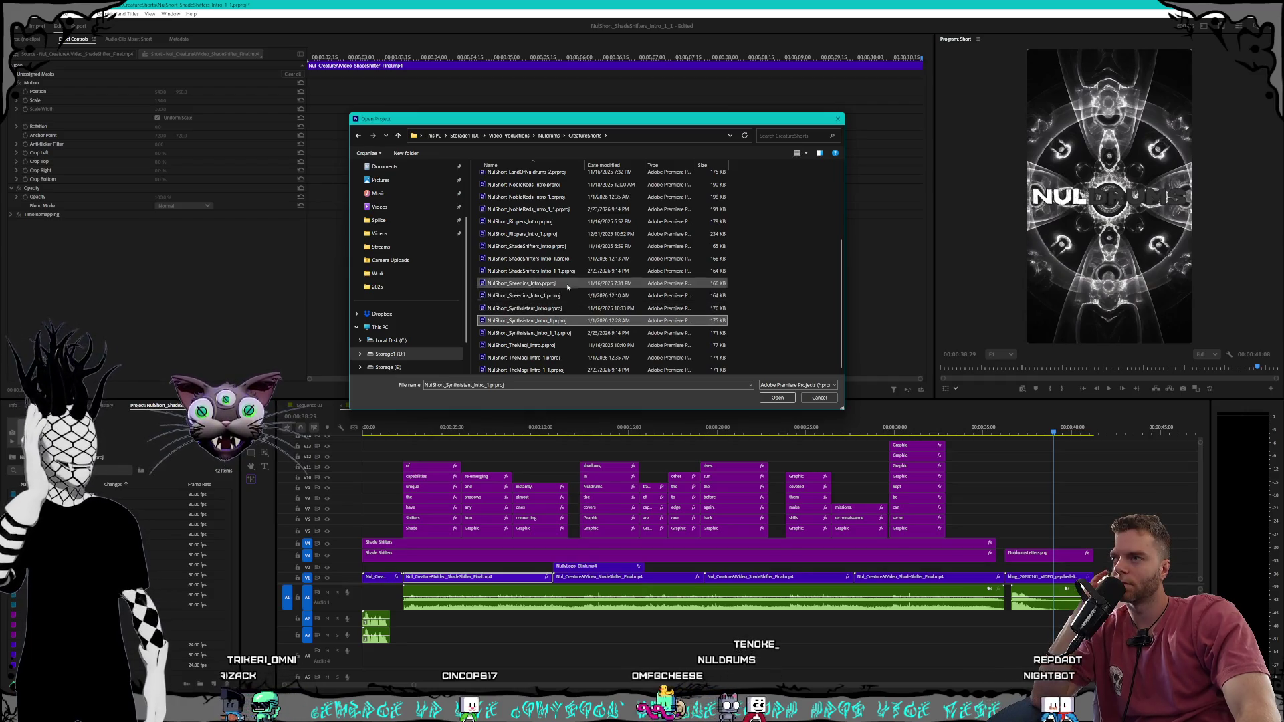
scroll(548, 281, up, 3)
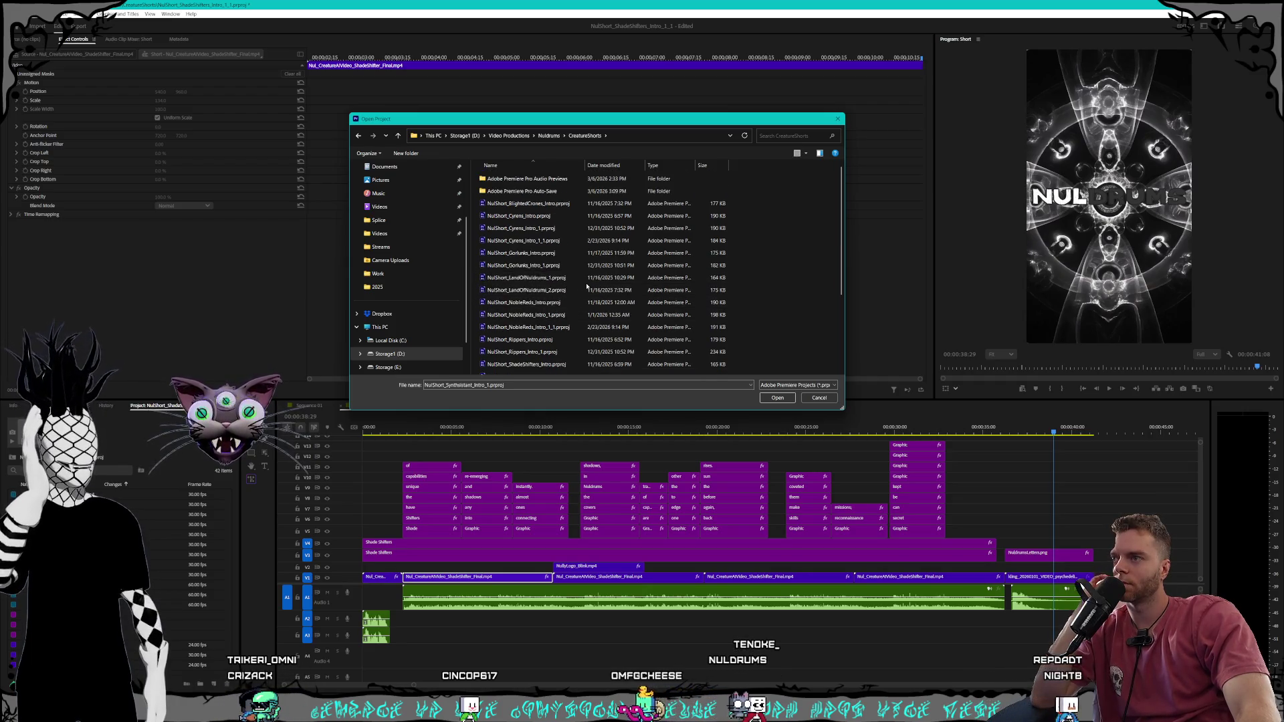
double_click(556, 281)
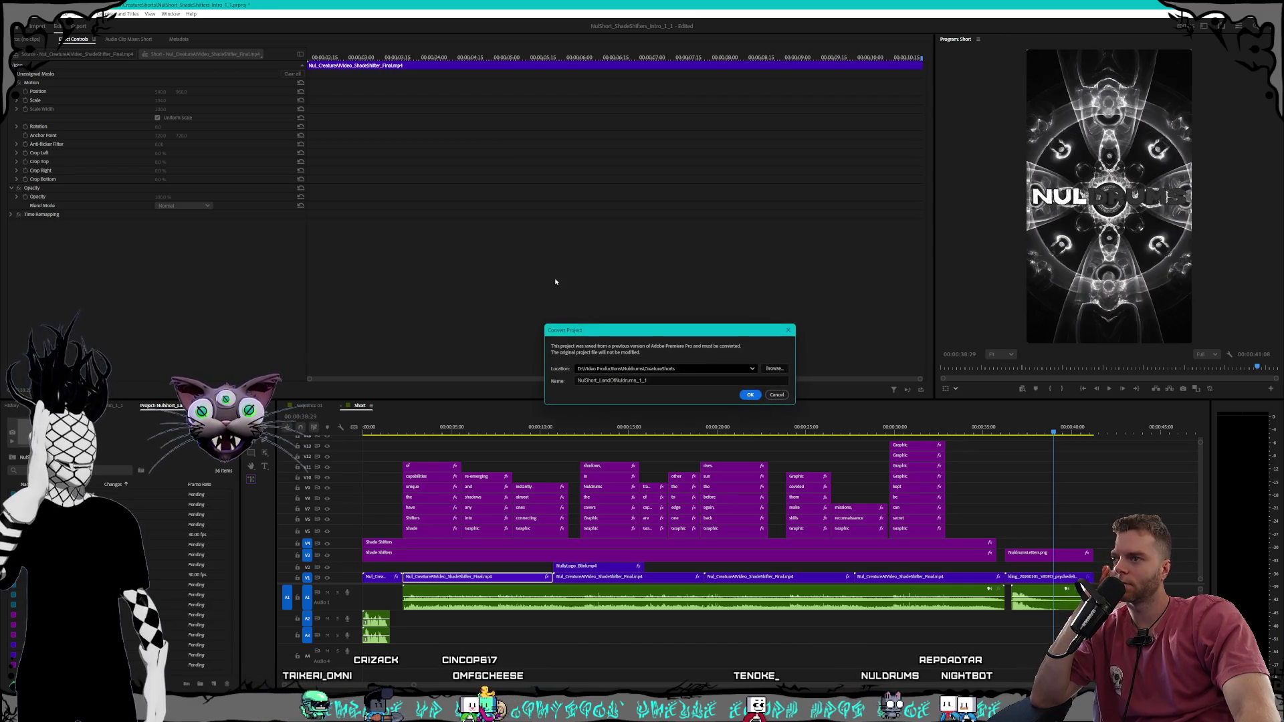
click(754, 399)
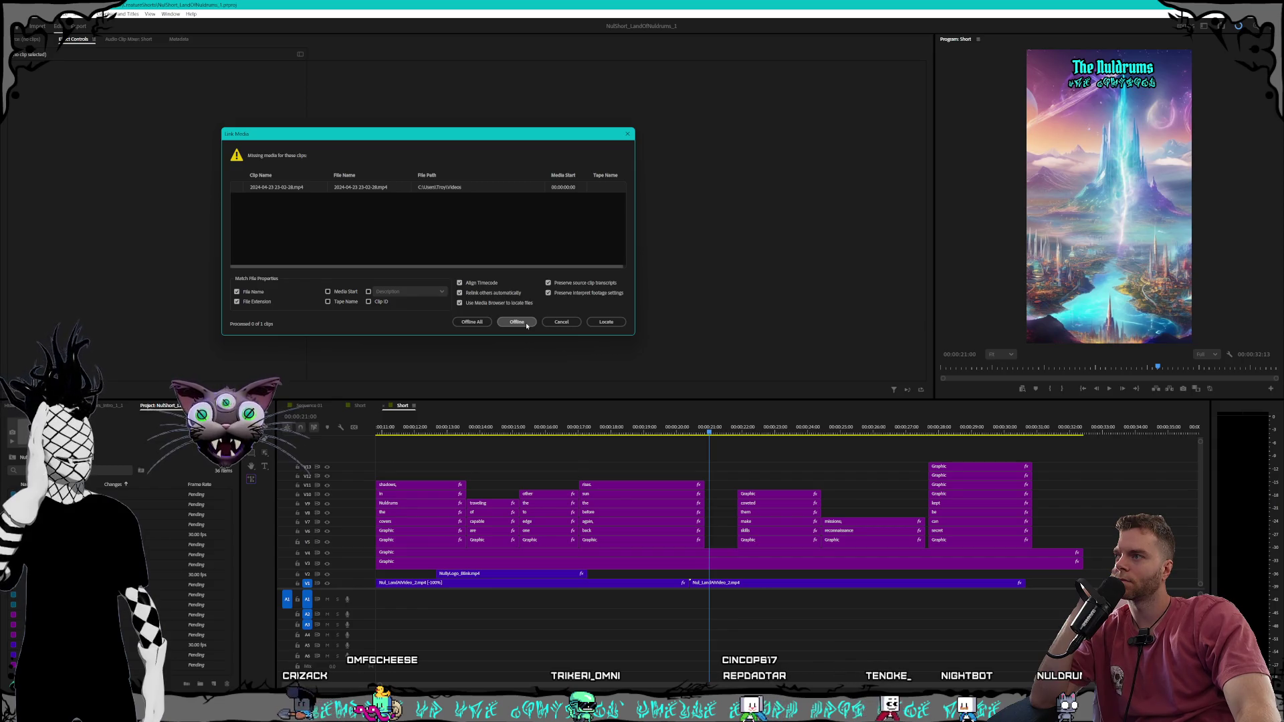
click(517, 323)
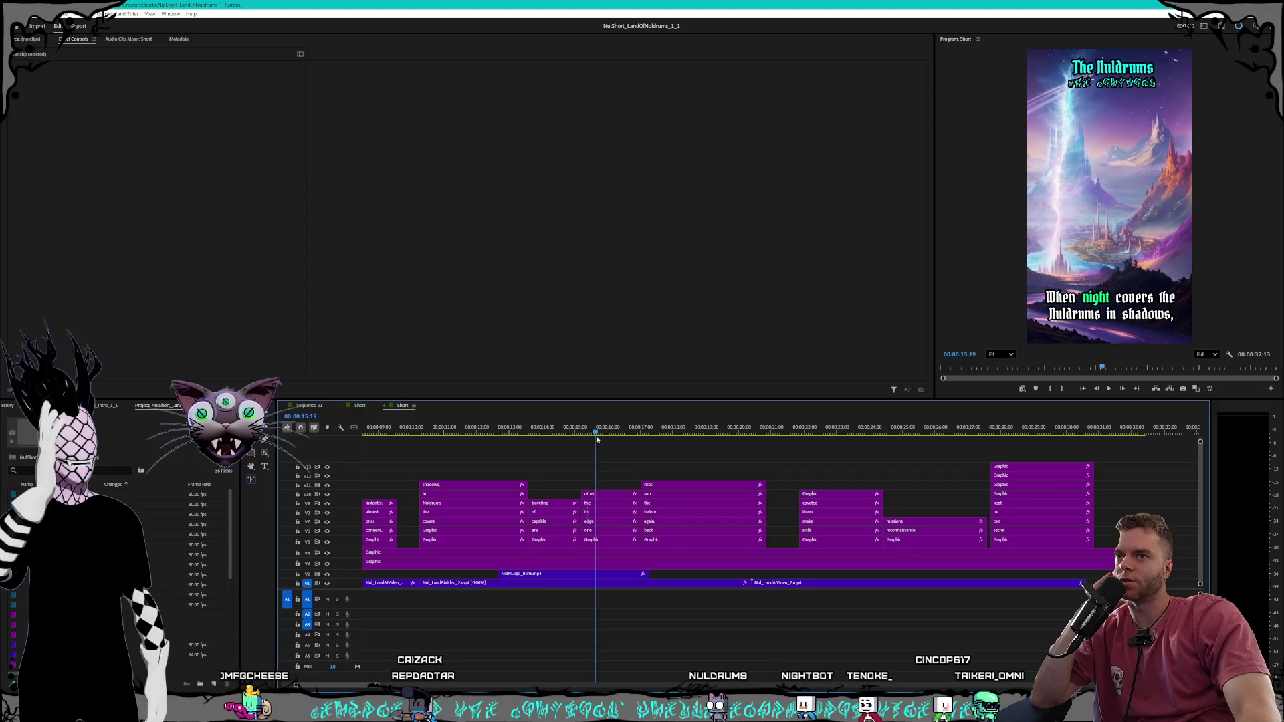
drag(693, 434, 366, 434)
key(Home)
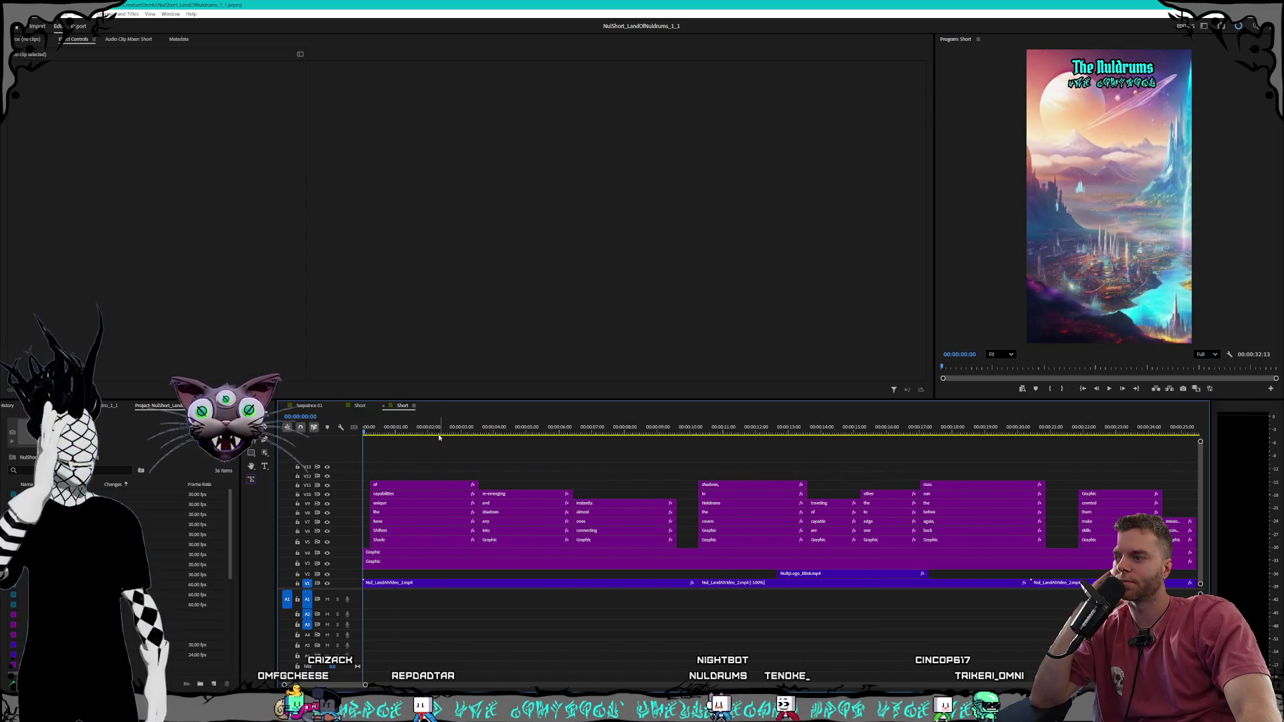
mouse_move(468, 430)
mouse_down()
mouse_move(920, 420)
mouse_move(683, 425)
mouse_up()
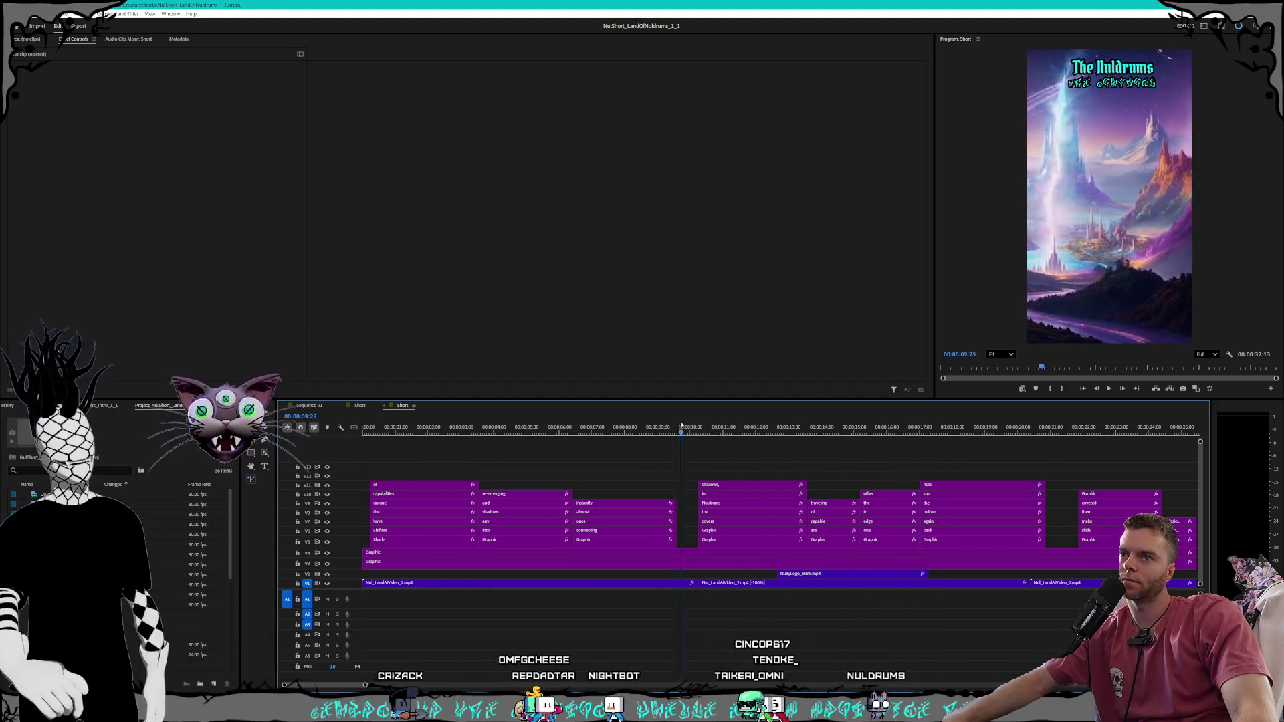
drag(684, 425, 1016, 438)
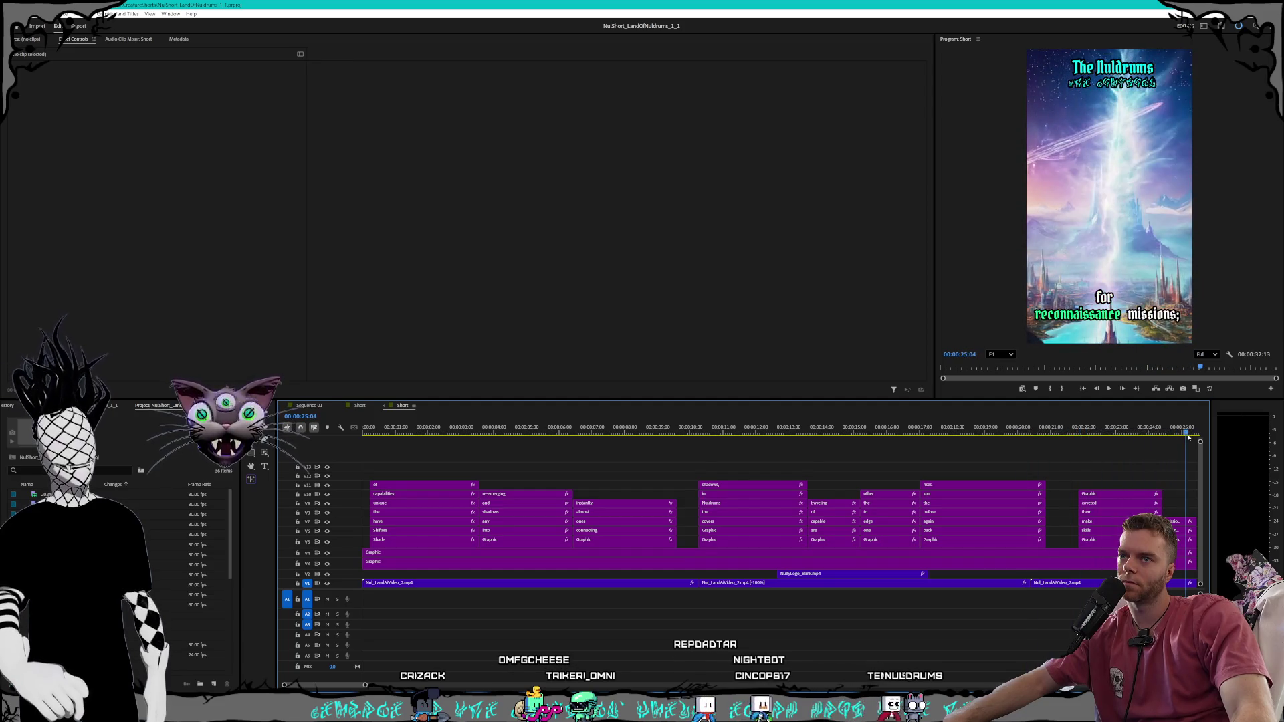
drag(1169, 438, 340, 383)
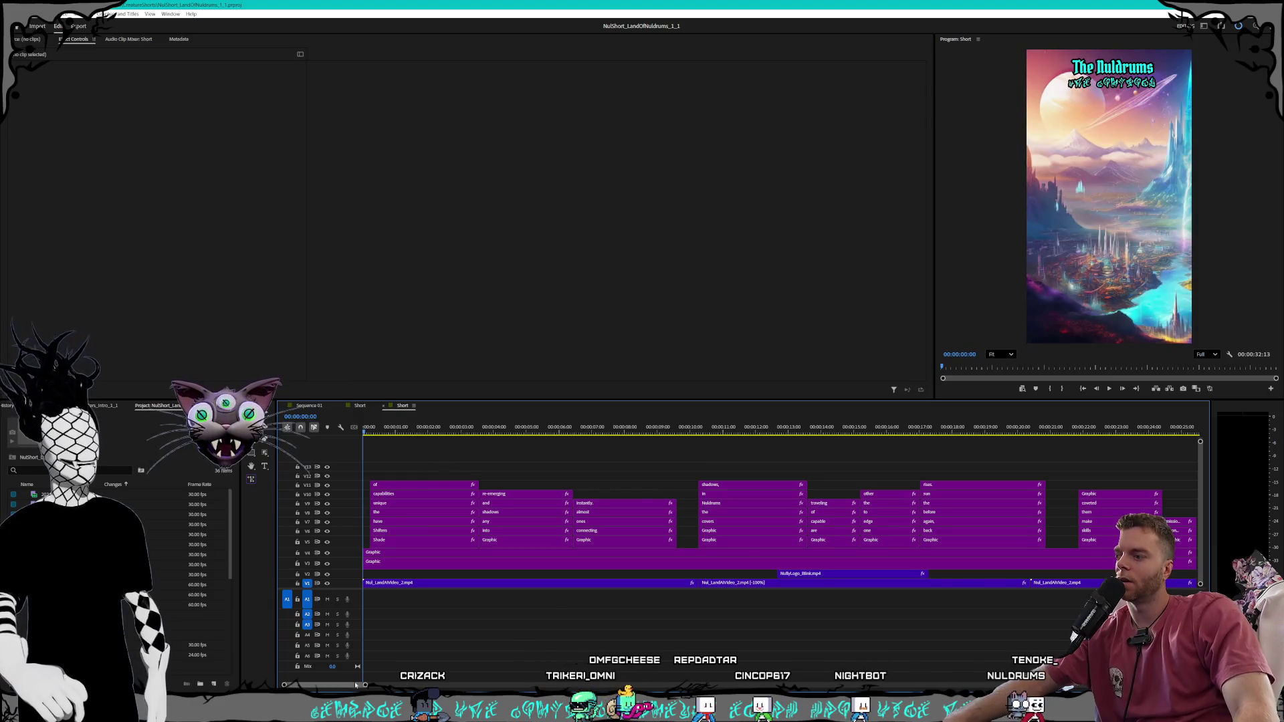
drag(364, 686, 390, 687)
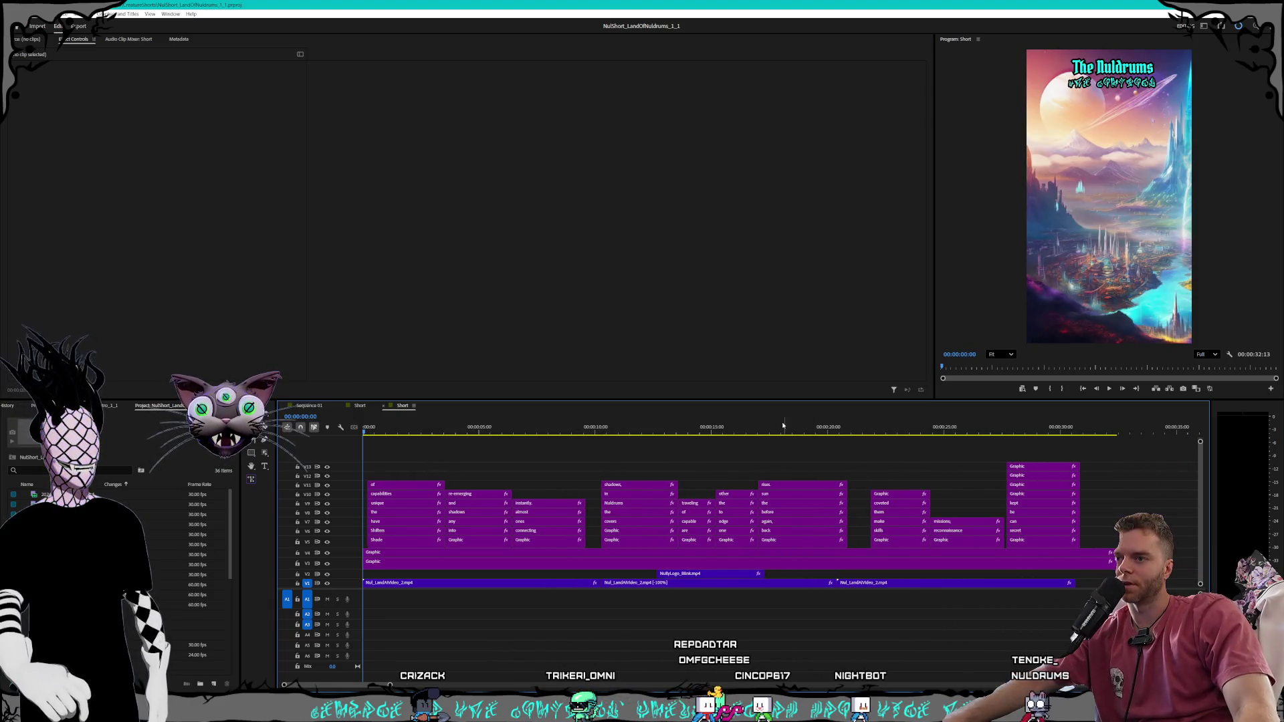
Scrub back and forth near the end of the short to recheck its captions
drag(775, 427, 1048, 419)
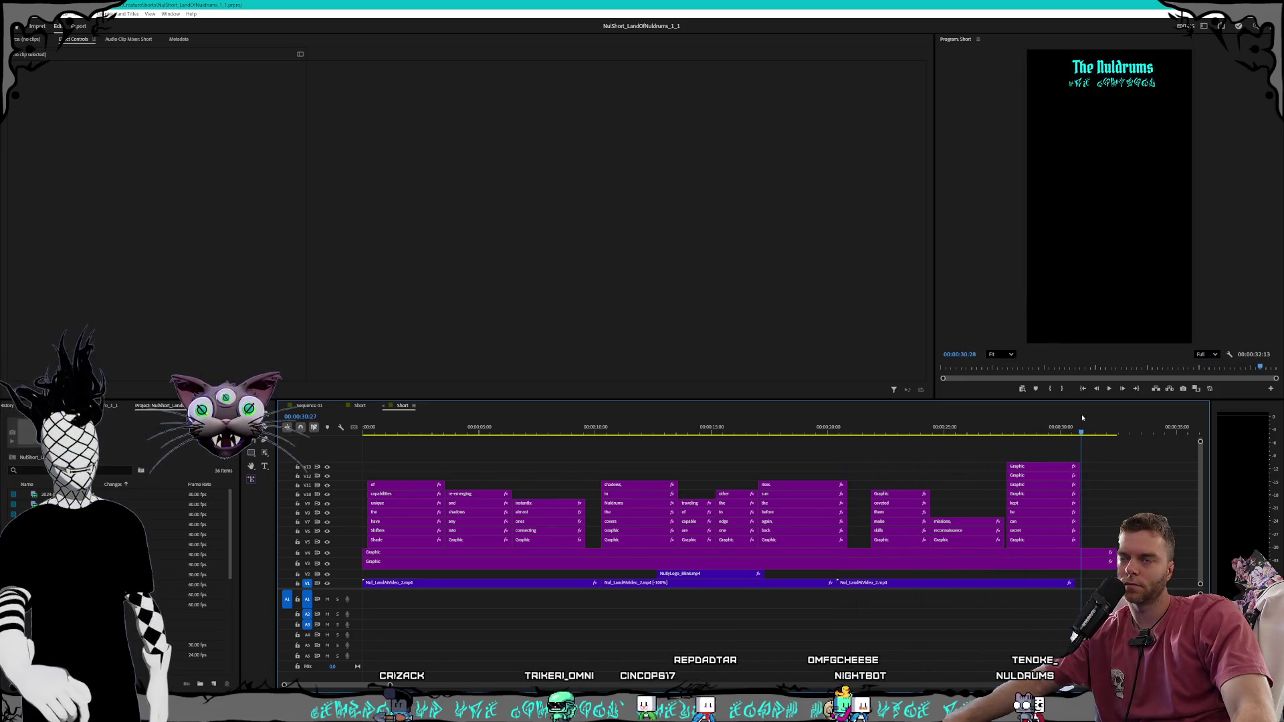
mouse_move(1064, 419)
mouse_down()
mouse_move(794, 412)
mouse_move(955, 399)
mouse_up()
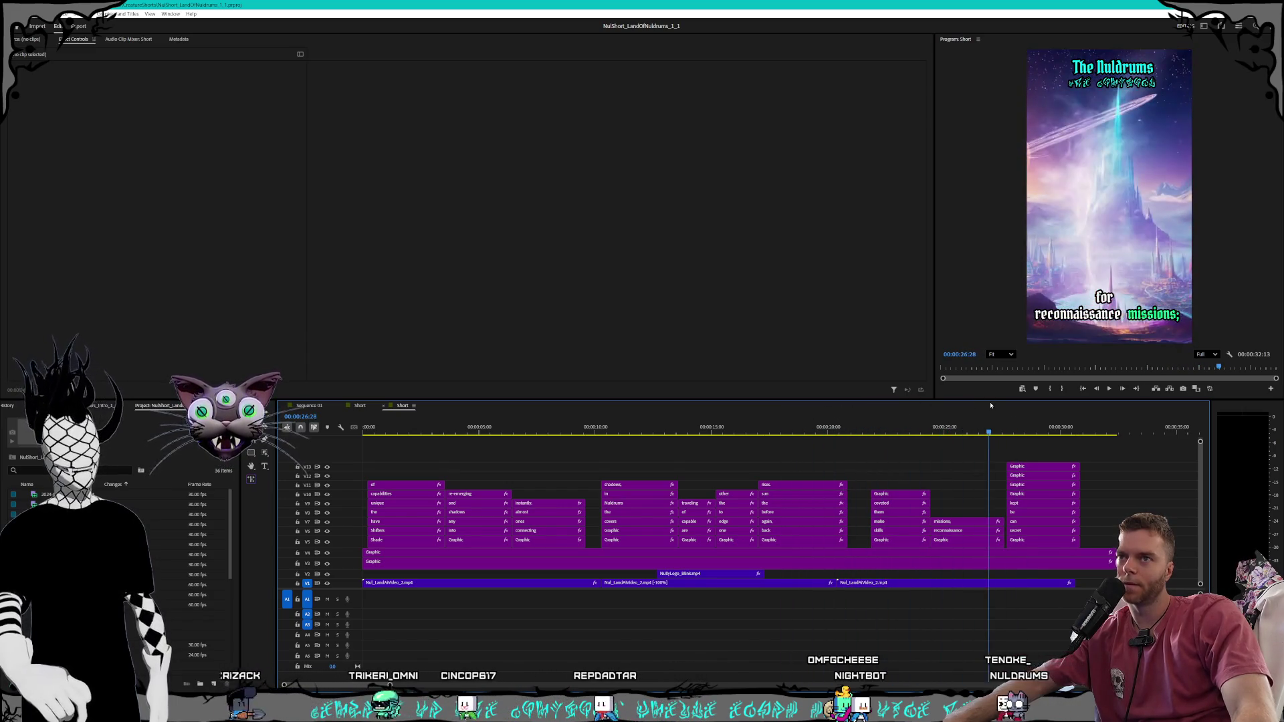
mouse_move(954, 399)
mouse_down()
mouse_move(929, 404)
mouse_move(1018, 409)
mouse_up()
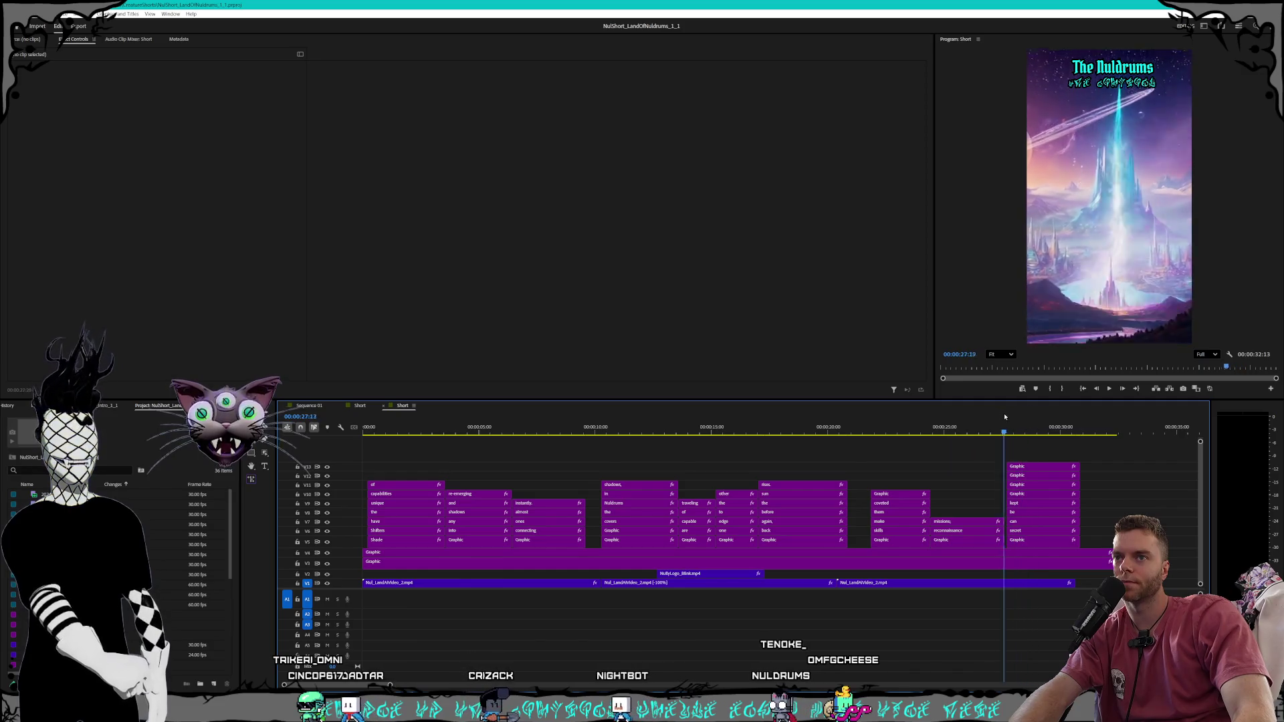
mouse_move(1017, 408)
mouse_down()
mouse_move(1000, 415)
mouse_move(1045, 413)
mouse_move(838, 414)
mouse_up()
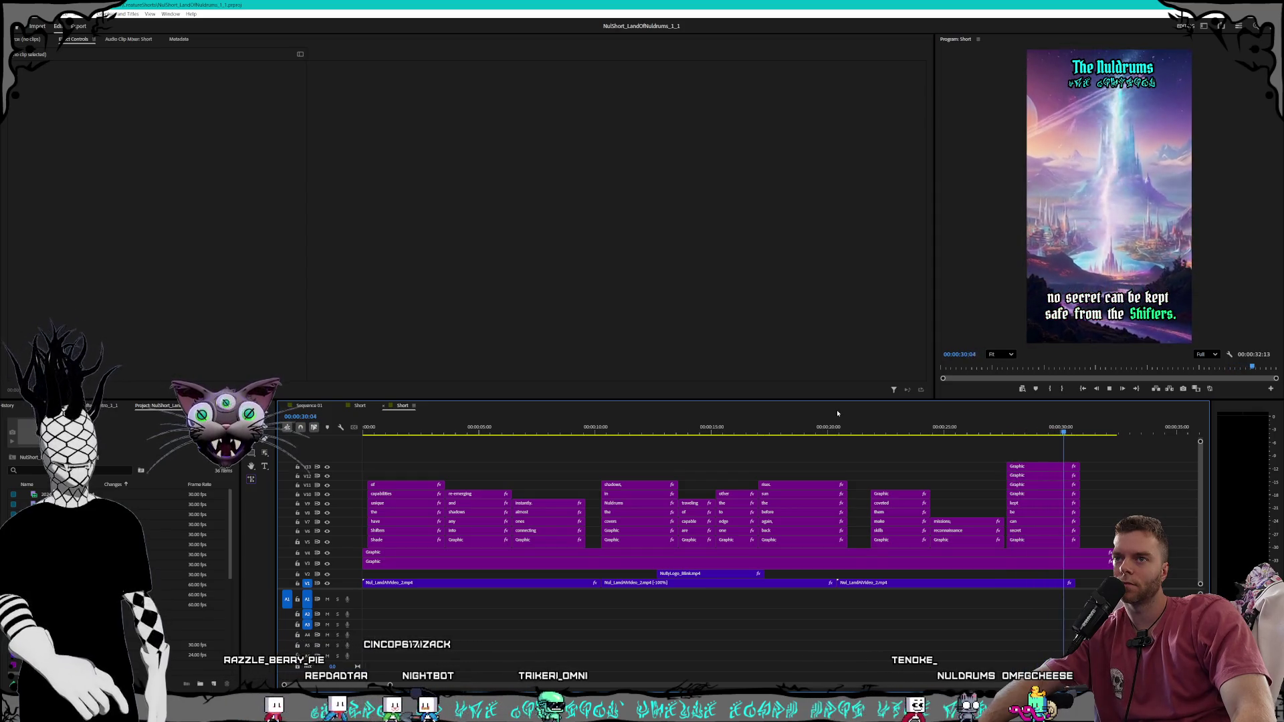
Play the short from the start and stop at 00:00:24:28 on 'for reconnaissance missions;'
key(Home)
key(space)
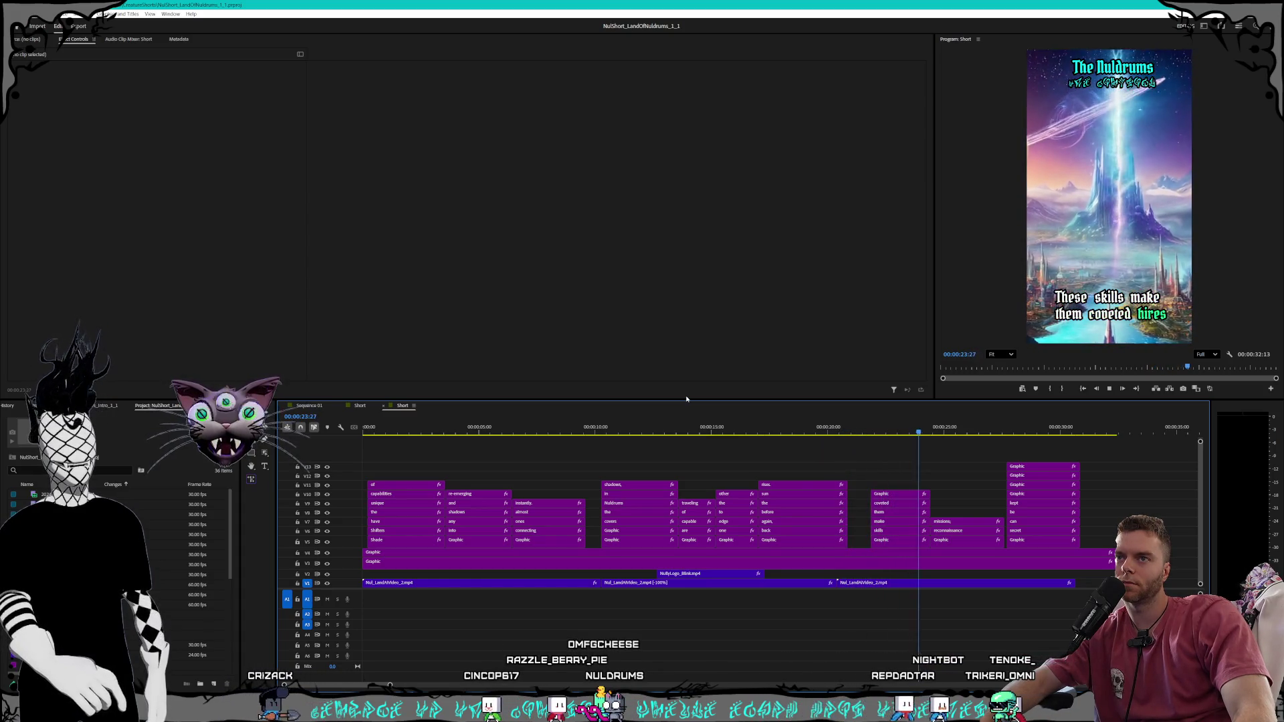
click(1097, 389)
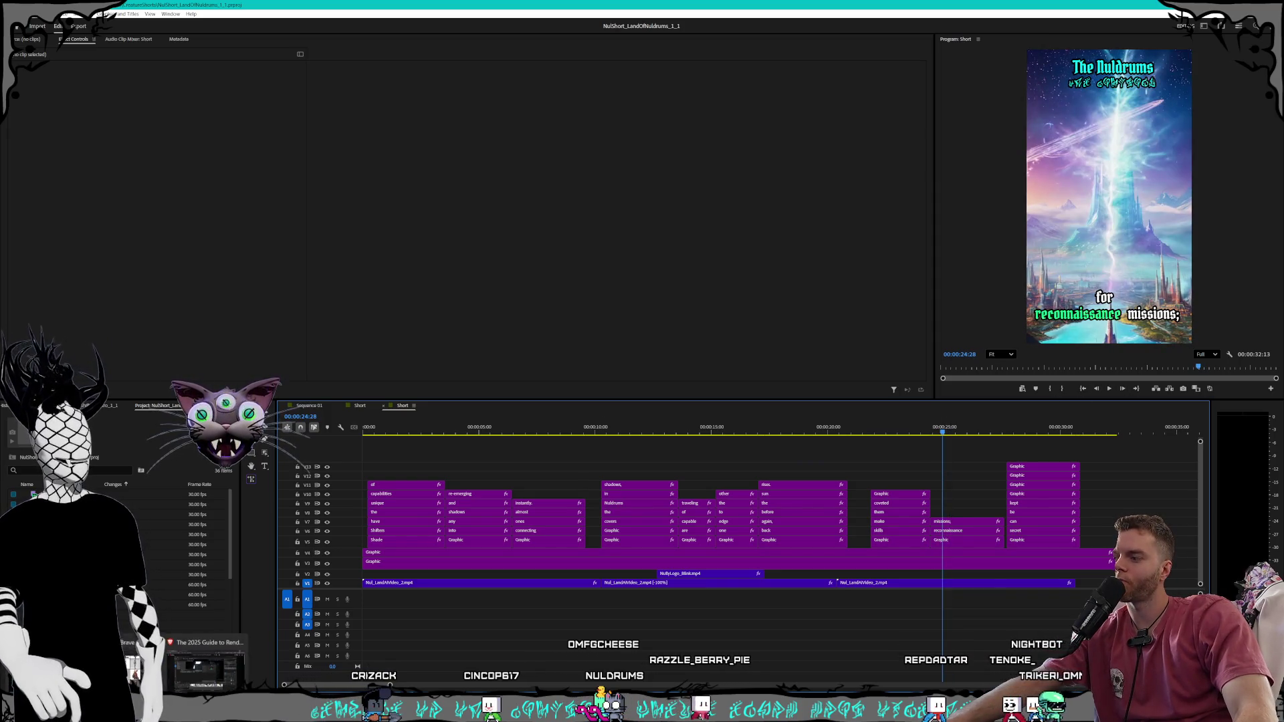
In Obsidian, collapse the Trikeri folder and glance at the Introduction and 1_1_2026 notes
key(alt+Tab)
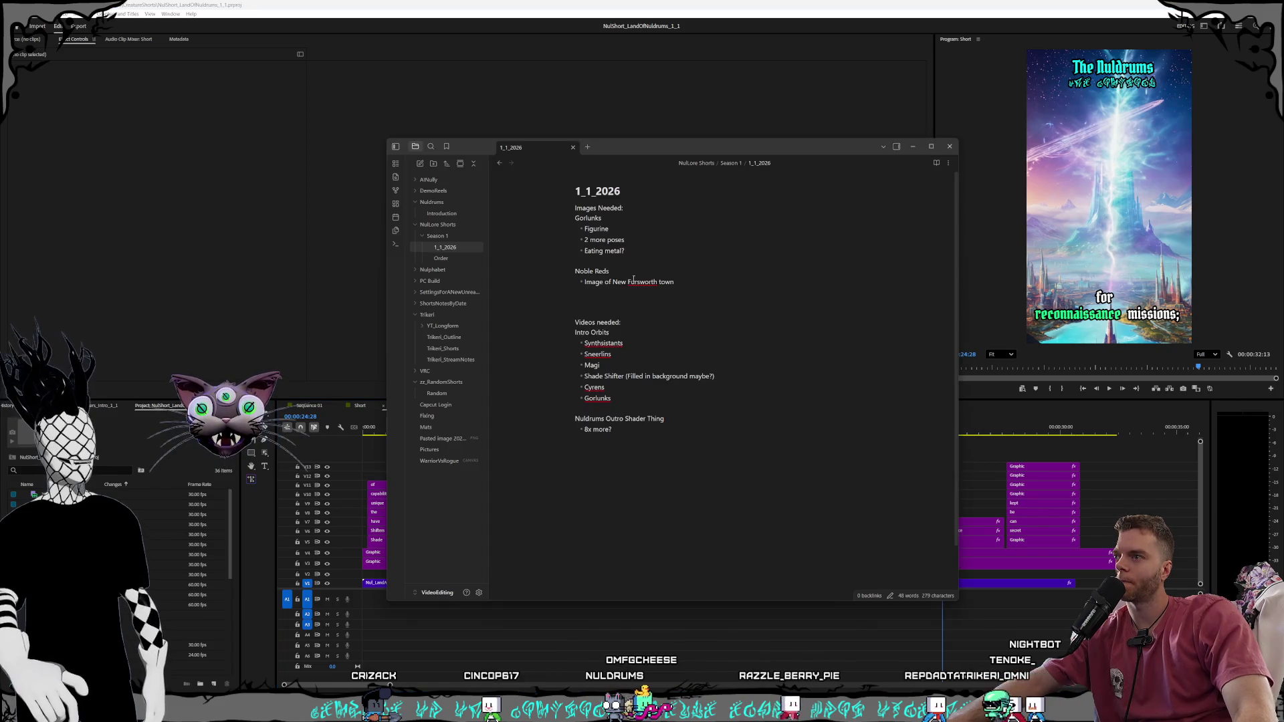
click(423, 315)
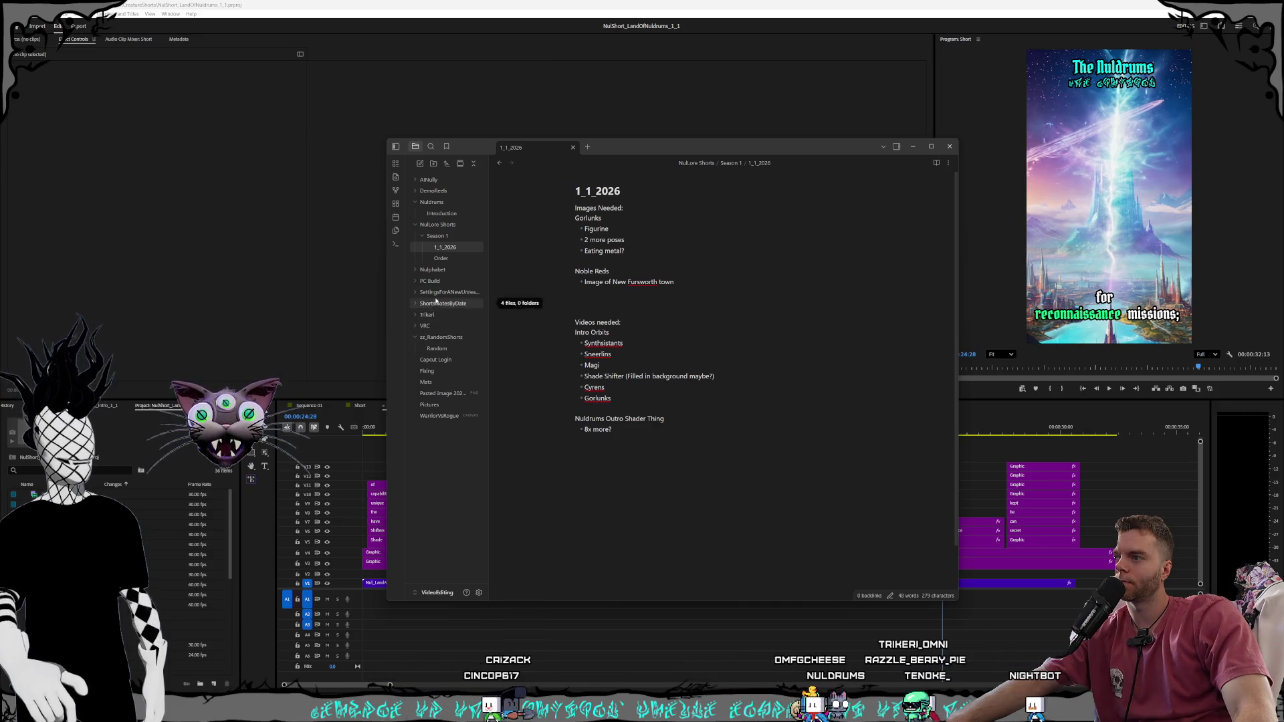
right_click(442, 237)
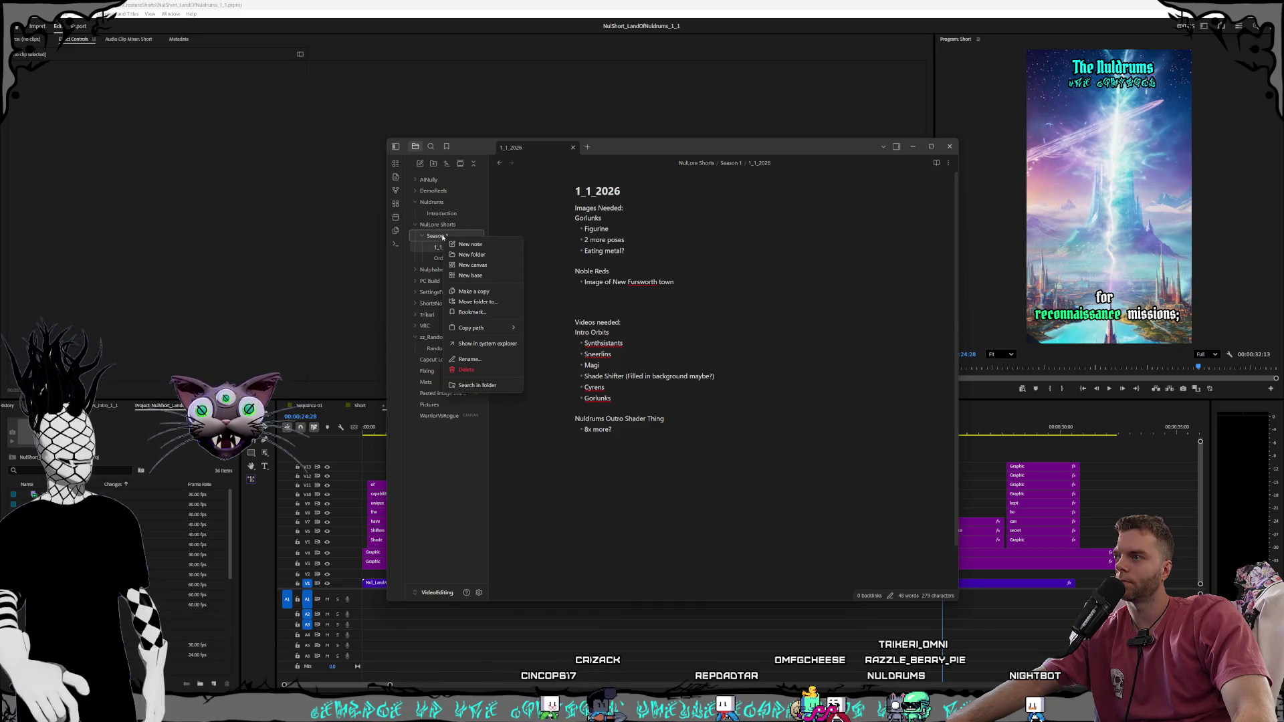
click(438, 215)
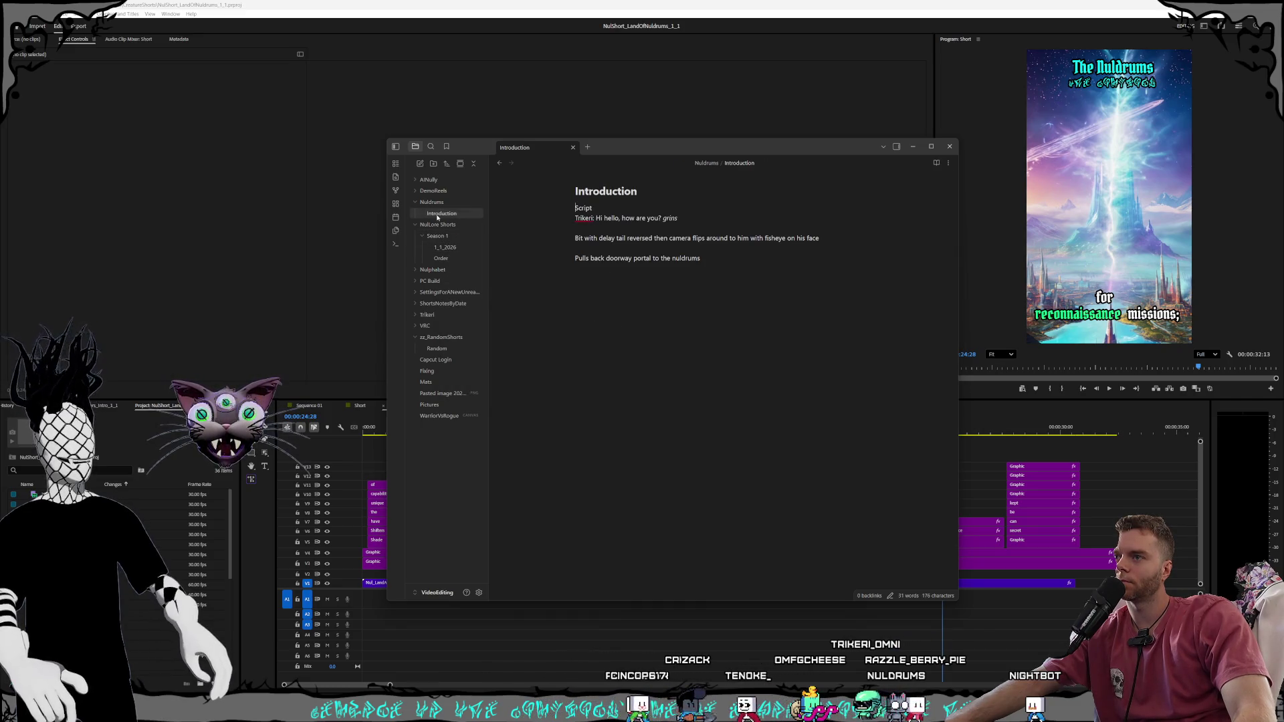
click(440, 247)
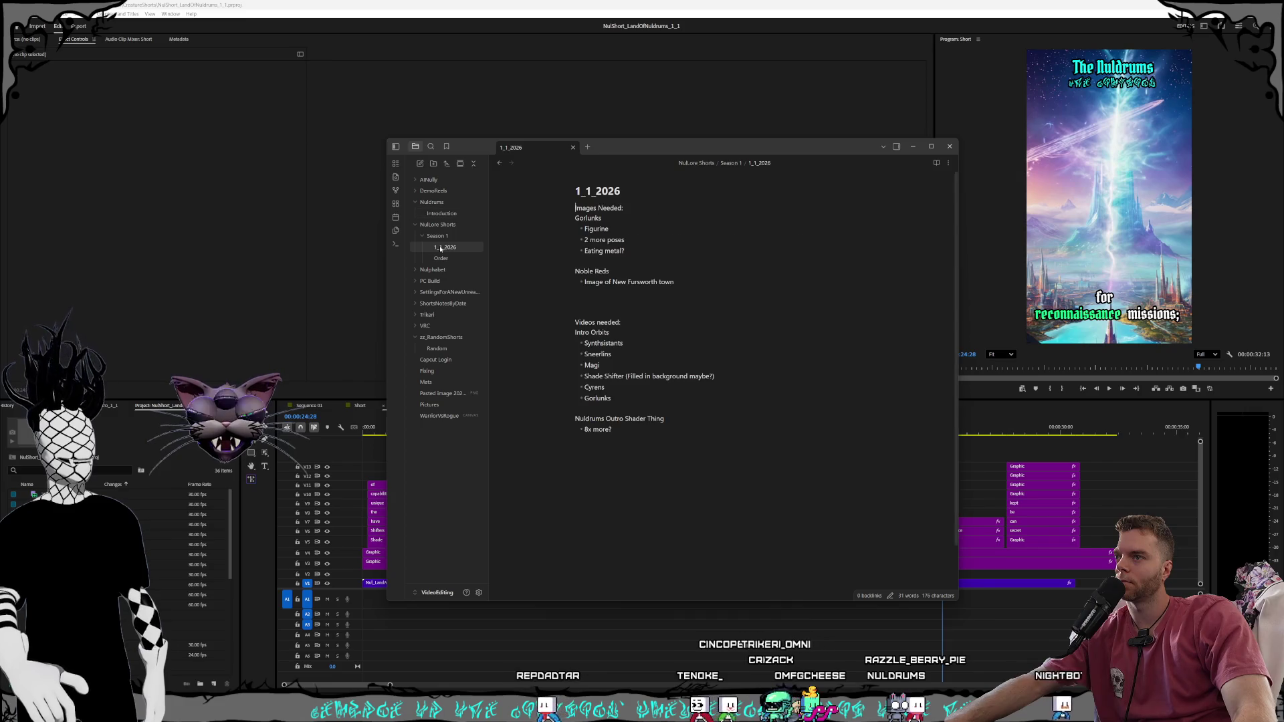
Add a new 'Scripts' note in Season 1 starting with 'Land 1', then return to the browser
right_click(443, 236)
click(469, 242)
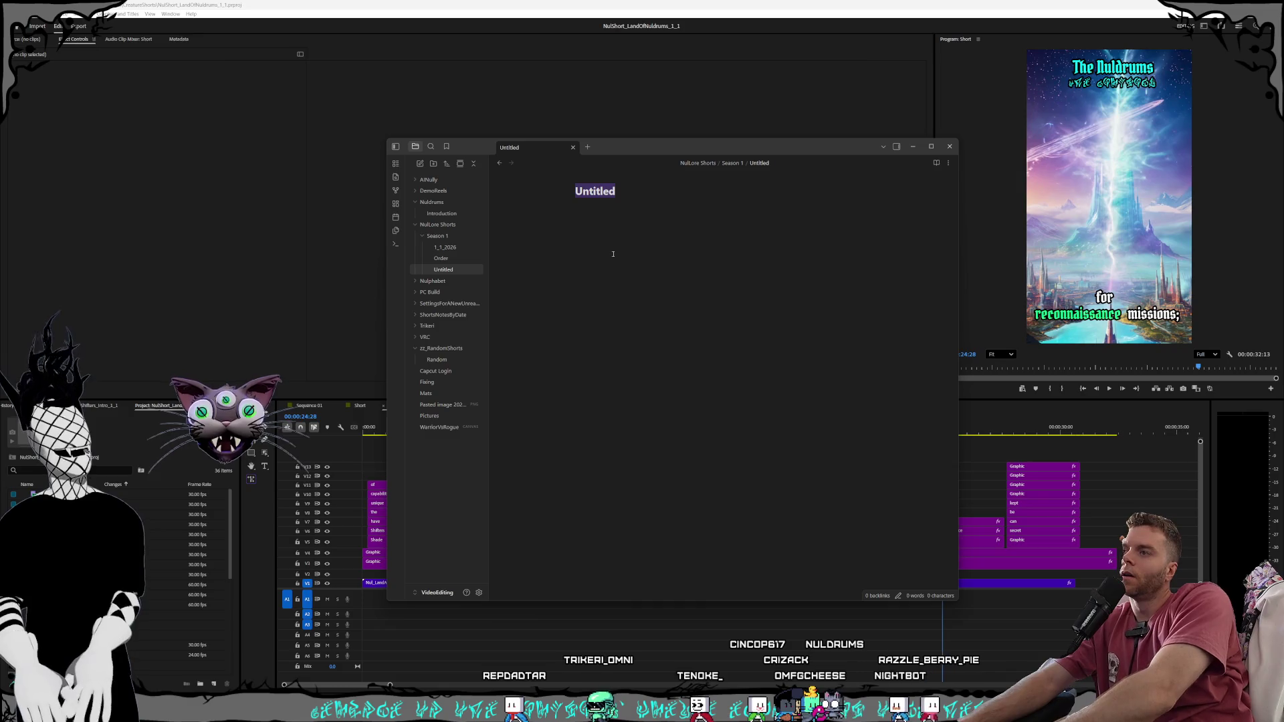
text(Scripts)
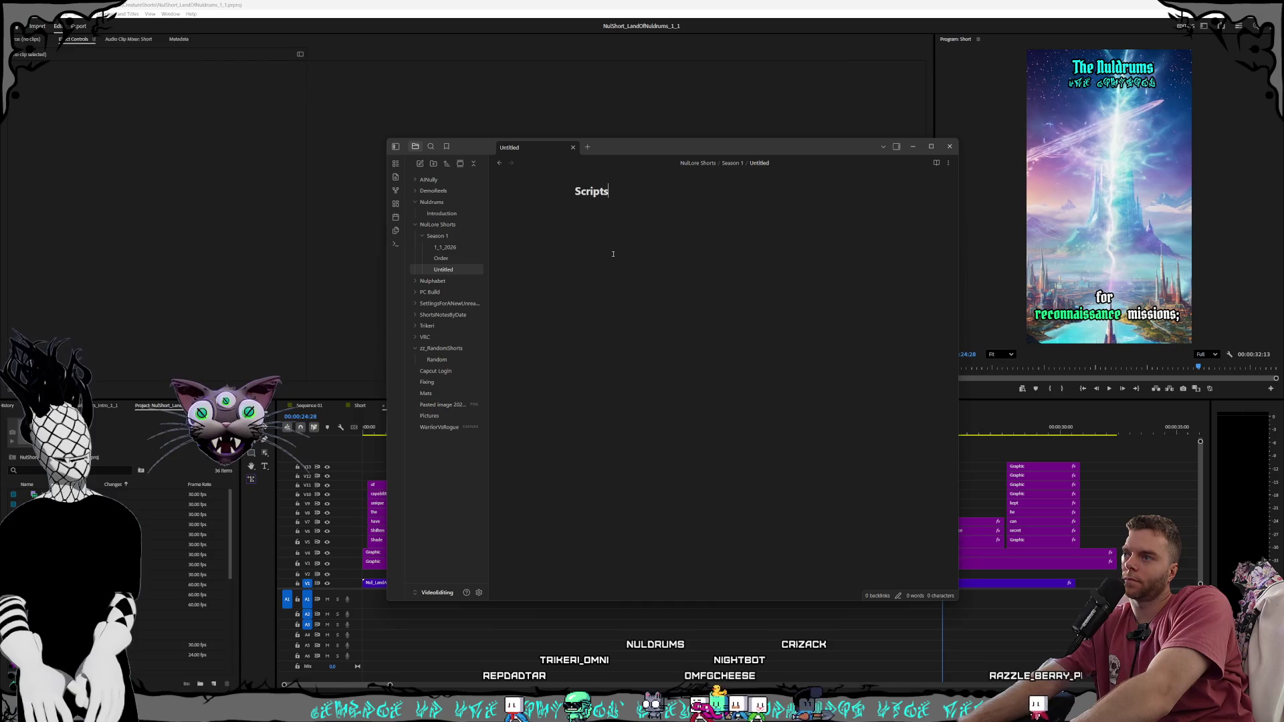
text(1)
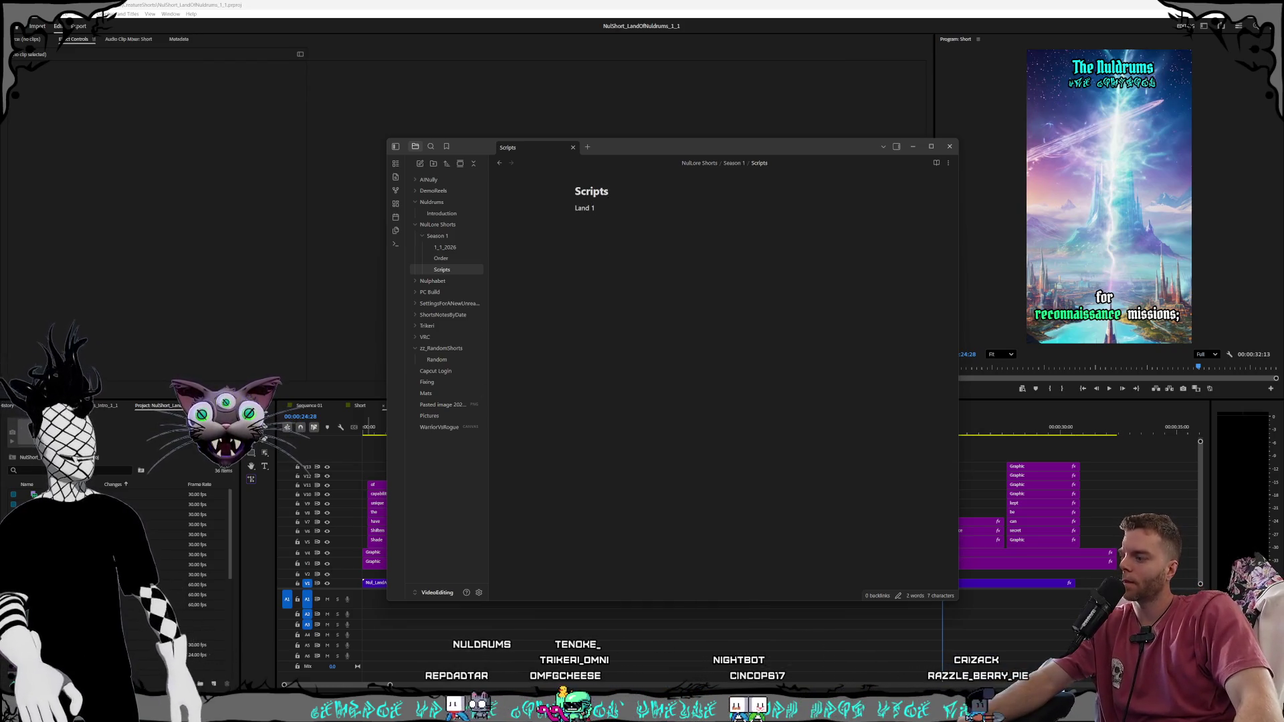
click(201, 665)
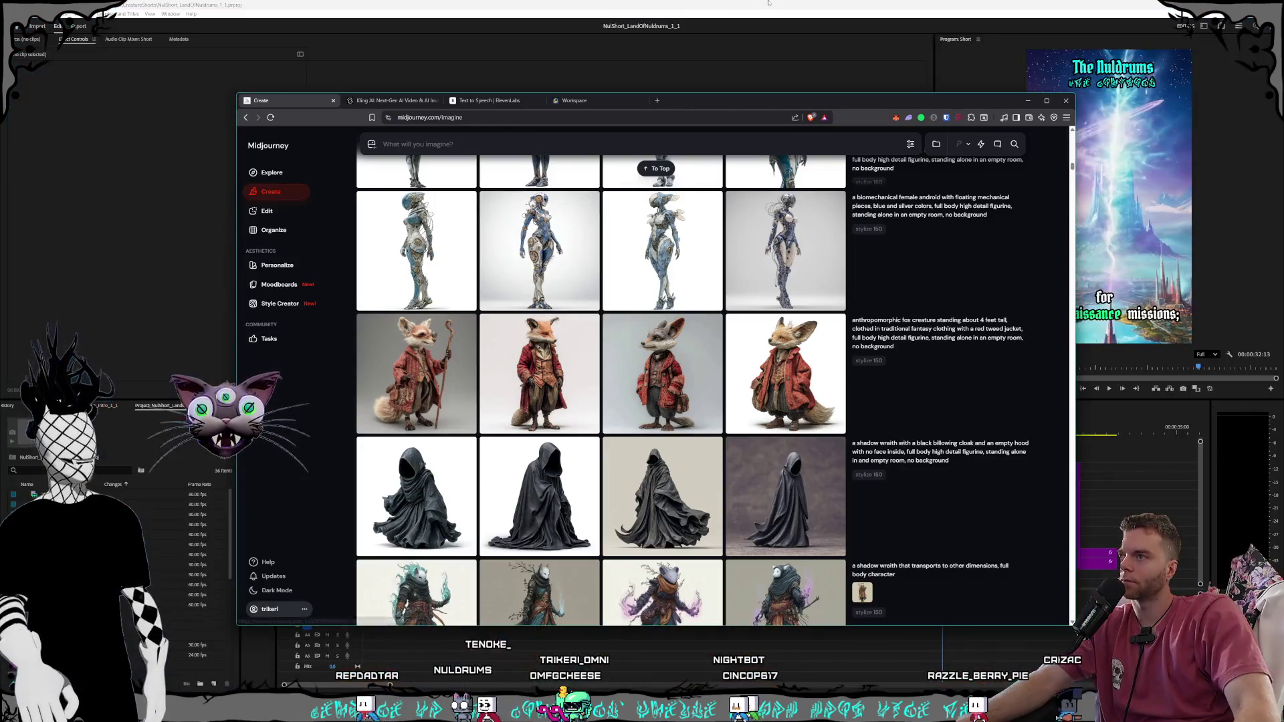
Load nuldrums.world in a new Brave tab, then go back to Premiere Pro
click(659, 98)
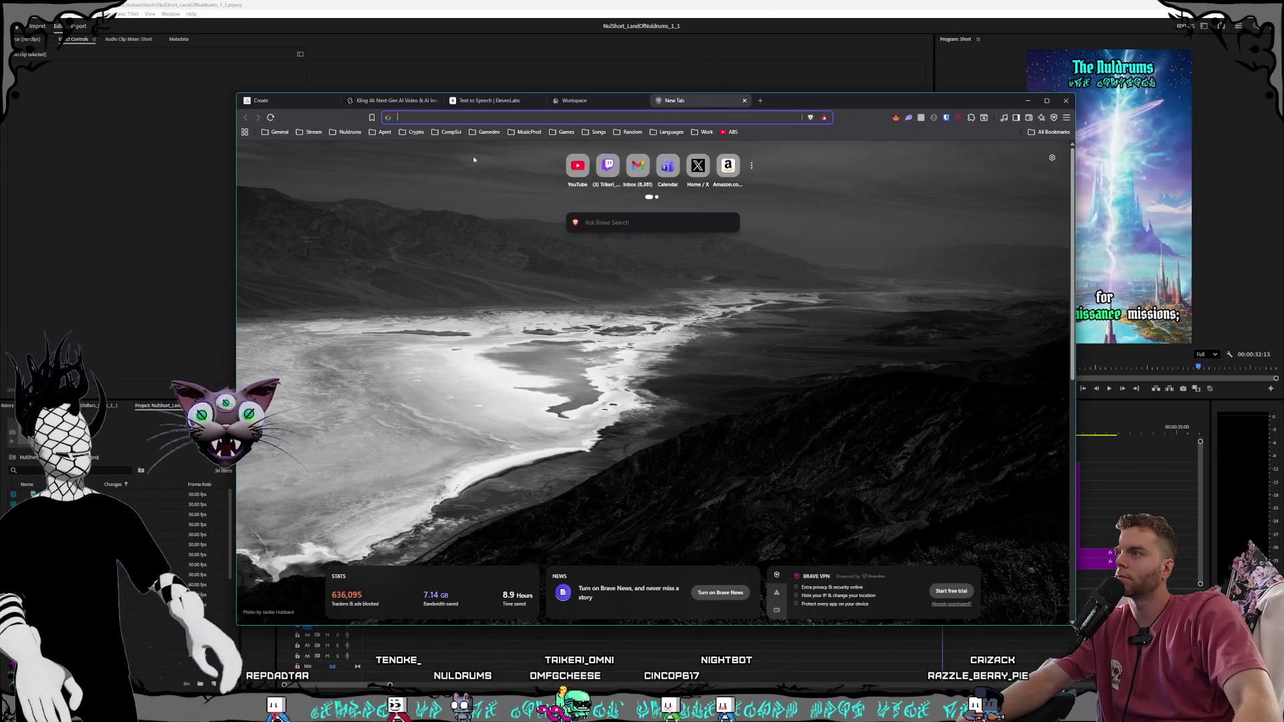
text(nuldrums.world)
key(Return)
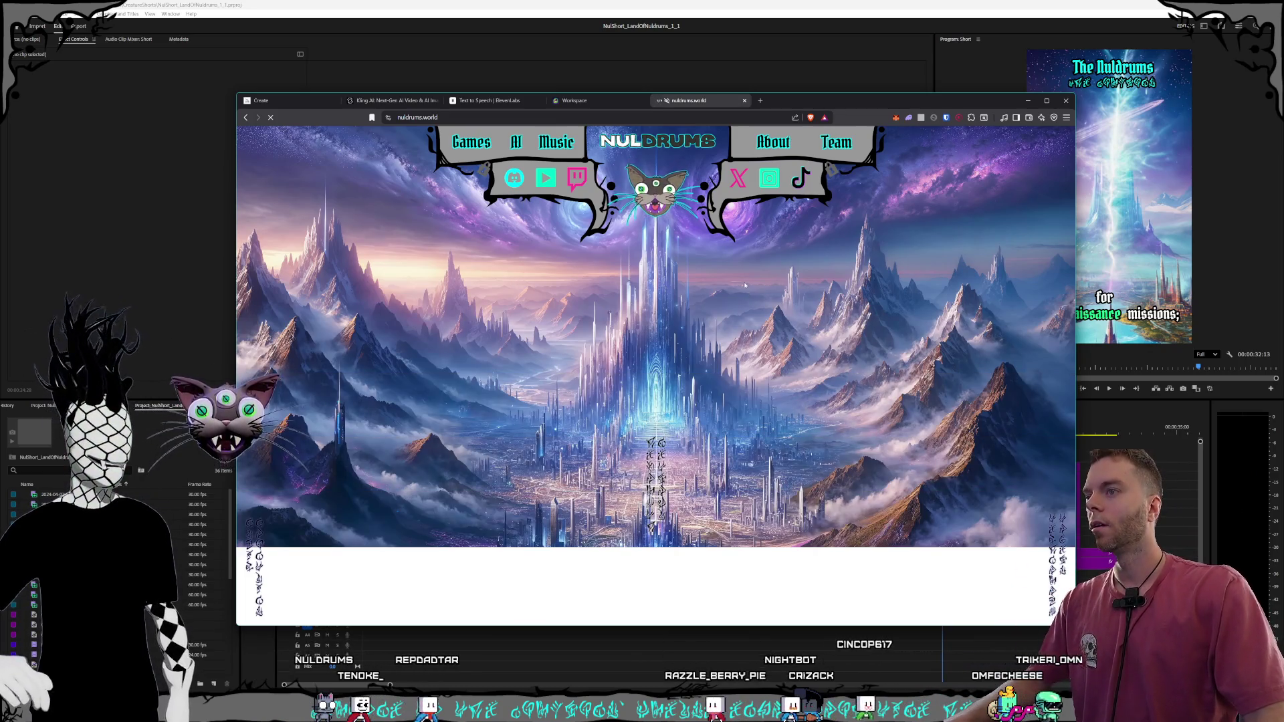
click(554, 31)
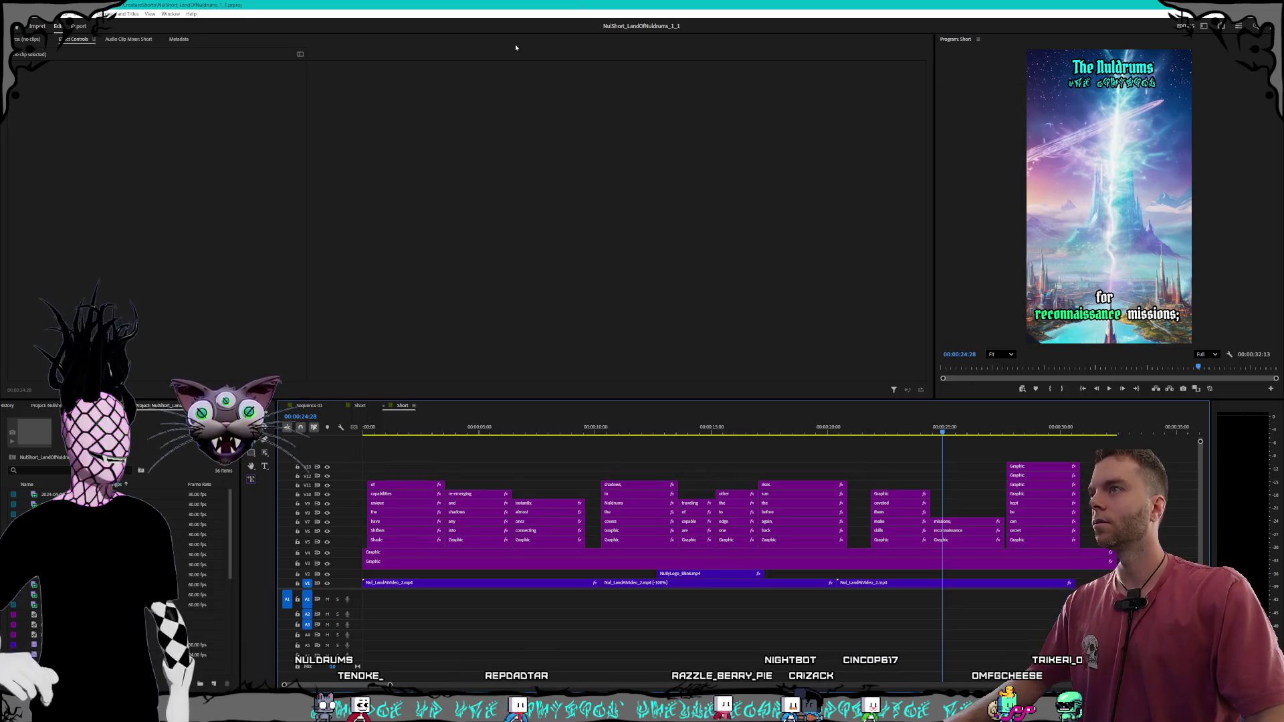
Open NulShort_LandOfNuldrums_2.prproj as a converted copy with missing media offline, then switch to Obsidian
click(12, 14)
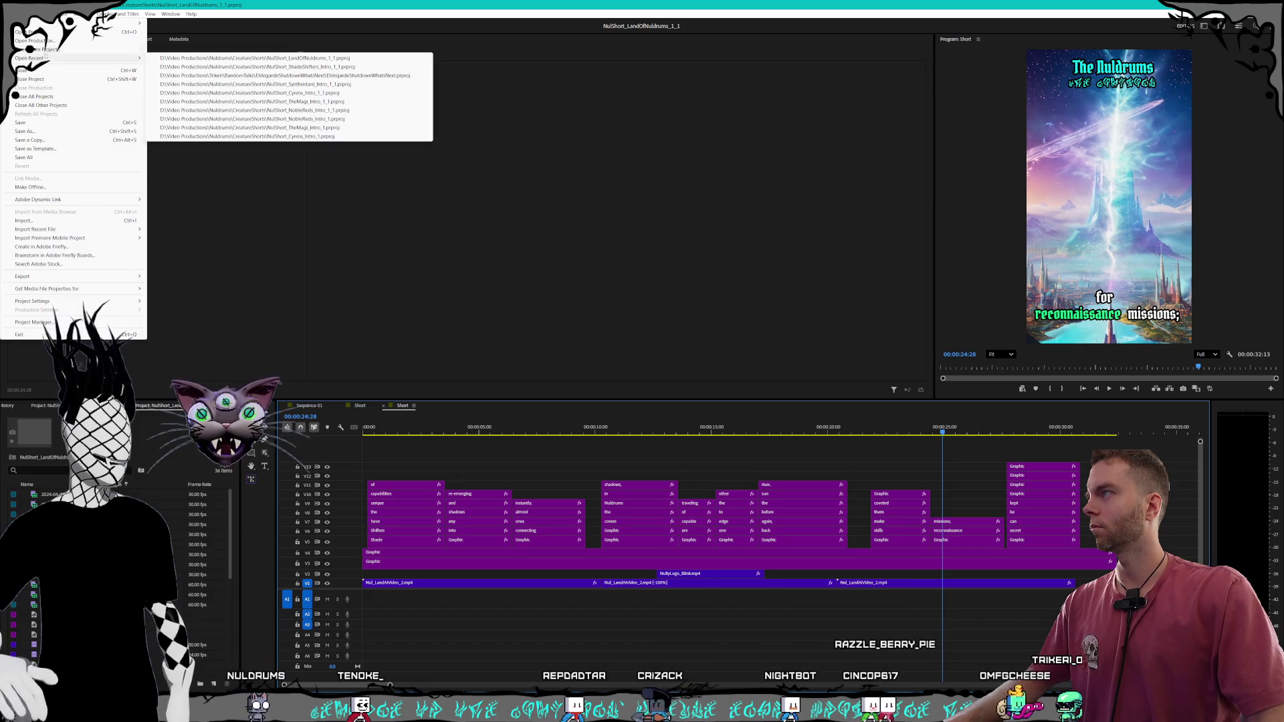
click(30, 31)
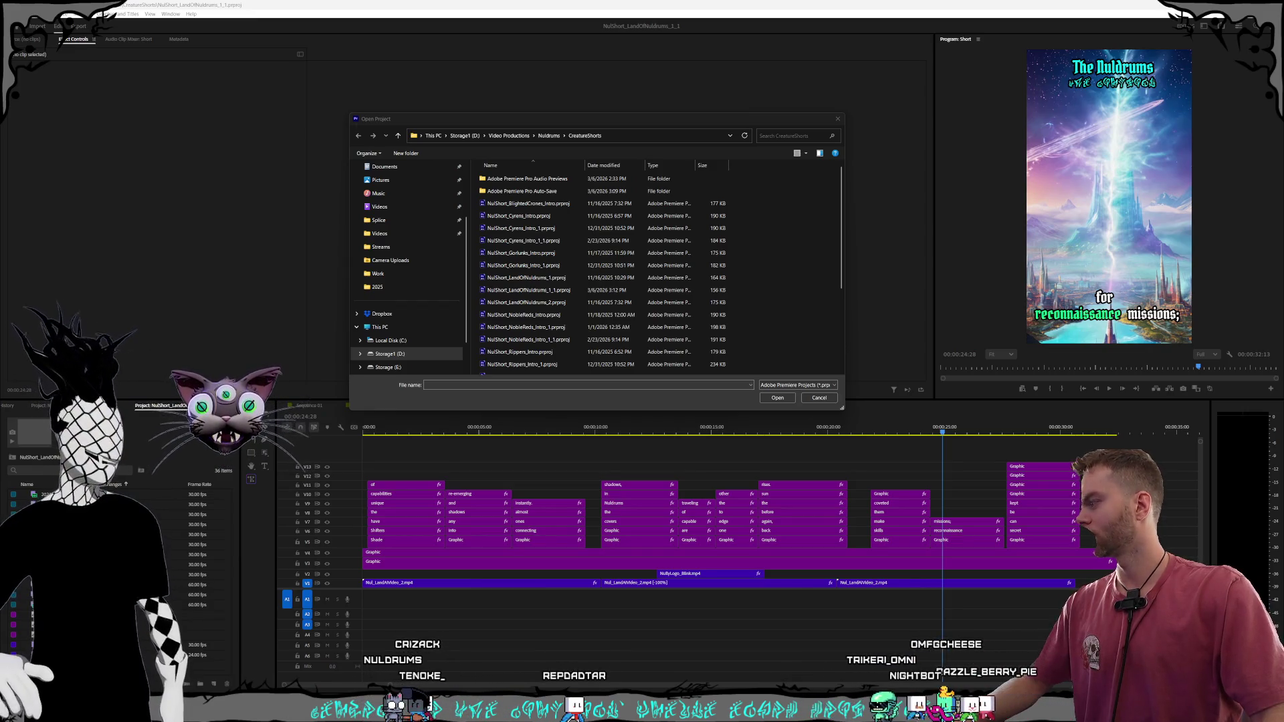
scroll(578, 281, down, 4)
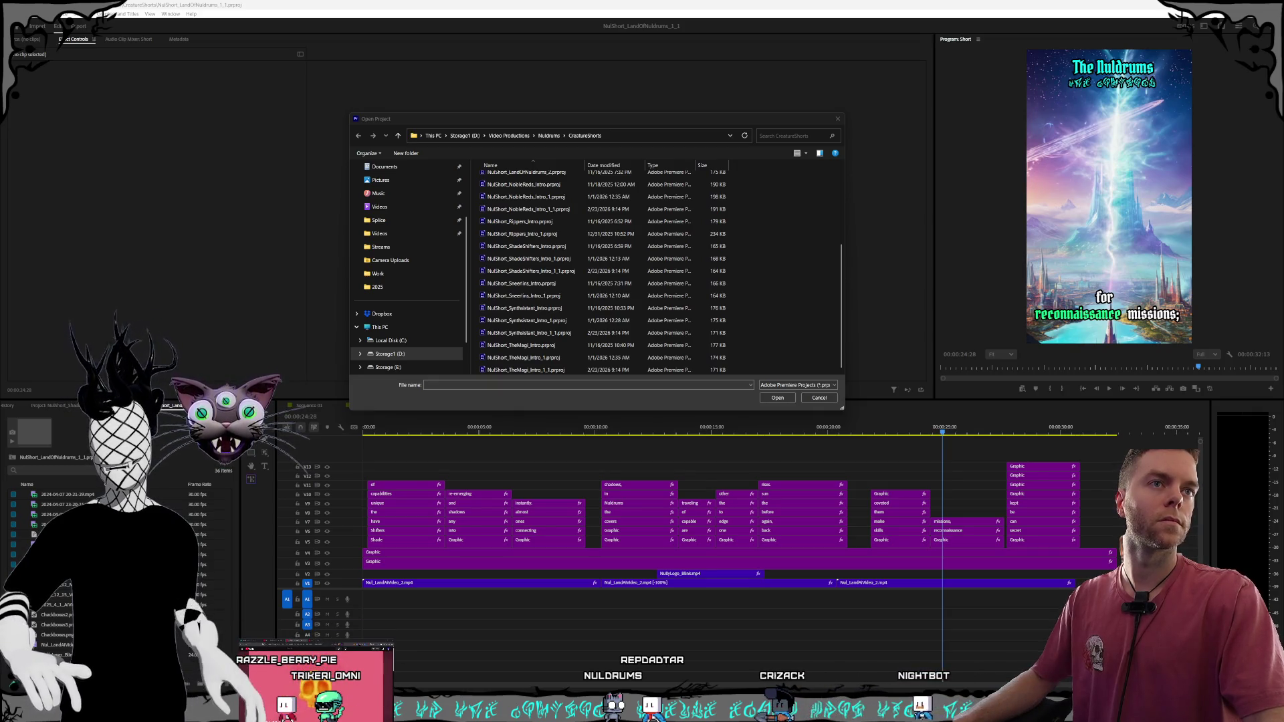
scroll(596, 296, up, 4)
click(596, 296)
double_click(592, 295)
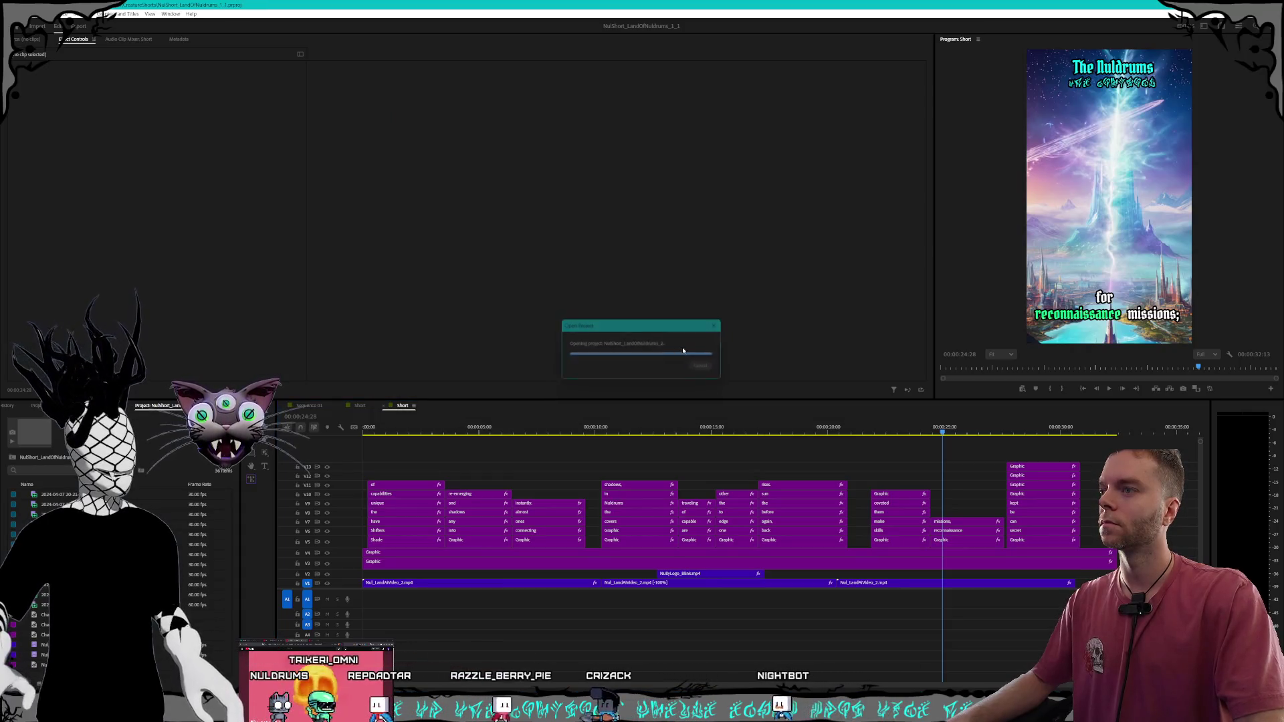
click(750, 395)
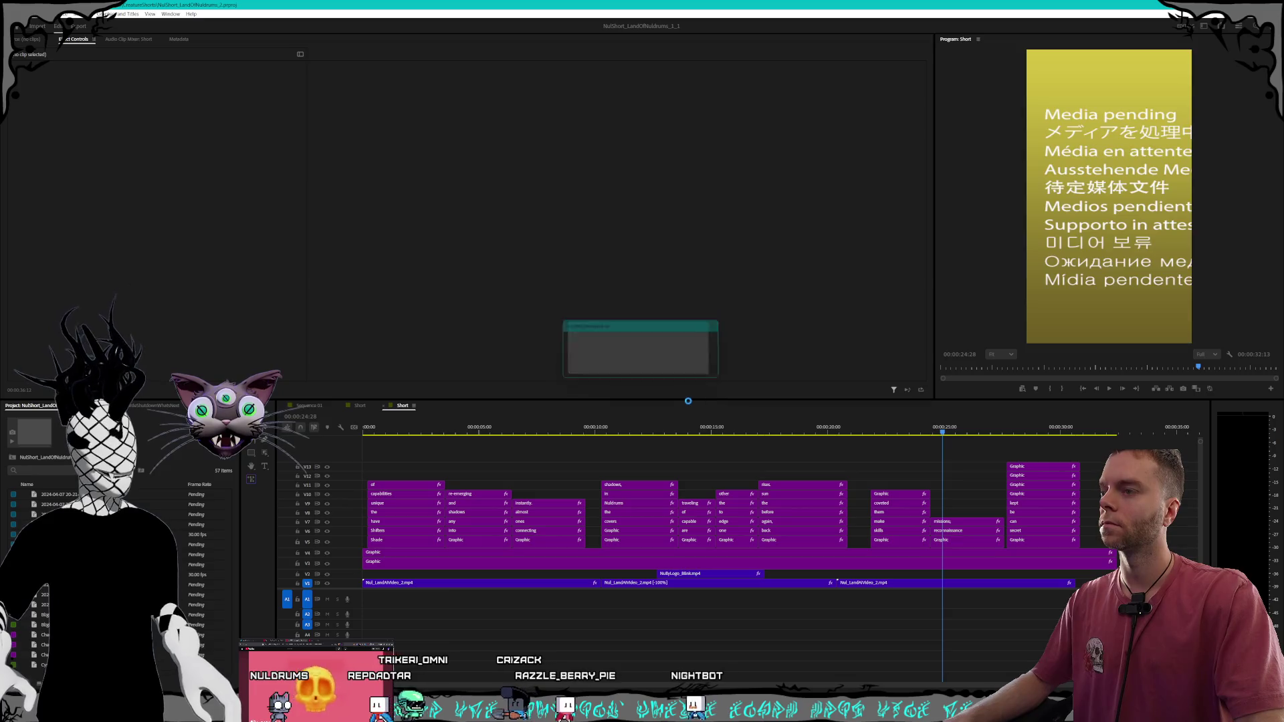
click(517, 321)
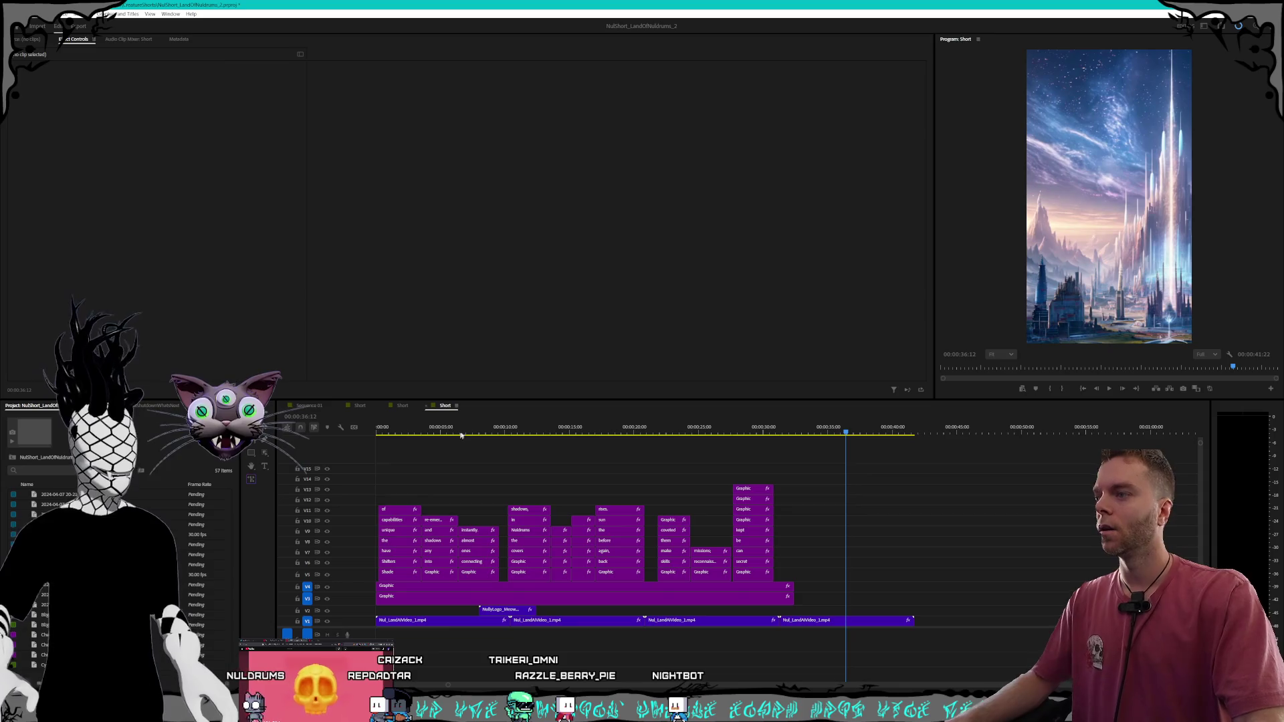
key(alt+Tab)
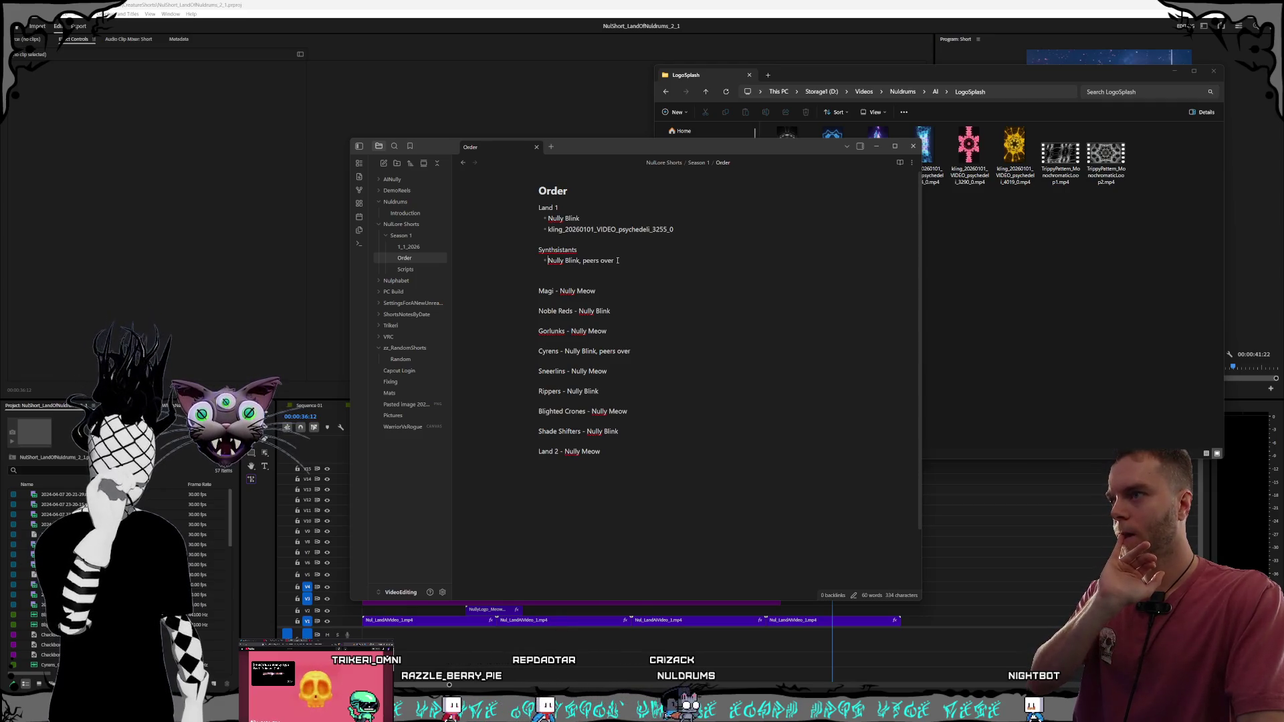
Move the Shade Shifters line above Magi and put Nully Blink on its own bullet below it
click(628, 431)
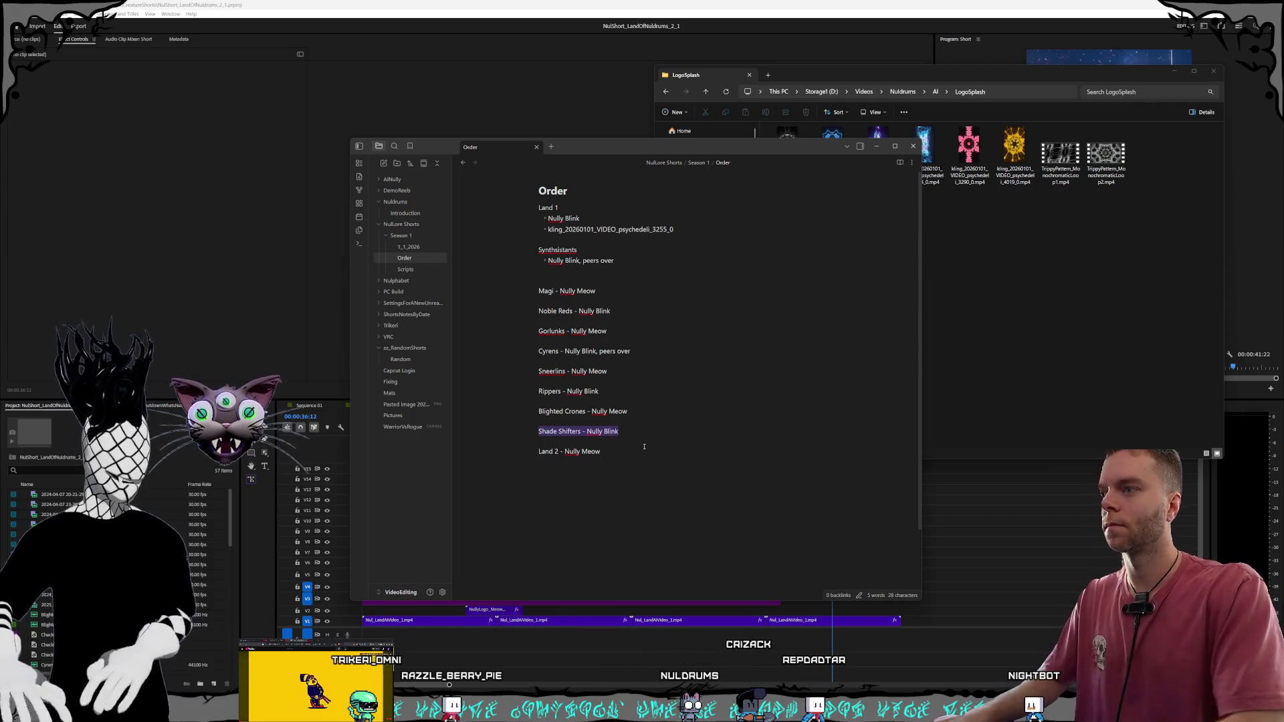
key(BackSpace)
key(BackSpace)
key(BackSpace)
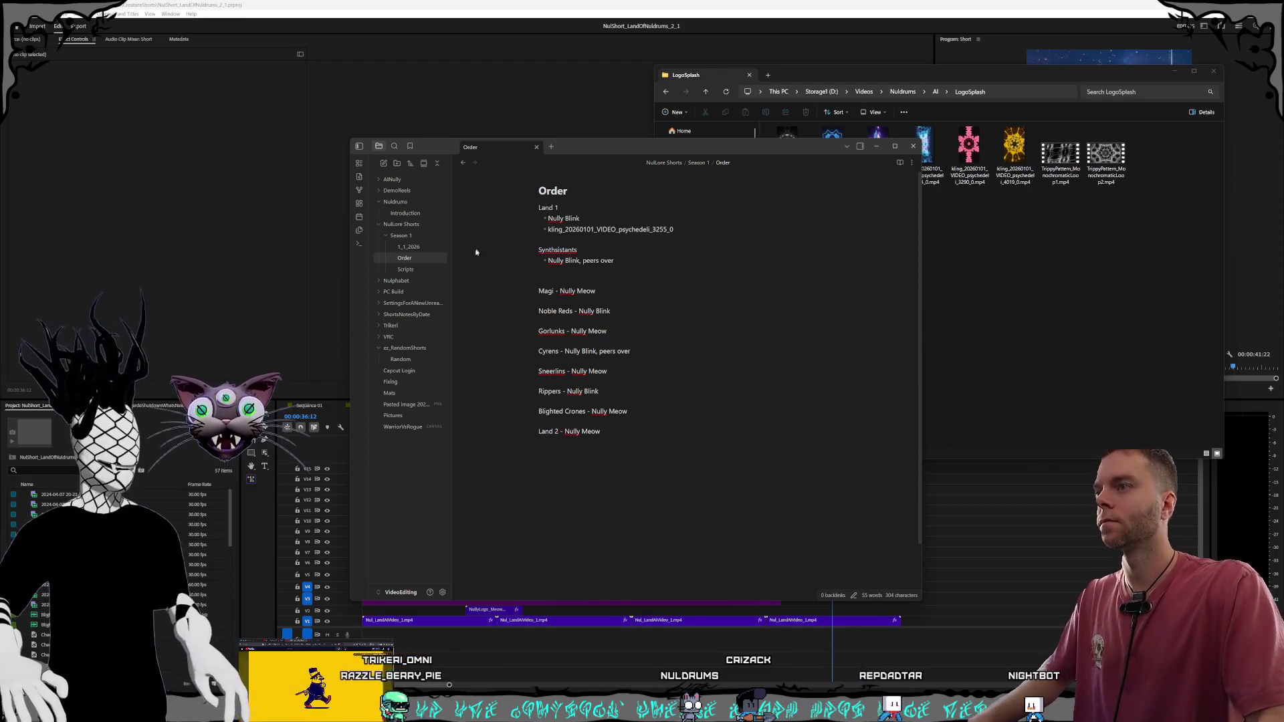
click(683, 281)
key(Return)
text(Shade Shifters - Nully Blink)
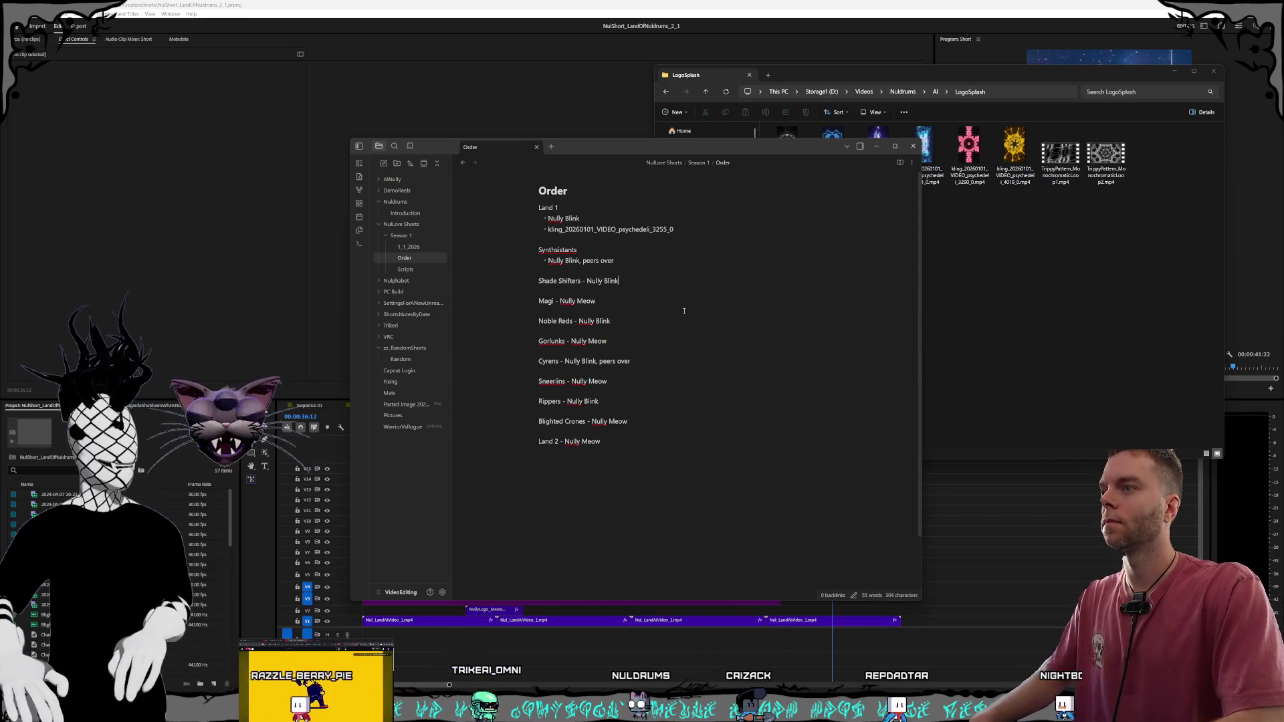
key(BackSpace)
key(BackSpace)
key(BackSpace)
key(Return)
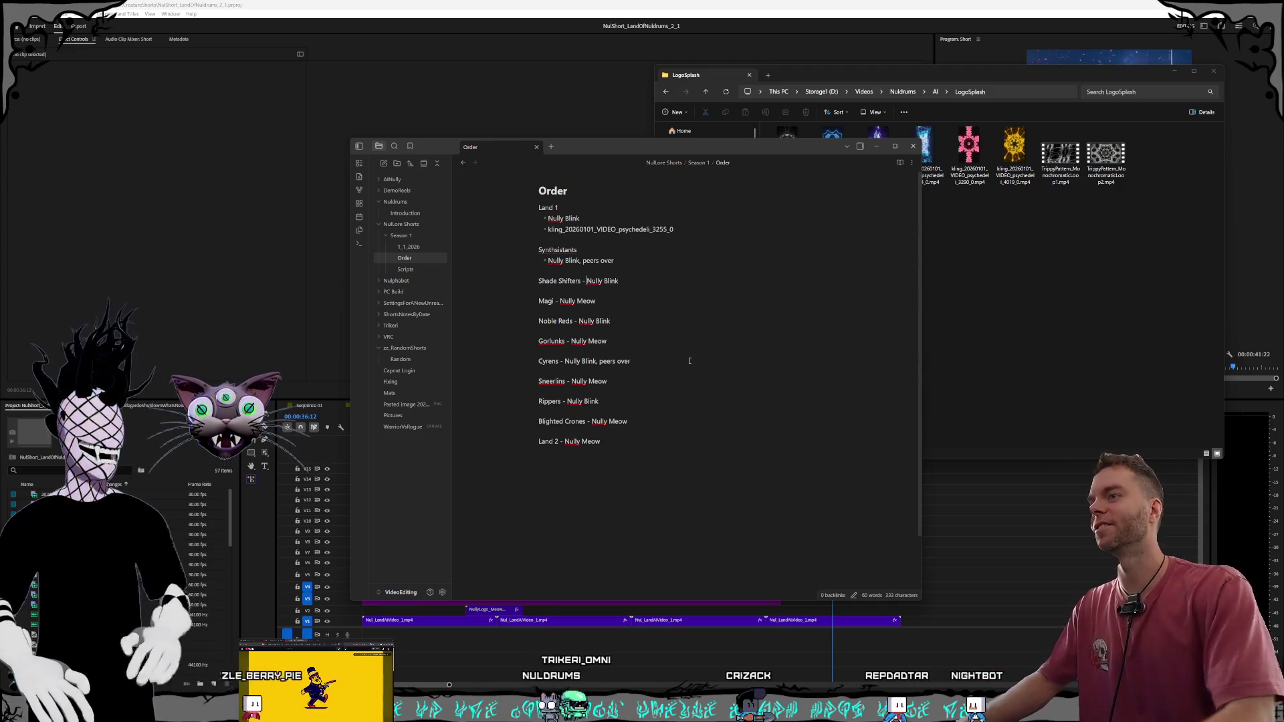
text(-)
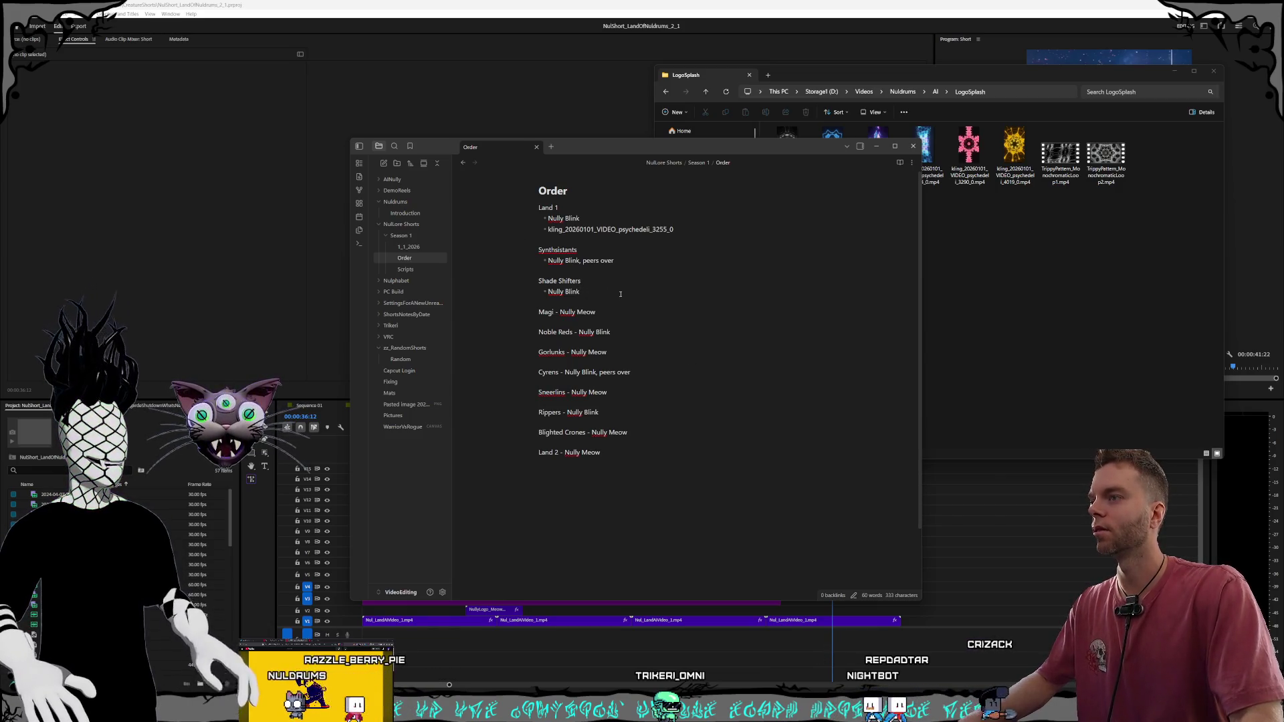
key(Return)
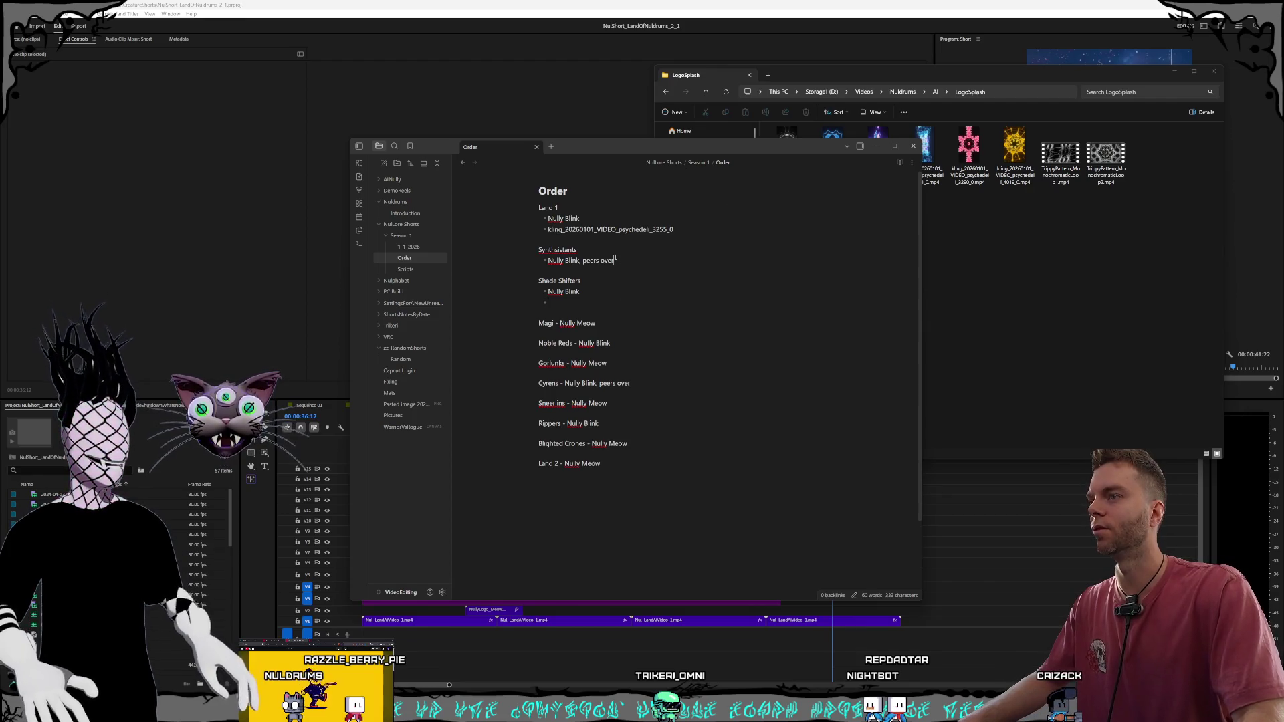
key(Return)
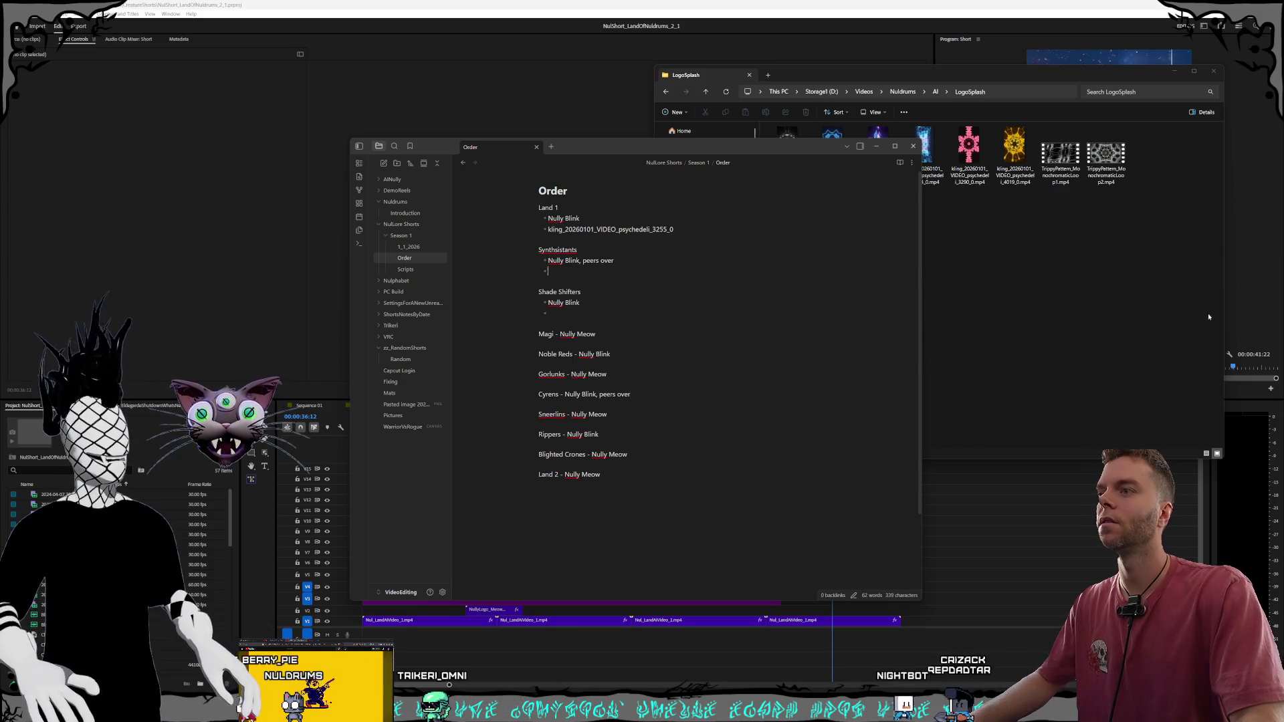
Paste the clip name kling_20260101_VIDEO_psychedeli_3277_0 from the LogoSplash folder under Synthesistants
click(988, 277)
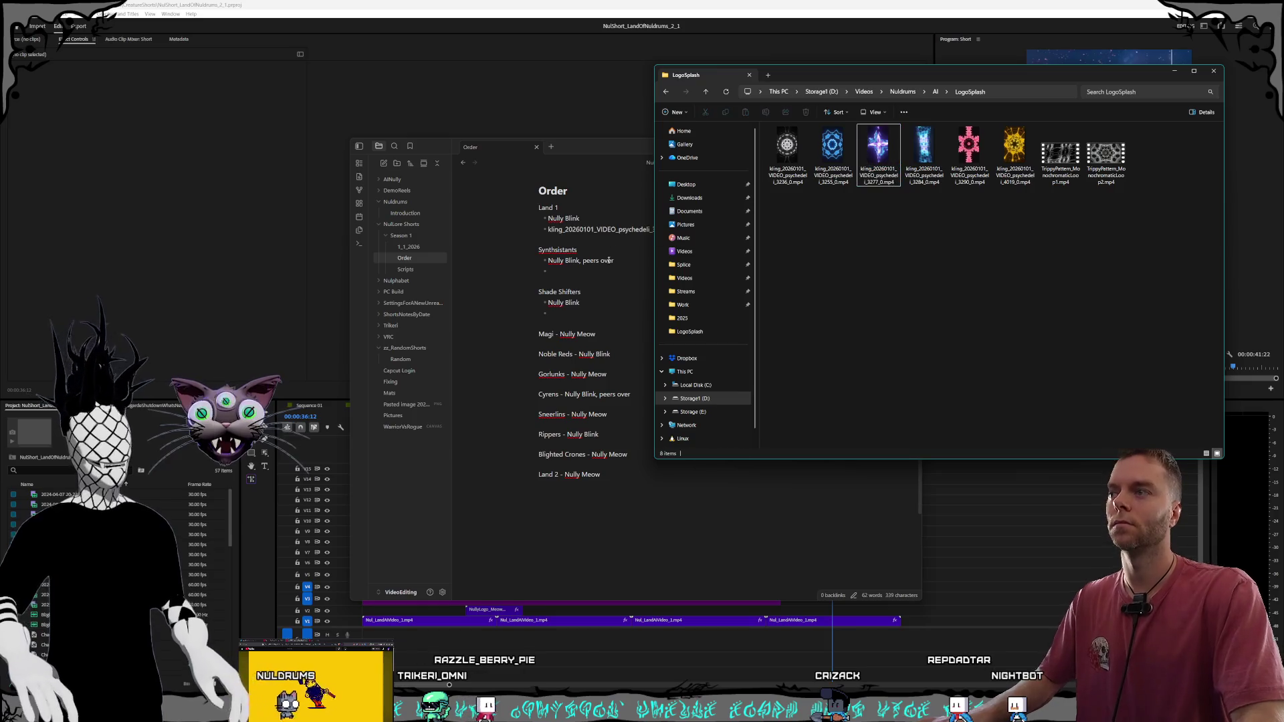
click(588, 267)
text(kling_20260101_VIDEO_psychedeli_3277_0)
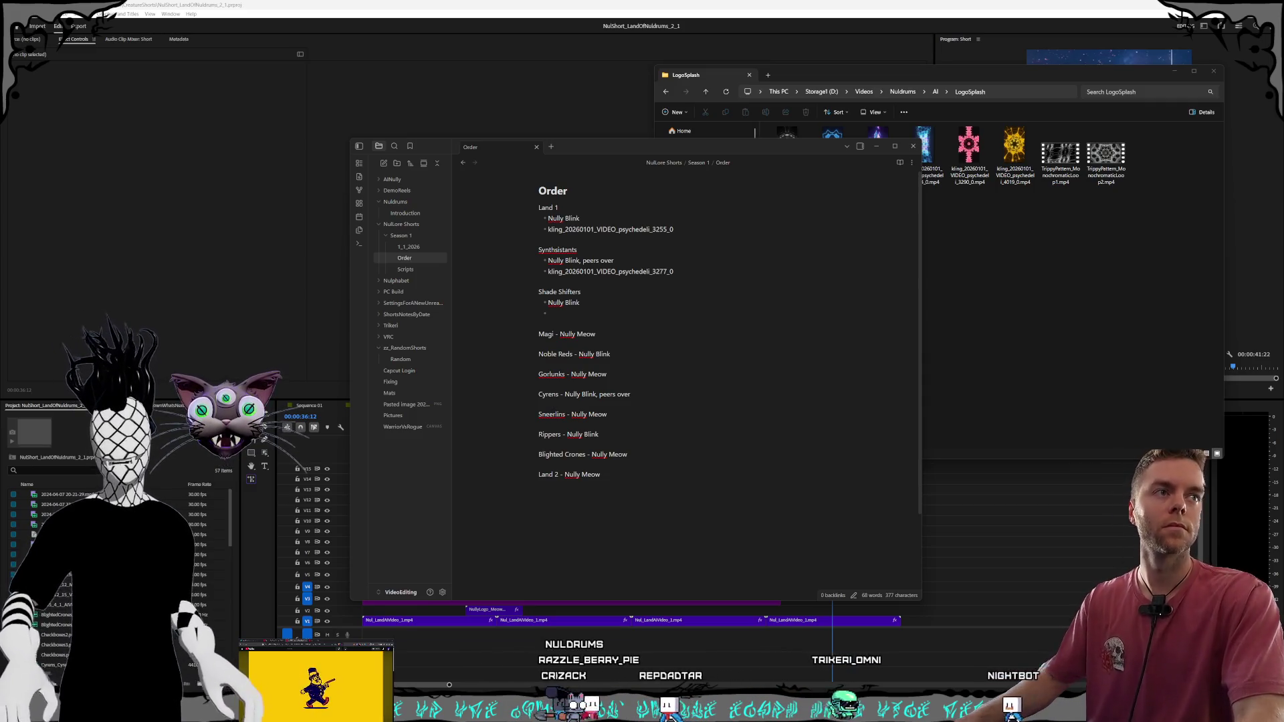
click(595, 302)
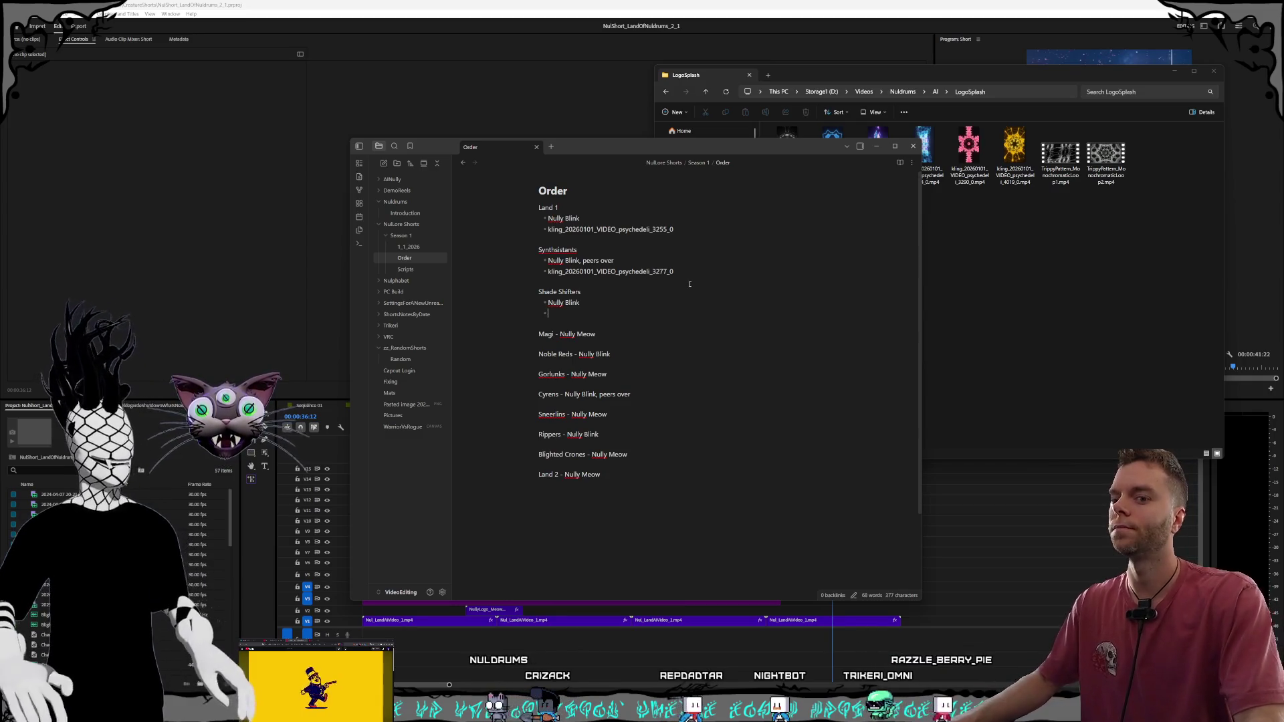
click(589, 306)
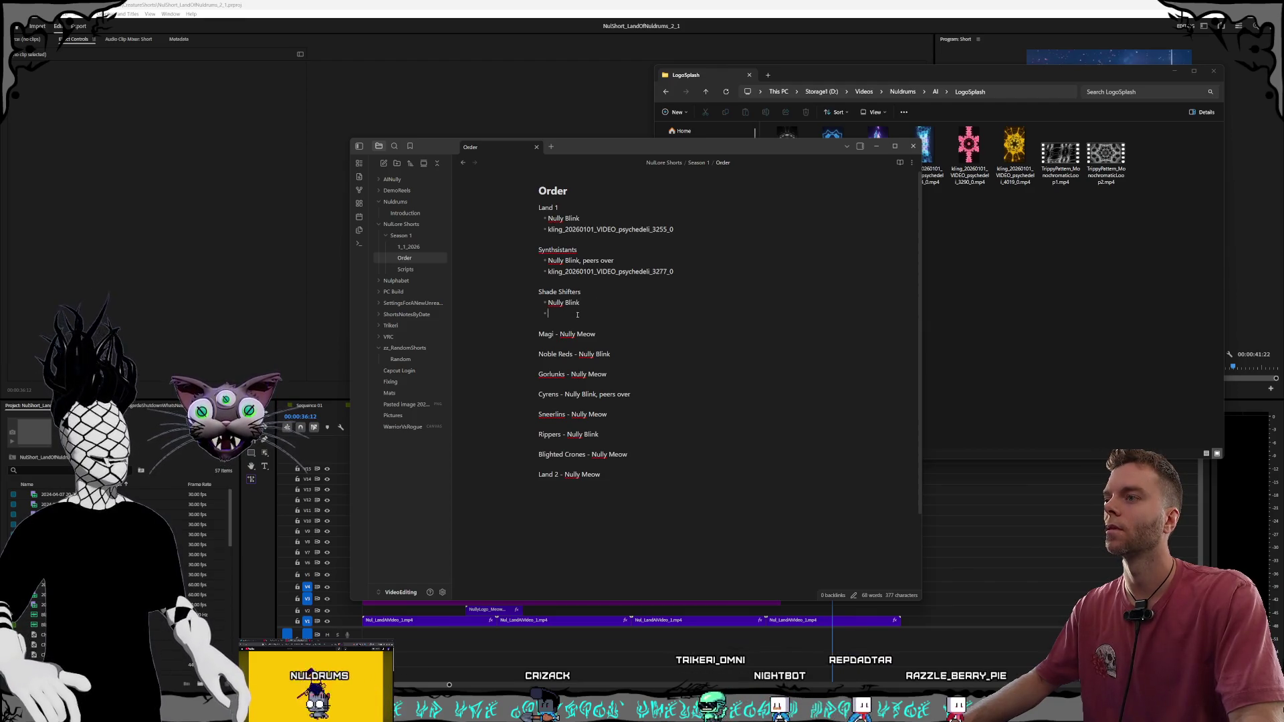
click(986, 273)
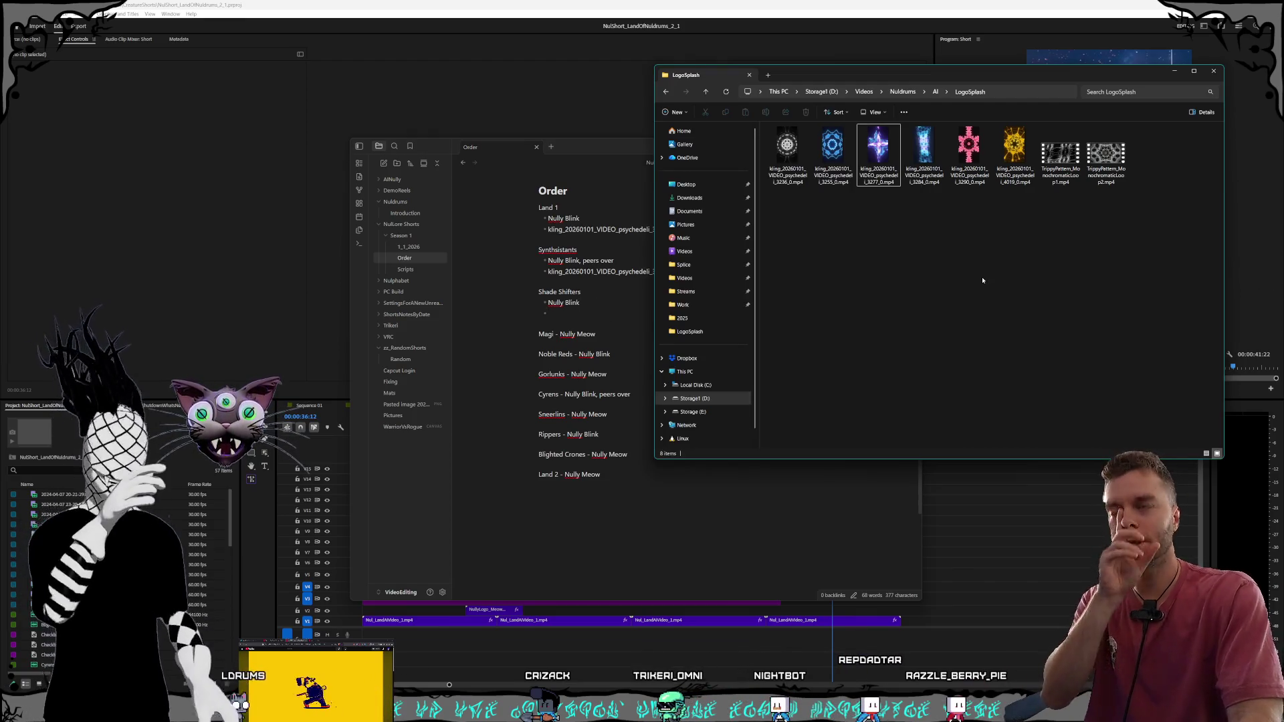
click(602, 315)
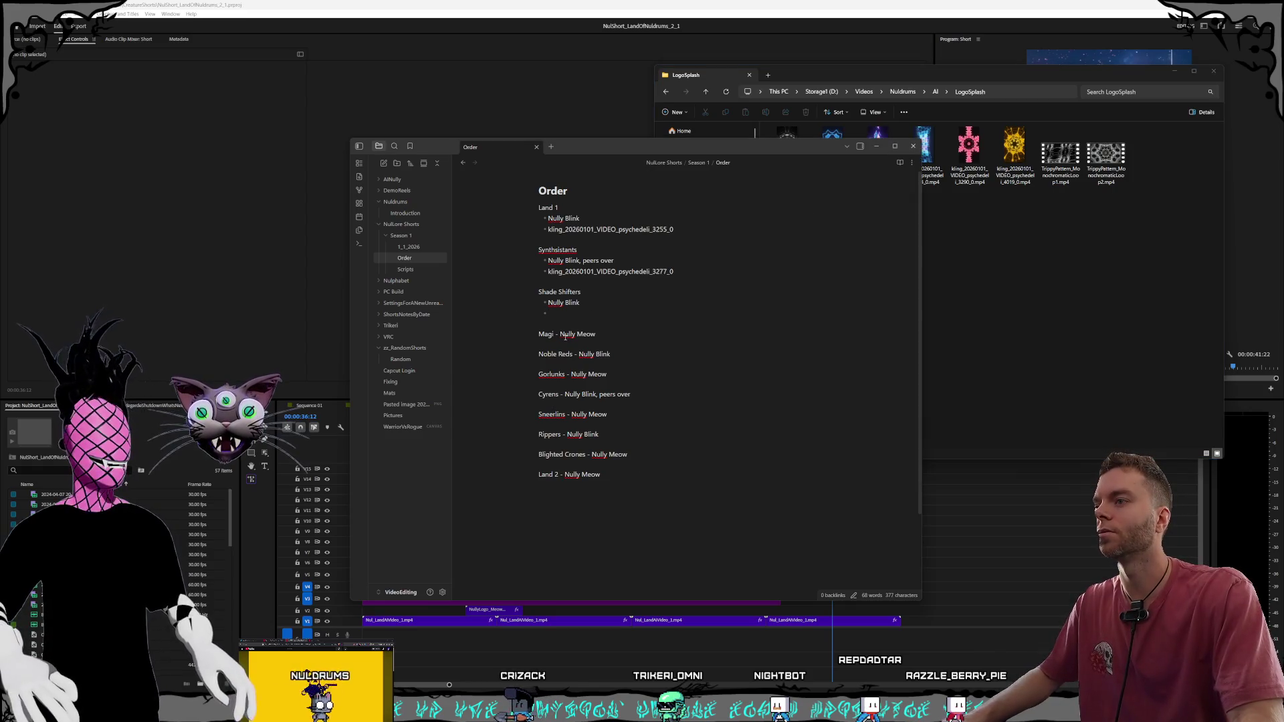
Split the Magi, Noble Reds, Gorlunks and Cyrens lines into headings with Nully Meow/Nully Blink bullets
key(BackSpace)
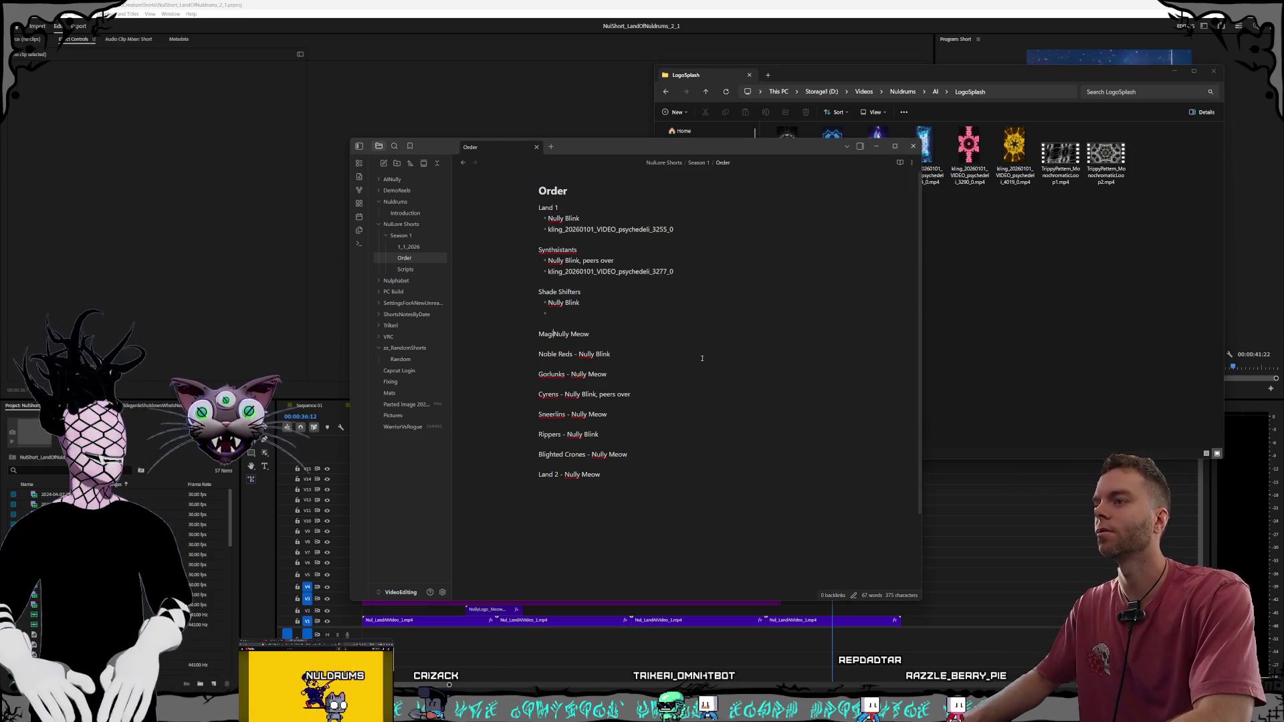
key(Return)
text(-)
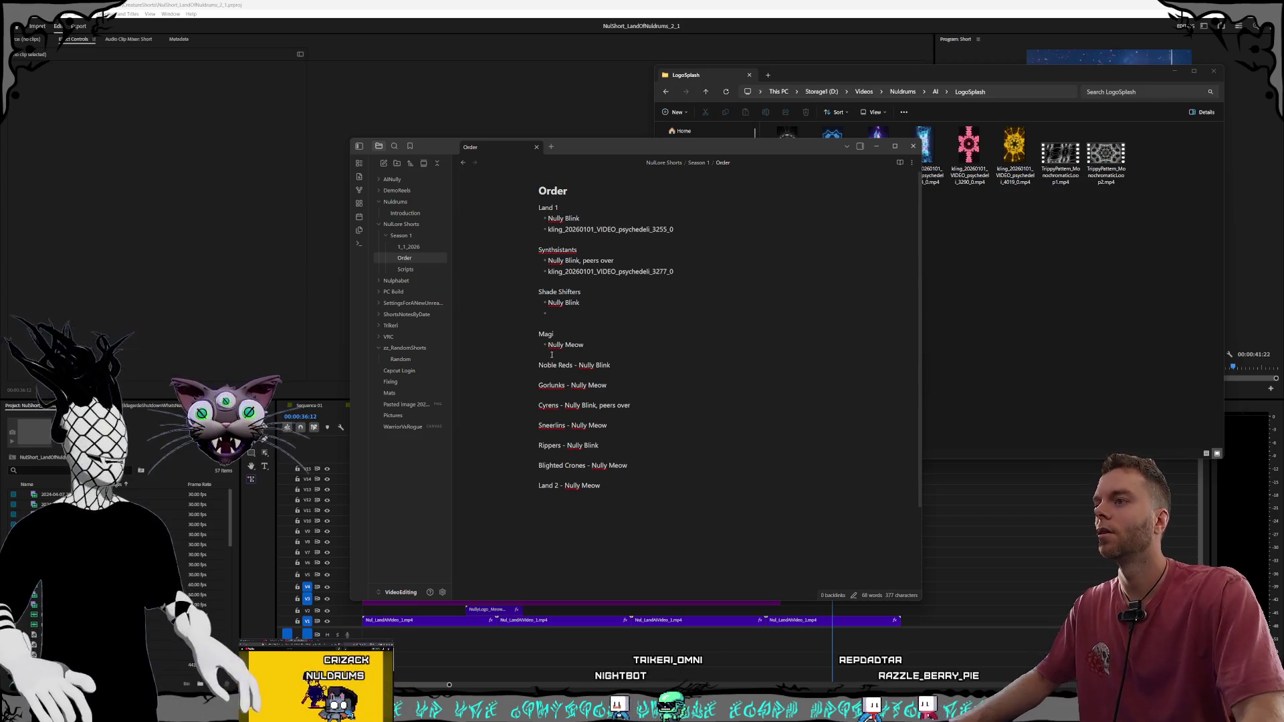
key(Return)
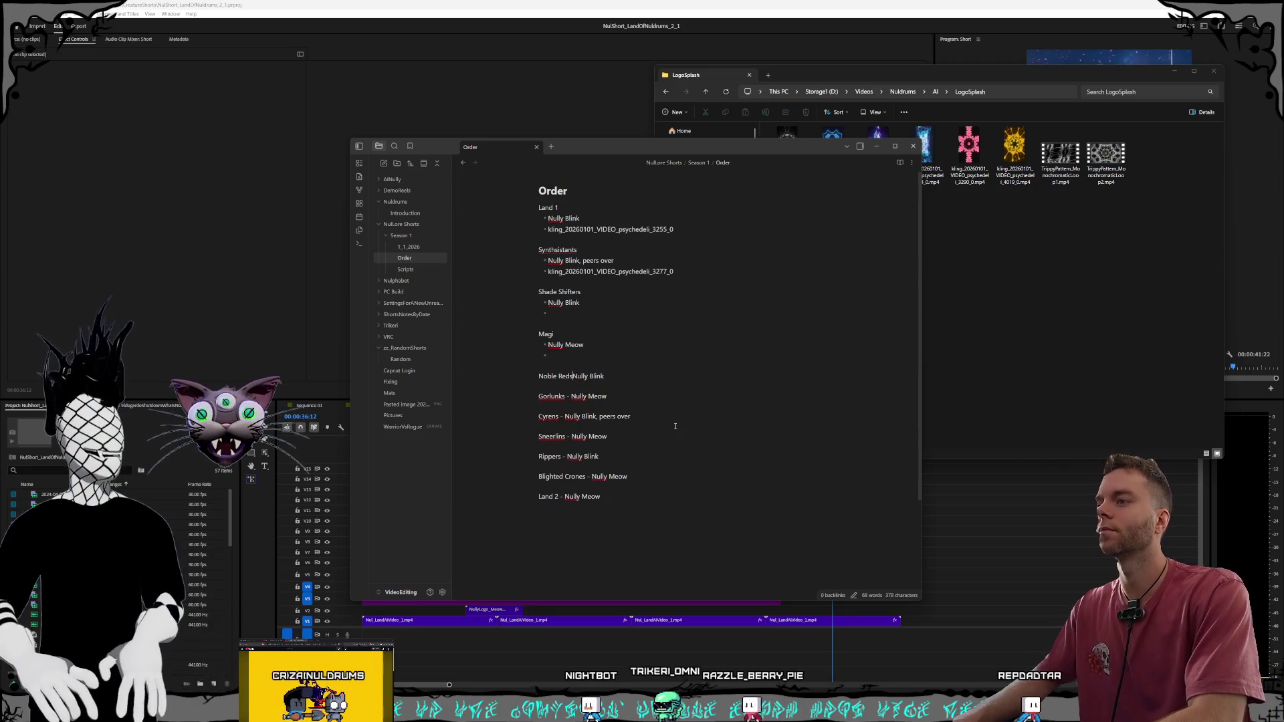
key(BackSpace)
key(BackSpace)
key(BackSpace)
key(Return)
text(-)
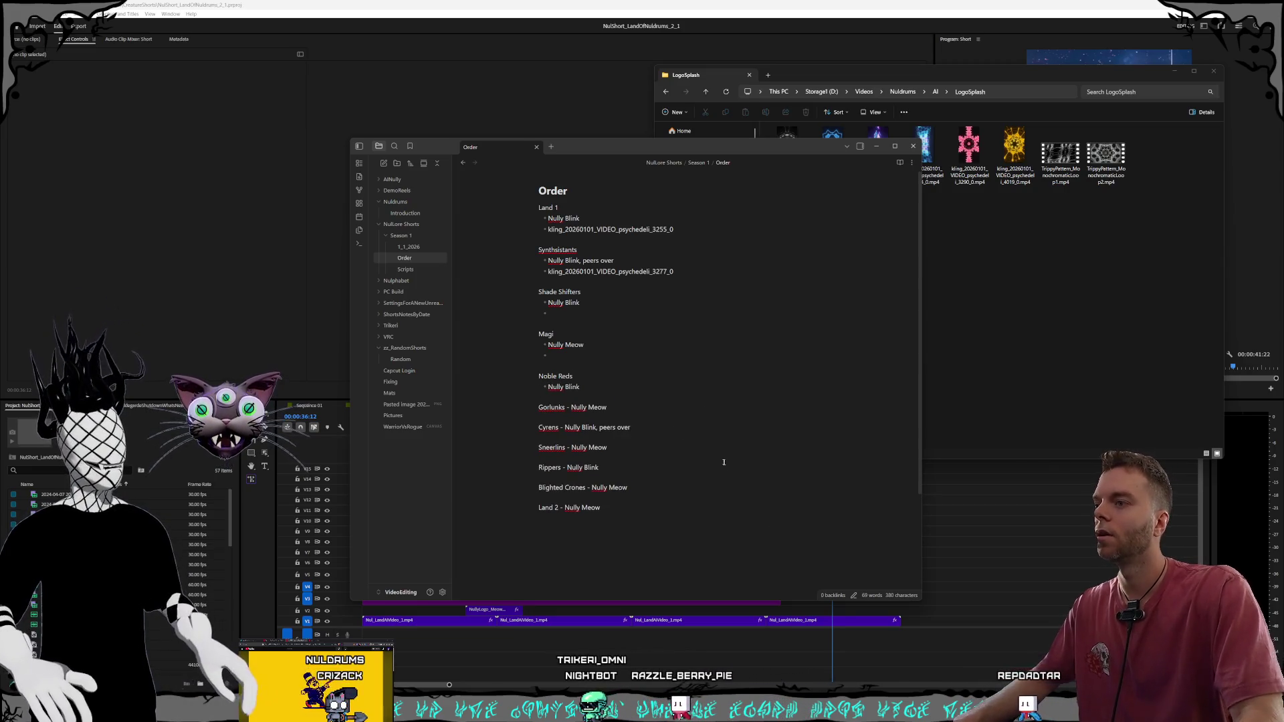
click(572, 407)
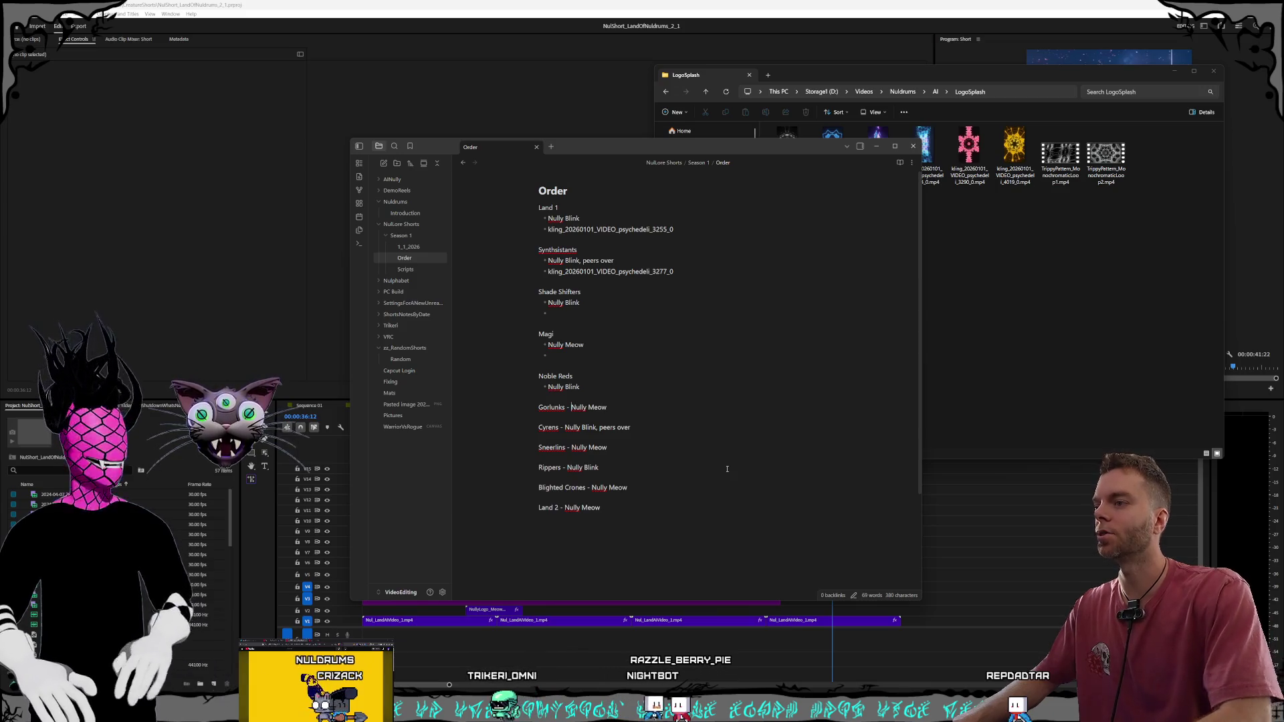
key(Return)
text(-)
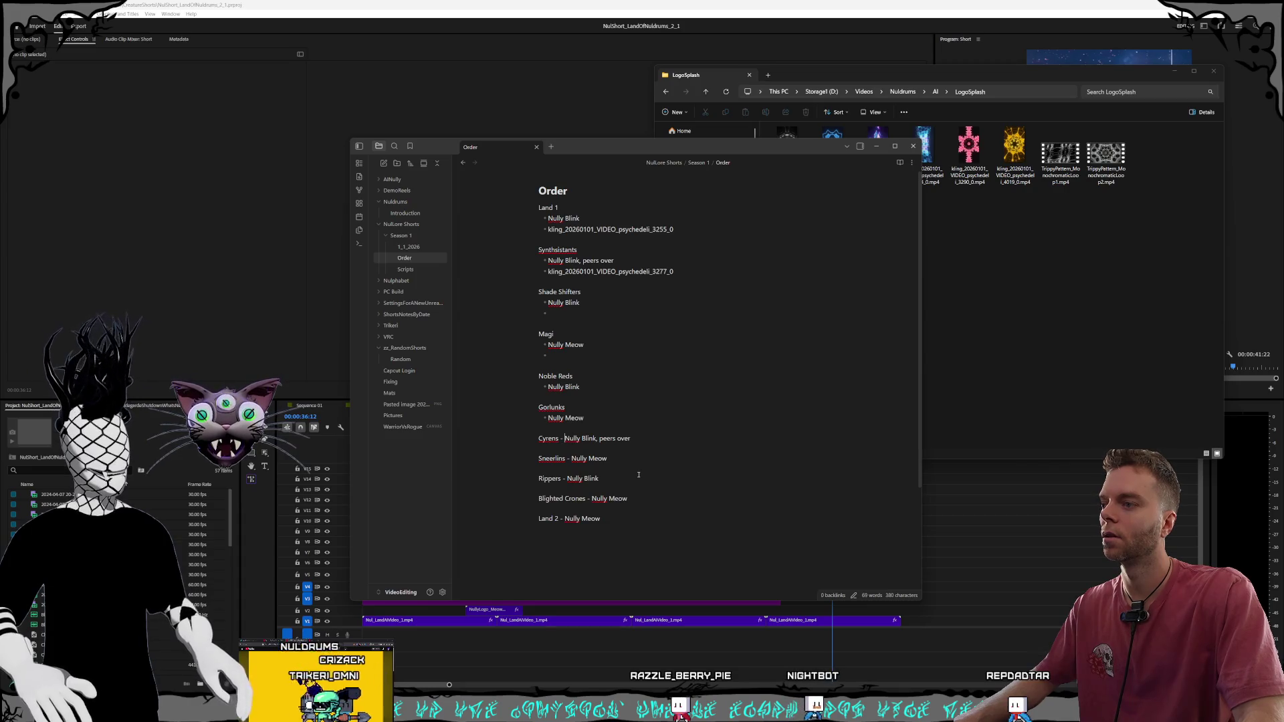
key(BackSpace)
key(BackSpace)
key(BackSpace)
key(Return)
text(-)
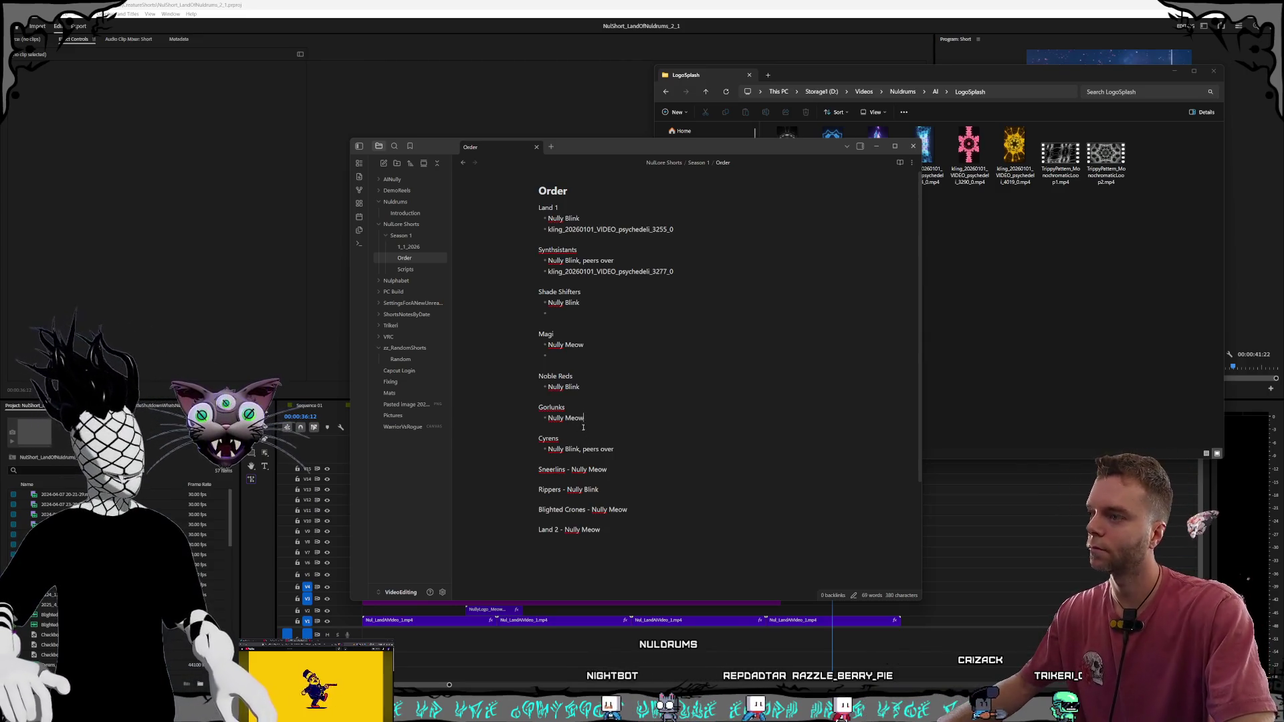
click(614, 449)
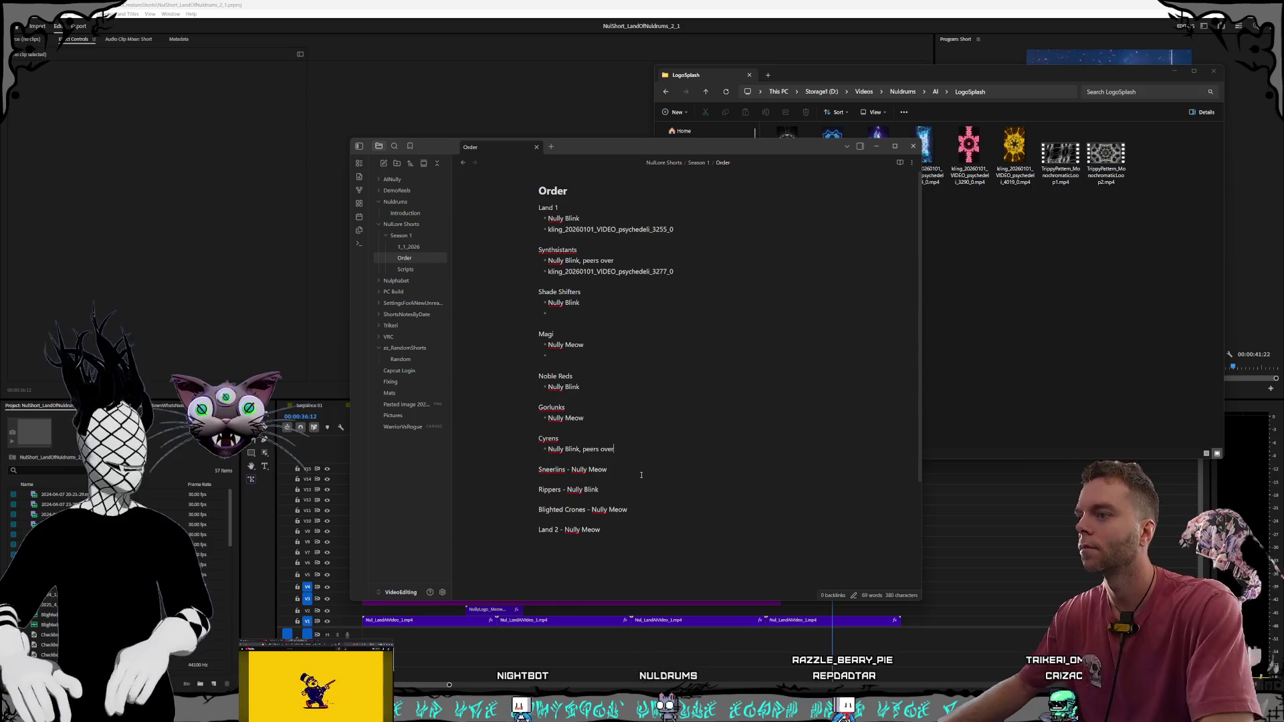
Add an empty bullet under the Cyrens, Gorlunks and Noble Reds entries
key(Return)
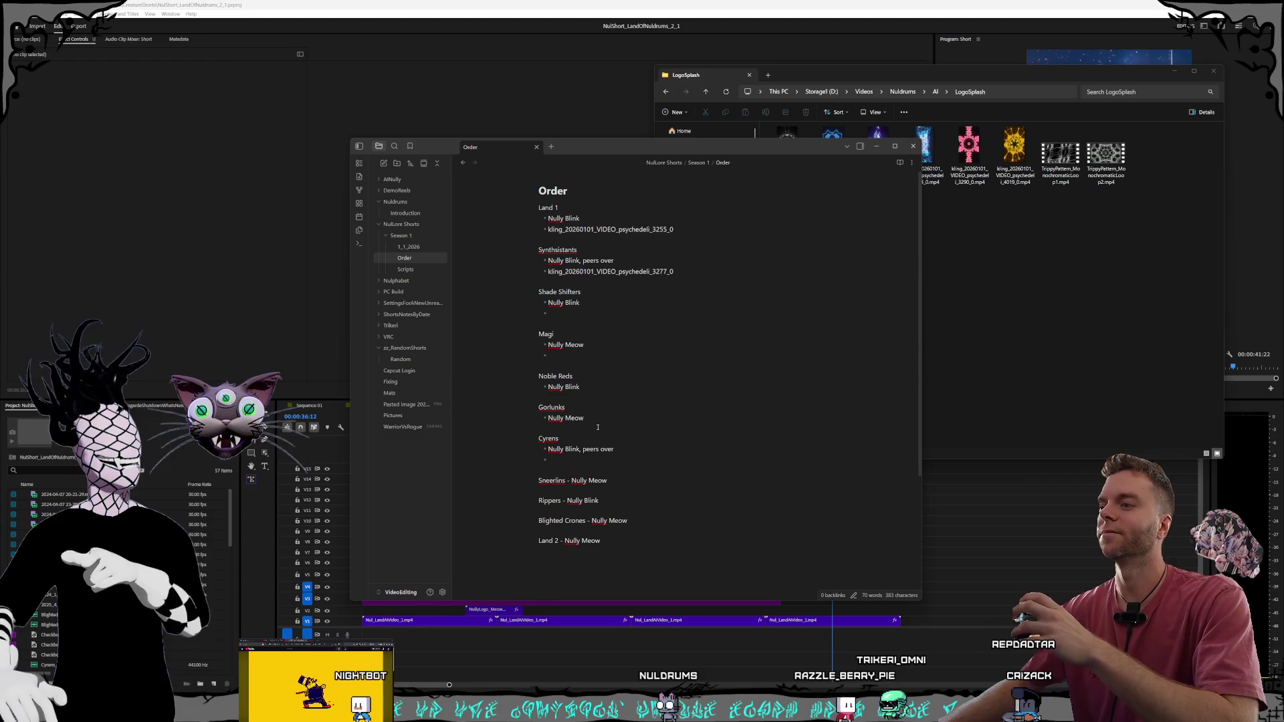
click(602, 419)
key(Return)
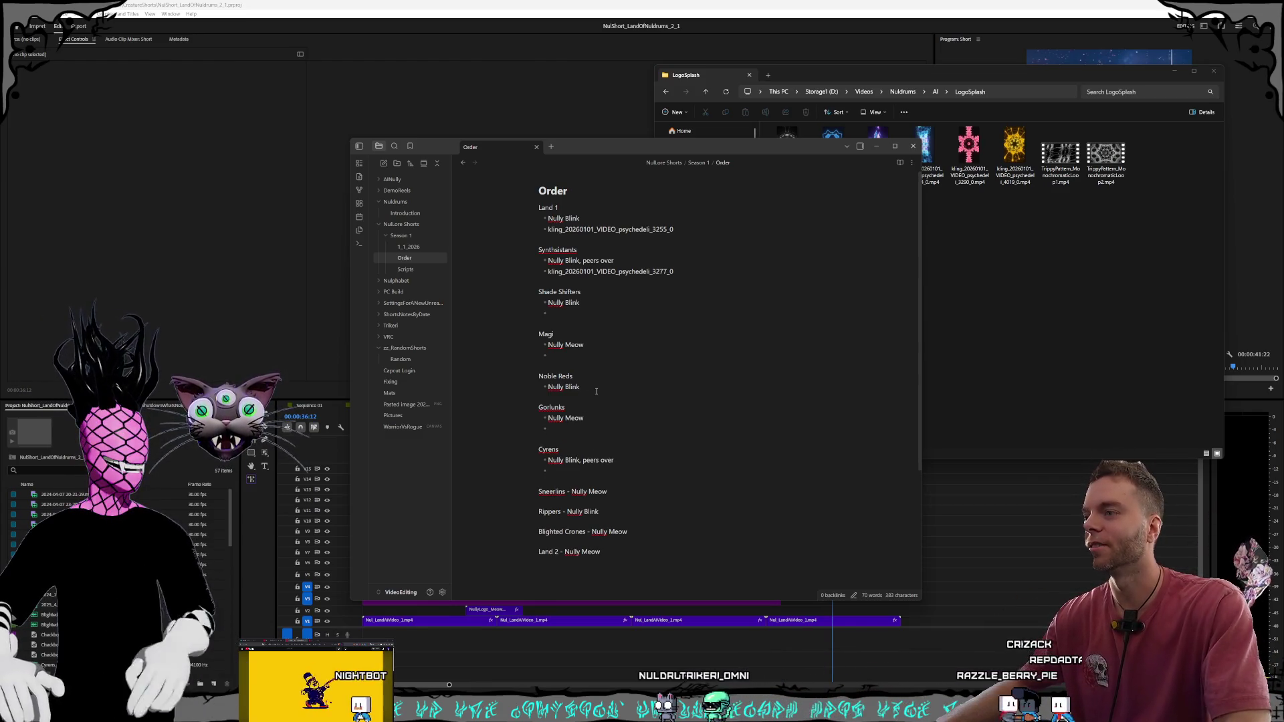
key(Return)
scroll(633, 410, down, 1)
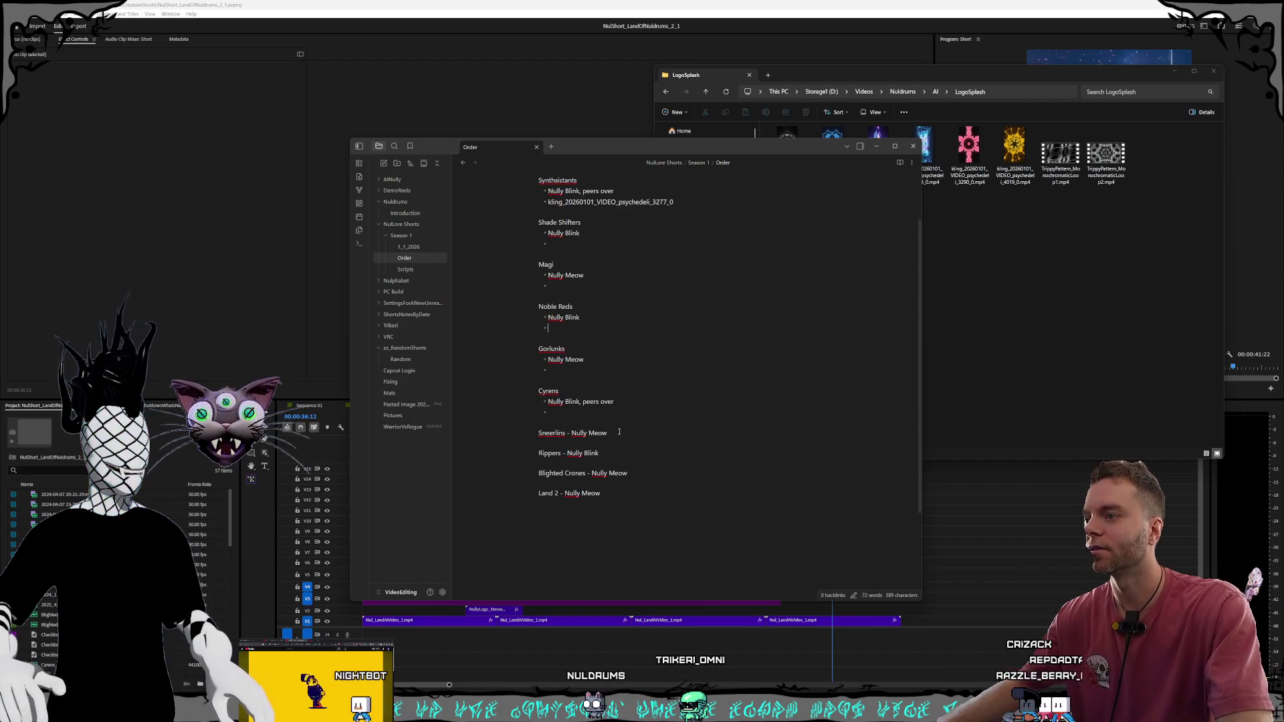
Split Sneerlins and Rippers into headings with Nully Meow and Nully Blink bullets, plus empty bullets
key(BackSpace)
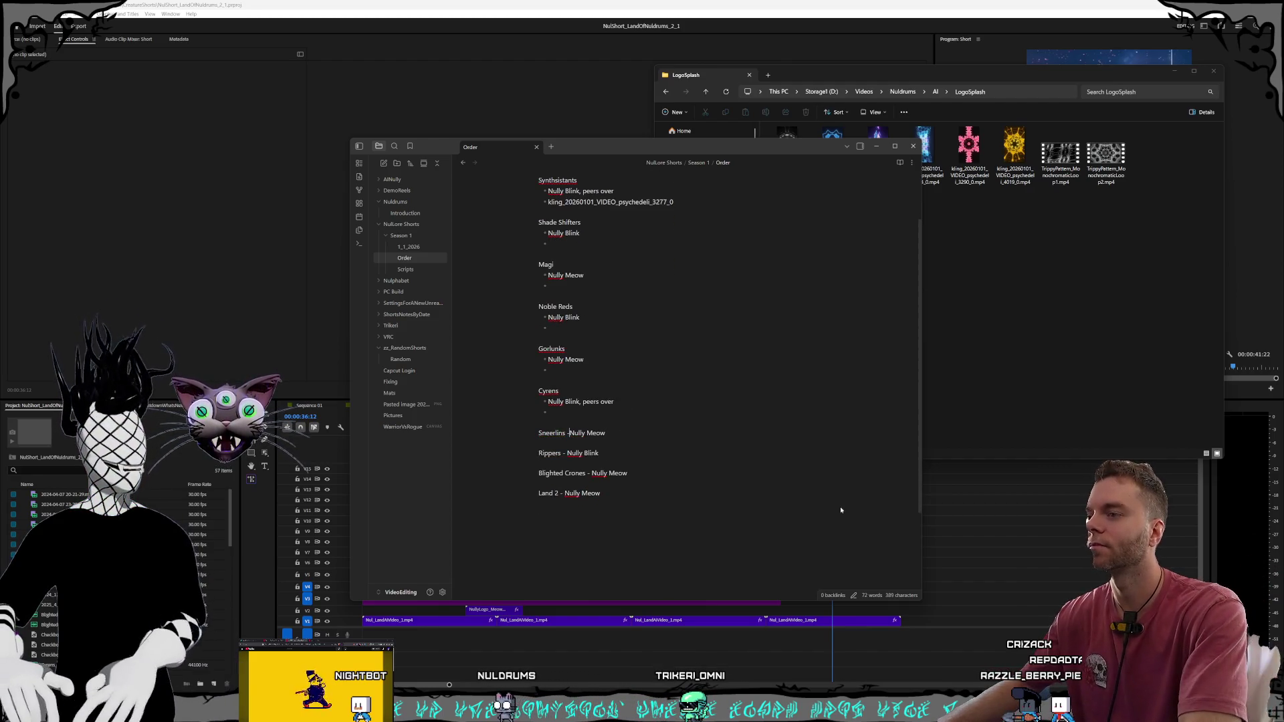
key(Return)
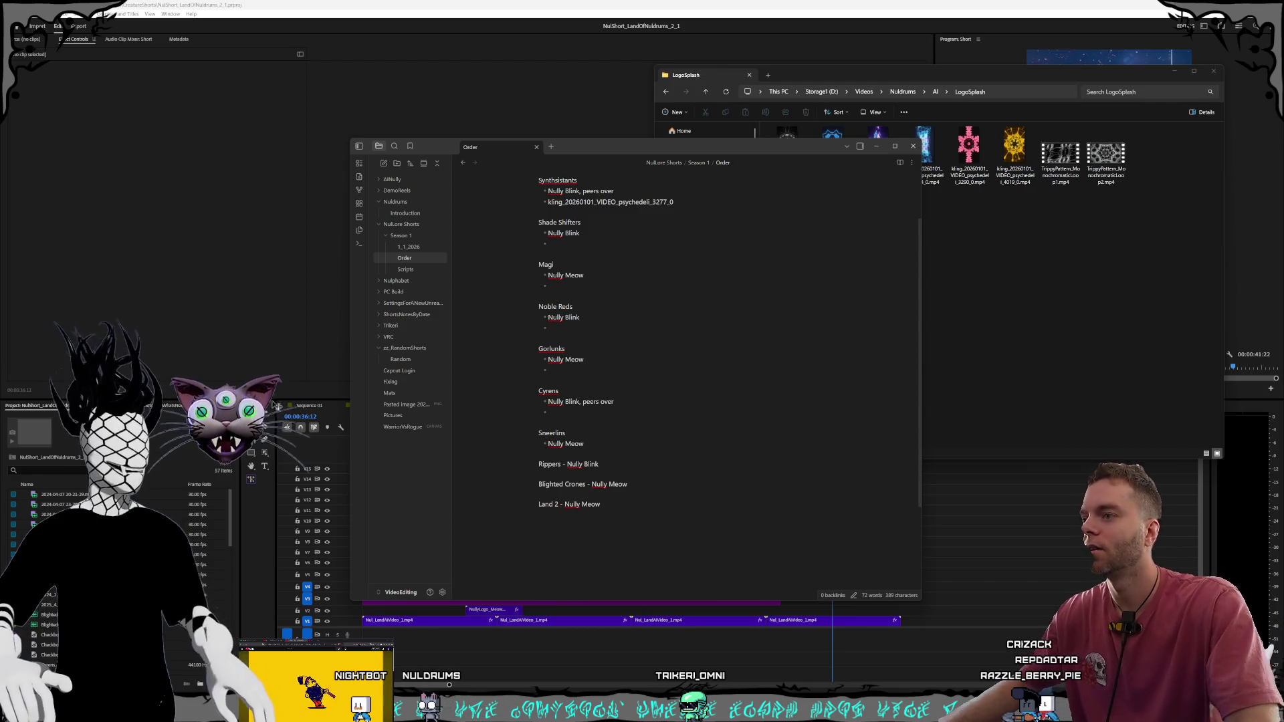
key(Return)
click(568, 476)
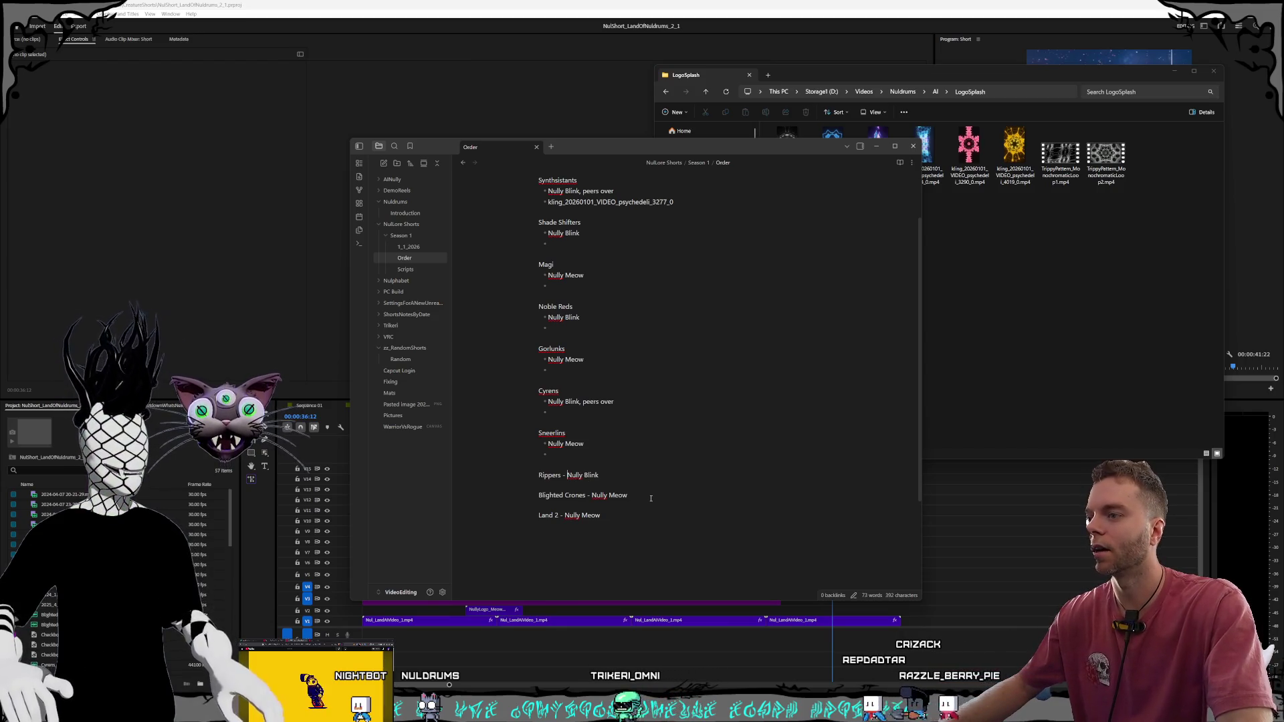
key(BackSpace)
key(BackSpace)
key(BackSpace)
key(Return)
text(-)
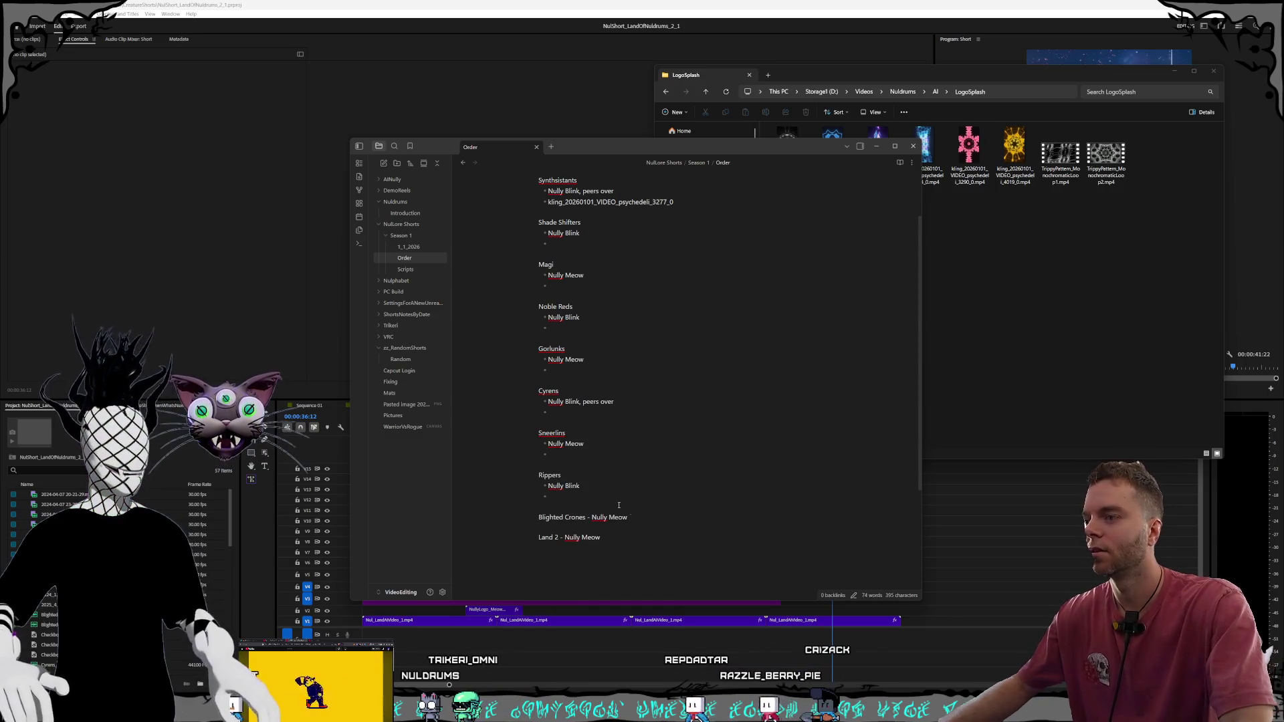
key(Return)
Give Blighted Crones and Land 2 their Nully Meow bullets, each followed by an empty bullet
scroll(594, 483, down, 1)
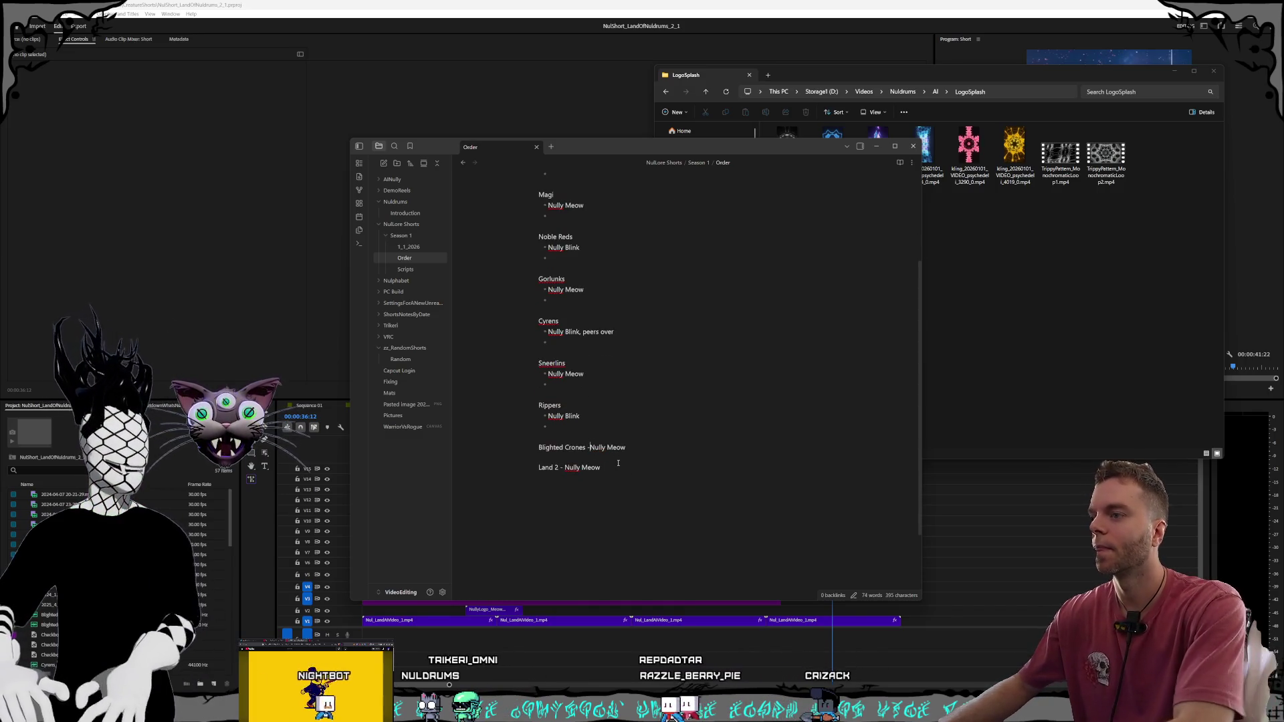
text(-)
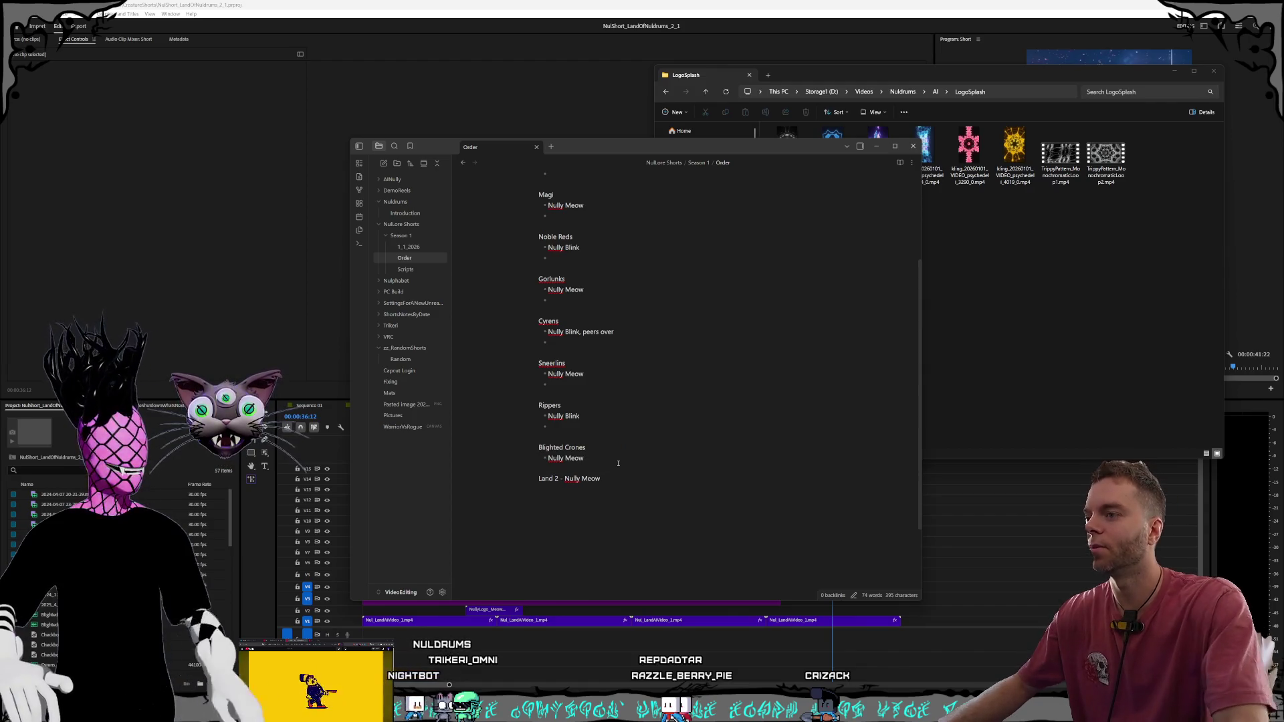
key(Return)
text(-)
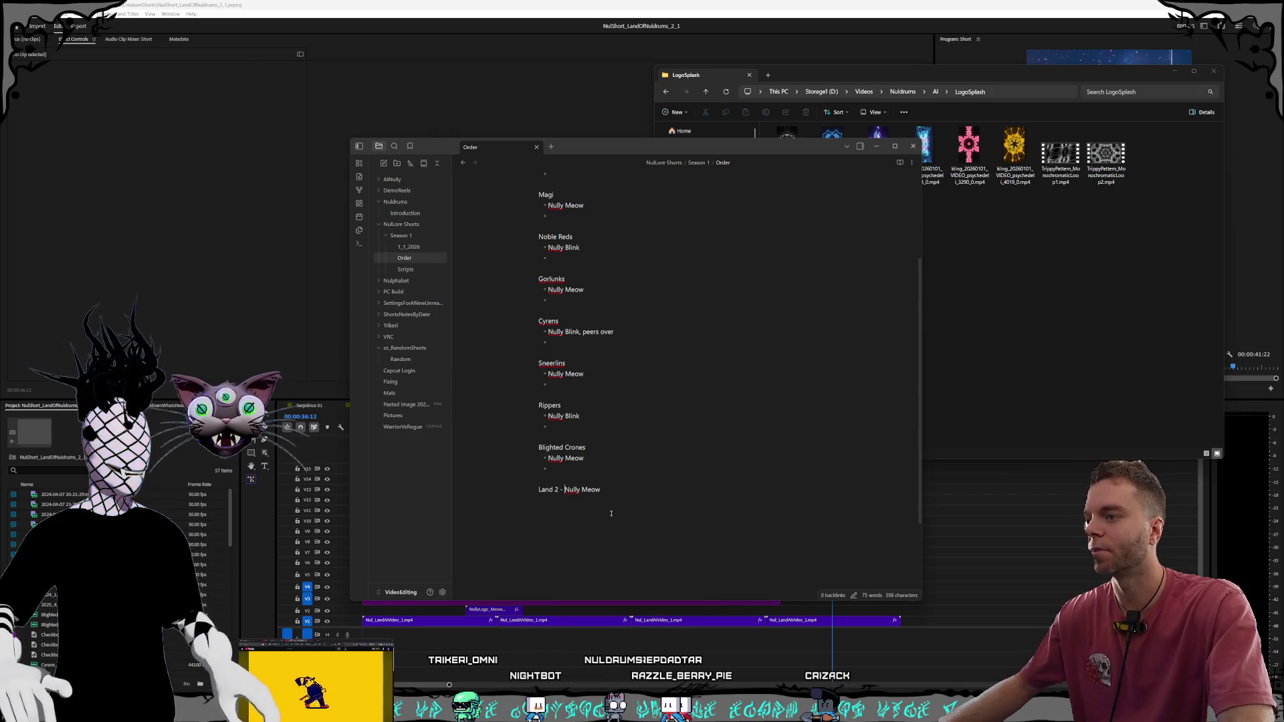
key(BackSpace)
text(-)
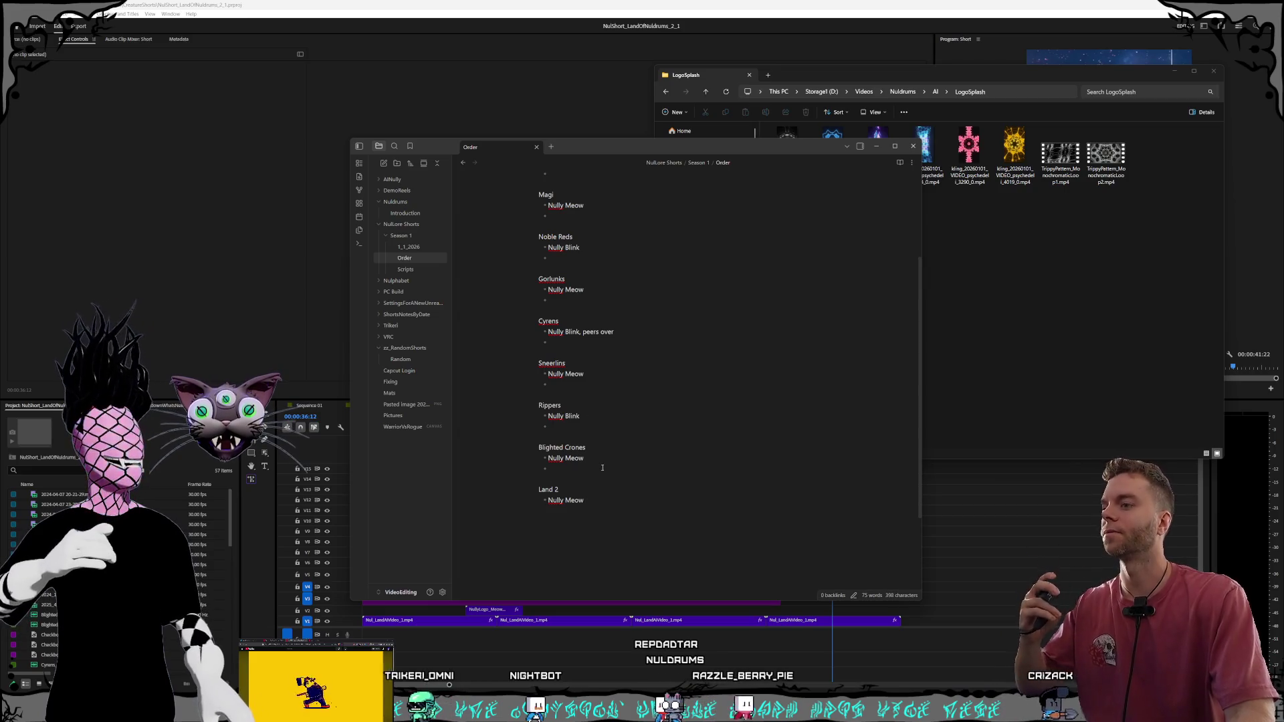
click(608, 496)
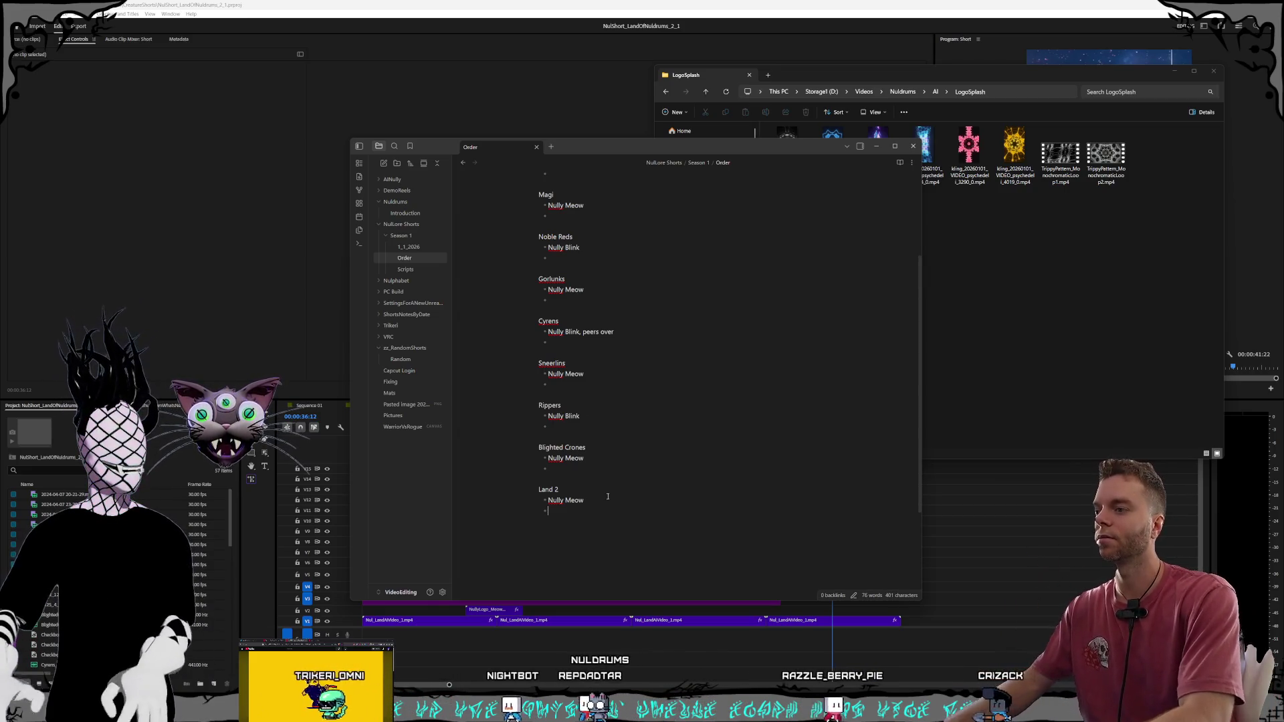
key(Return)
scroll(674, 389, up, 1)
scroll(674, 389, up, 2)
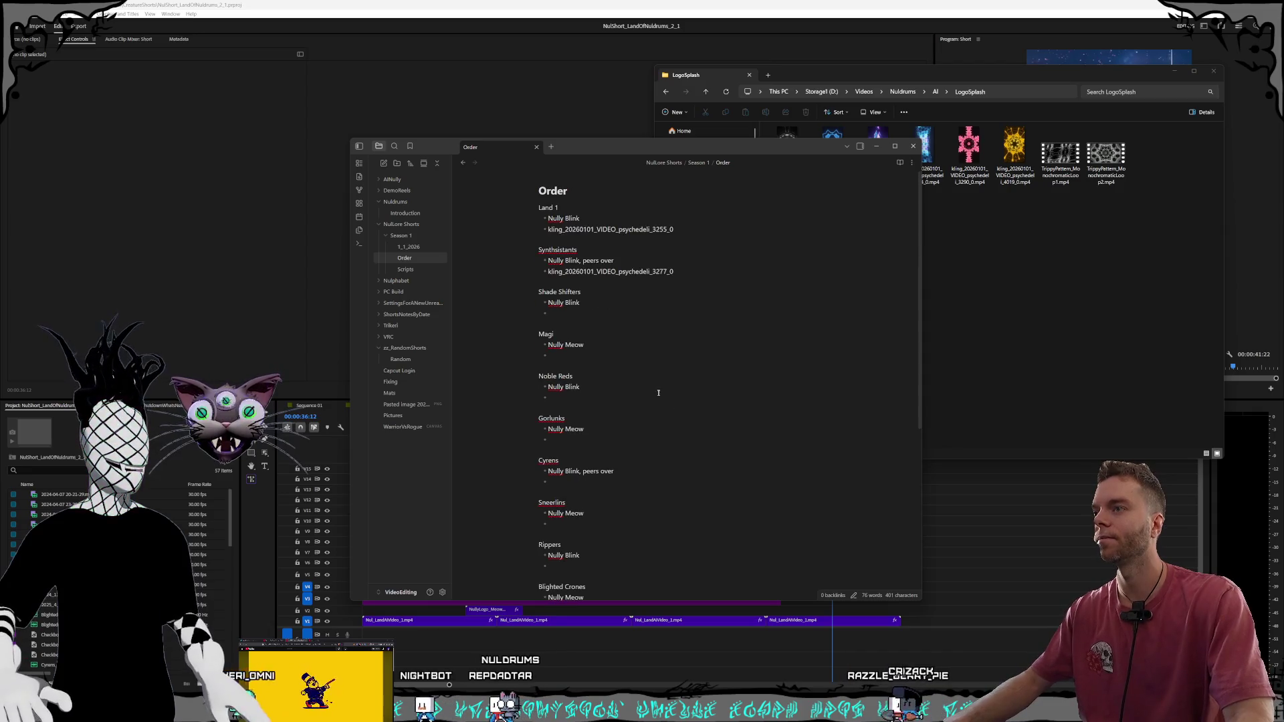
Check the 4019 clip in the Kling clips folder against the Order note
click(1061, 272)
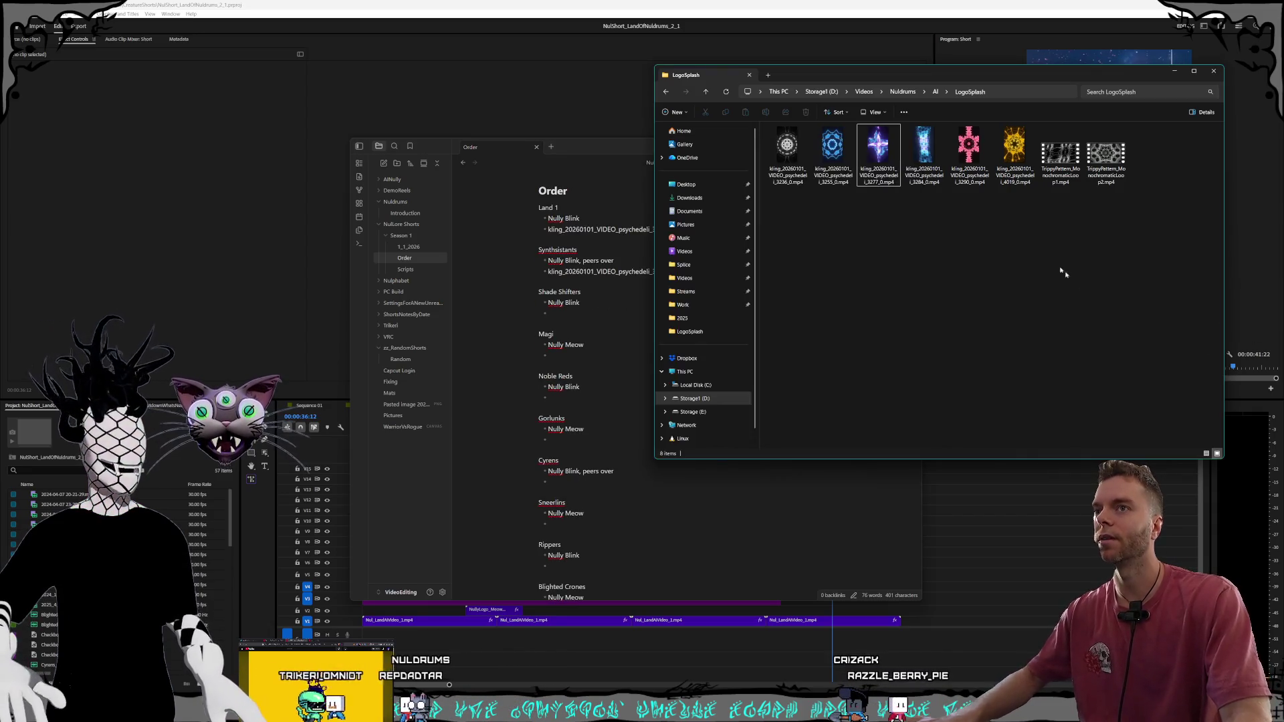
click(1021, 170)
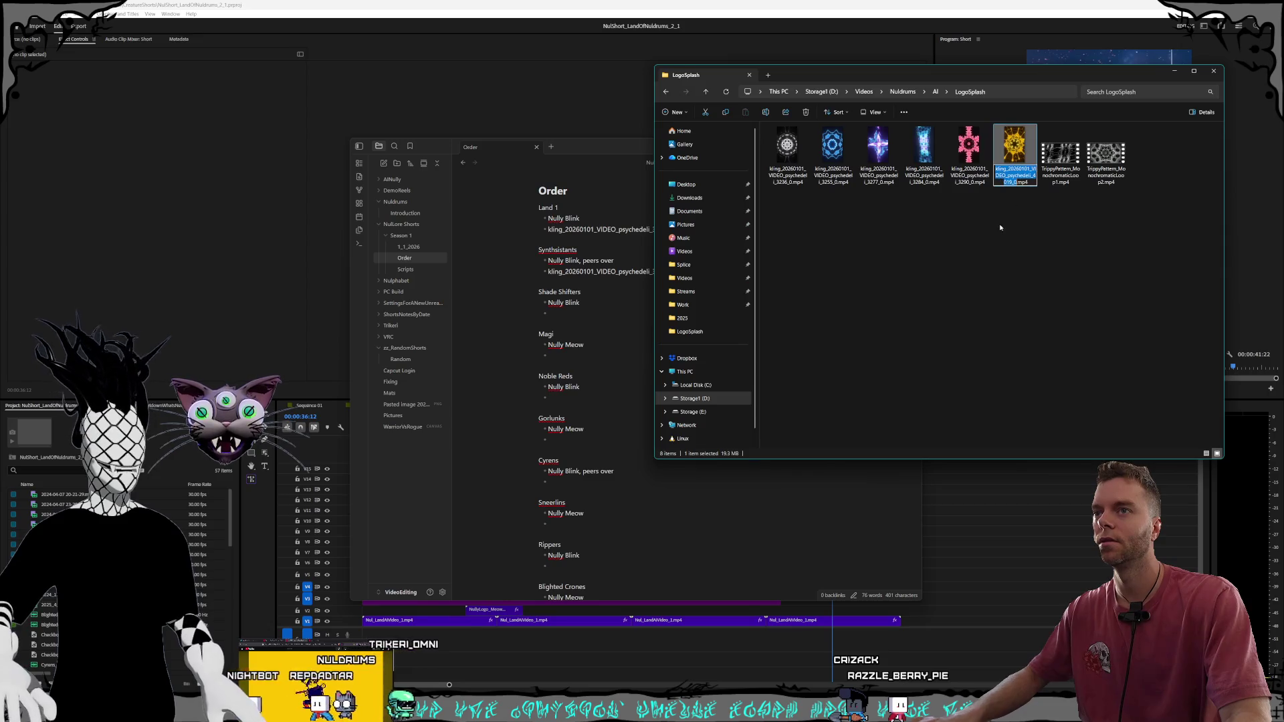
click(610, 440)
scroll(610, 440, down, 1)
scroll(611, 440, down, 1)
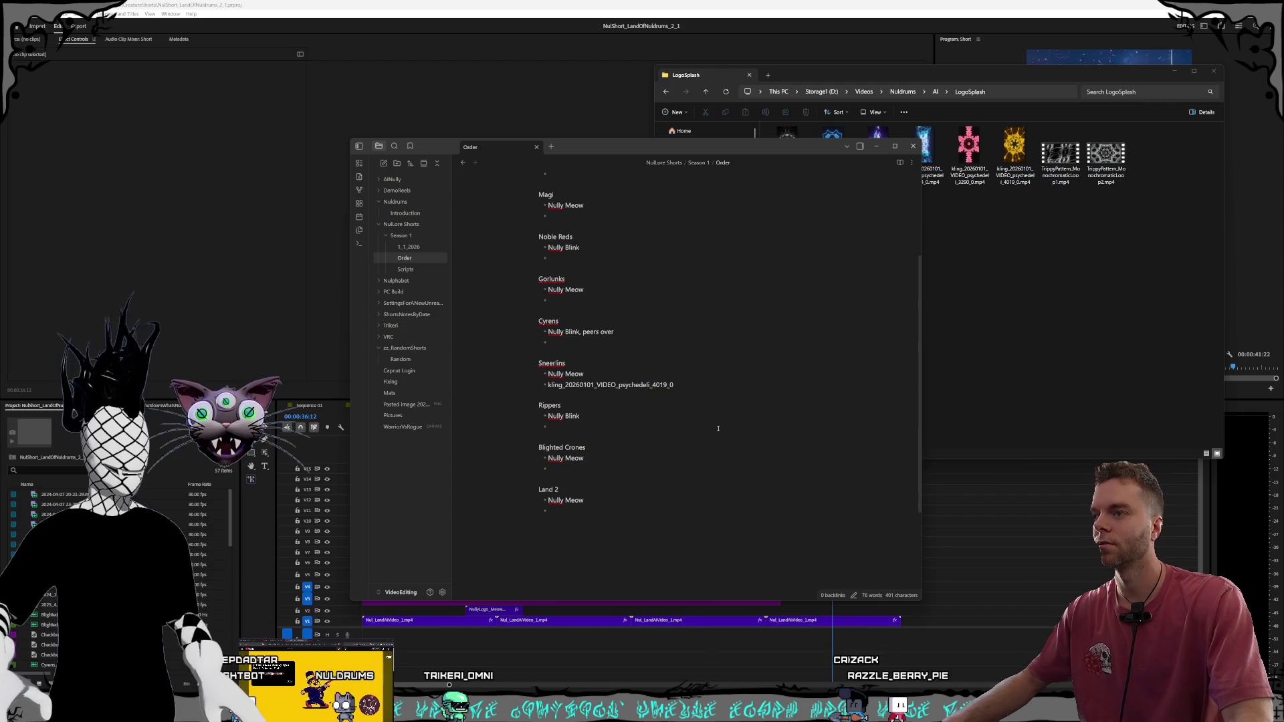
scroll(666, 397, up, 1)
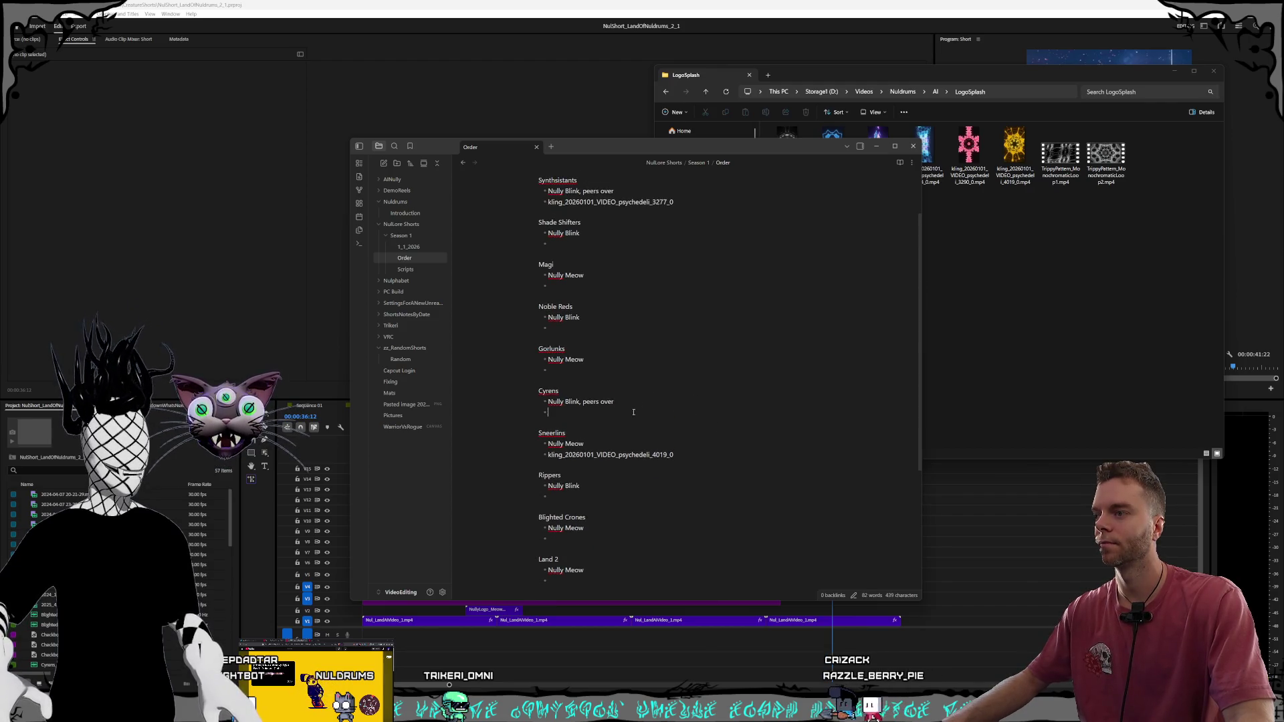
Paste the kling_20260101_VIDEO_psychedeli_3290_0 file name under Noble Reds instead of Gorlunks
click(1063, 355)
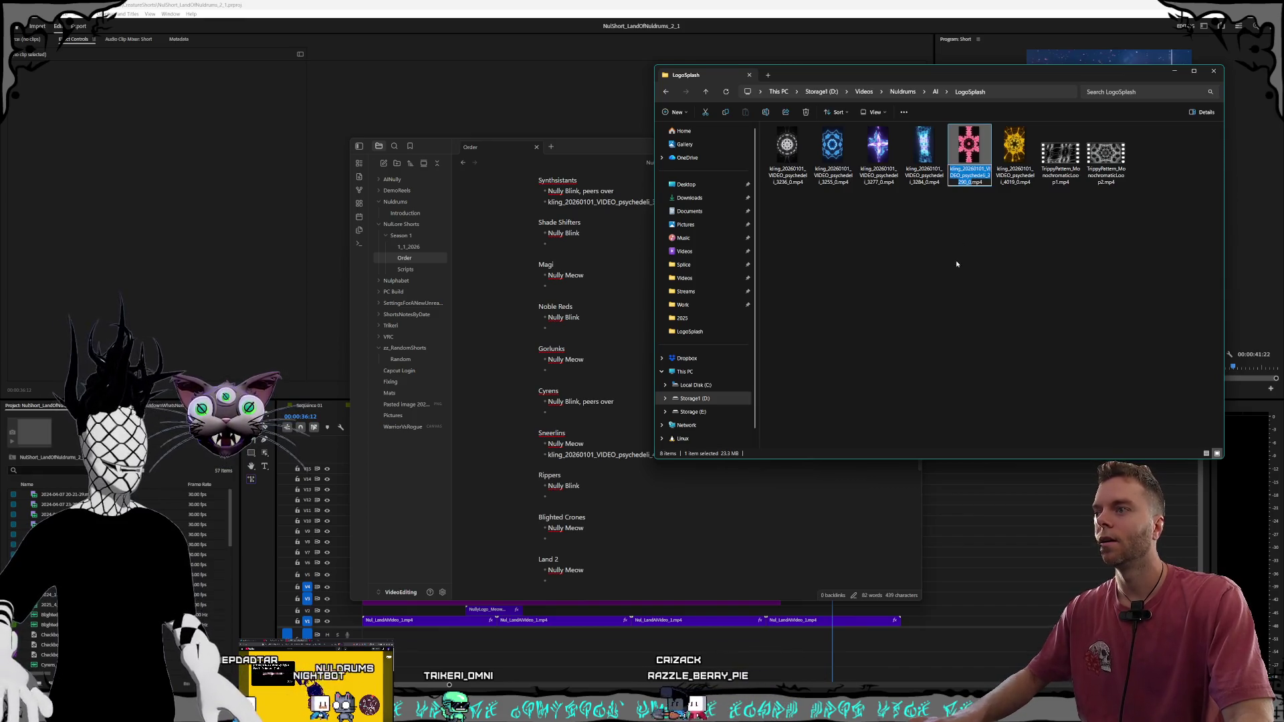
click(791, 351)
click(597, 374)
text(kling_20260101_VIDEO_psychedeli_3290_0)
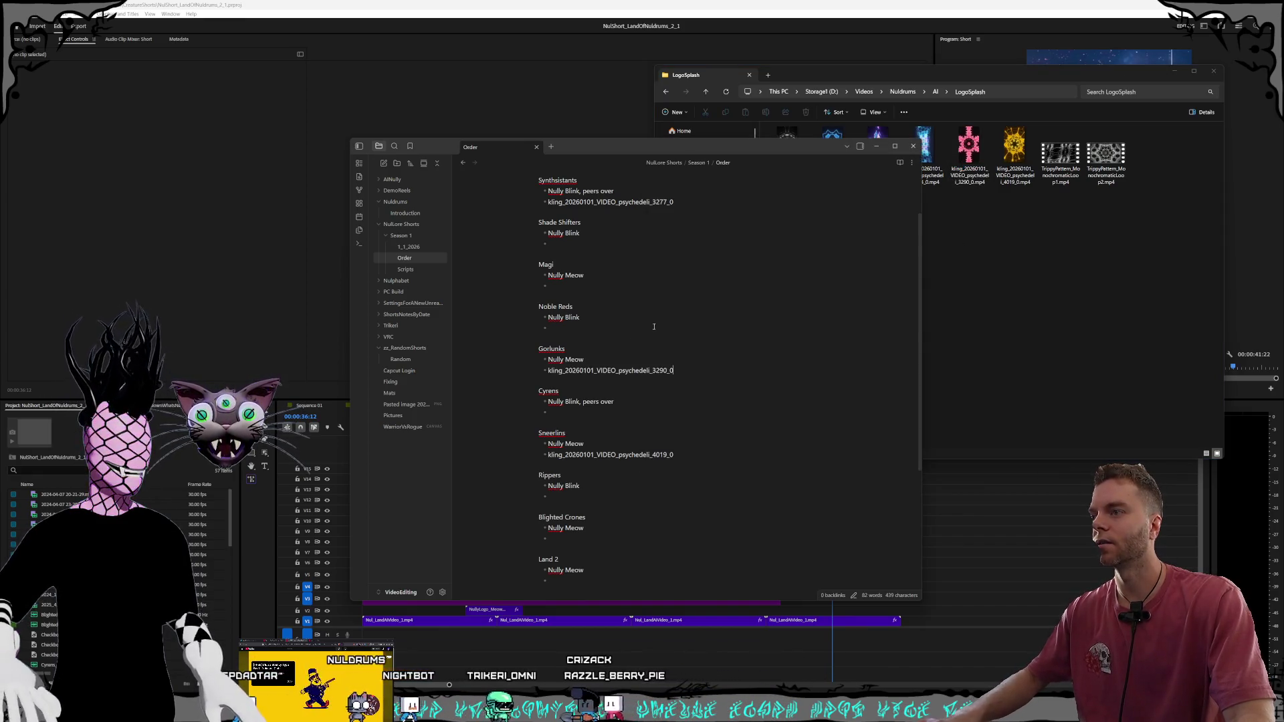
key(ctrl+z)
text(kling_20260101_VIDEO_psychedeli_3290_0)
click(640, 317)
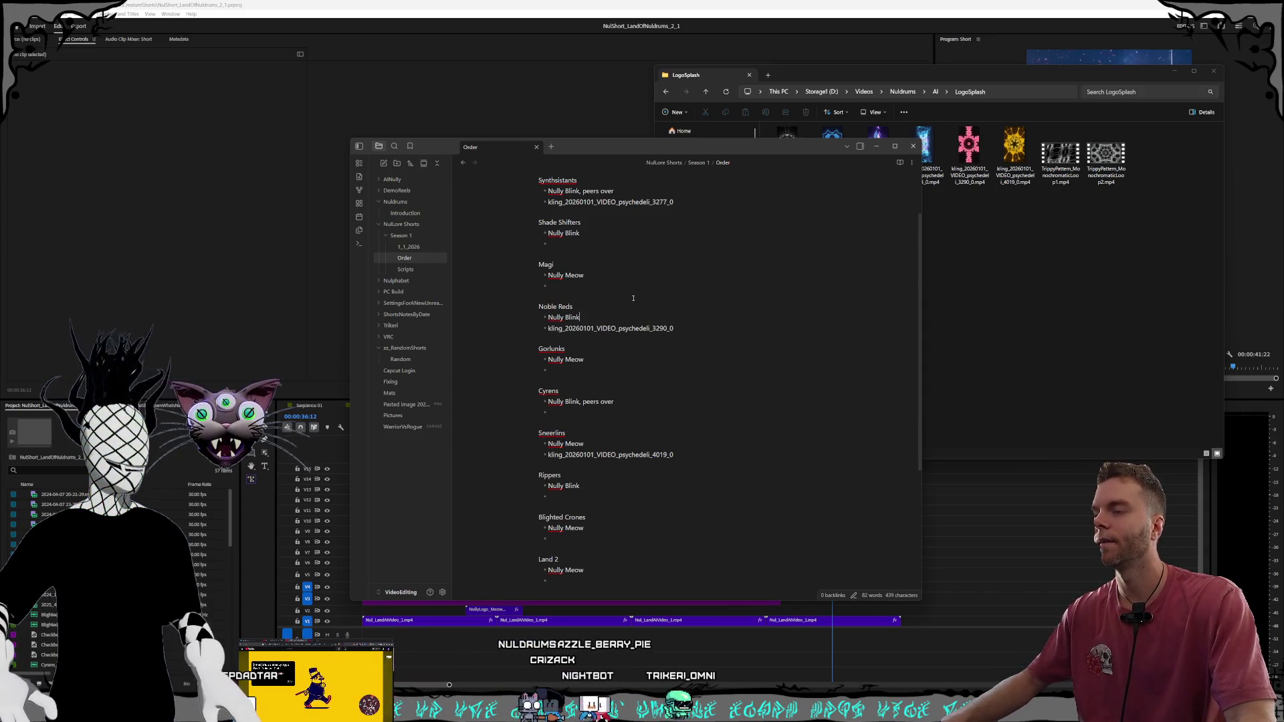
scroll(634, 298, up, 2)
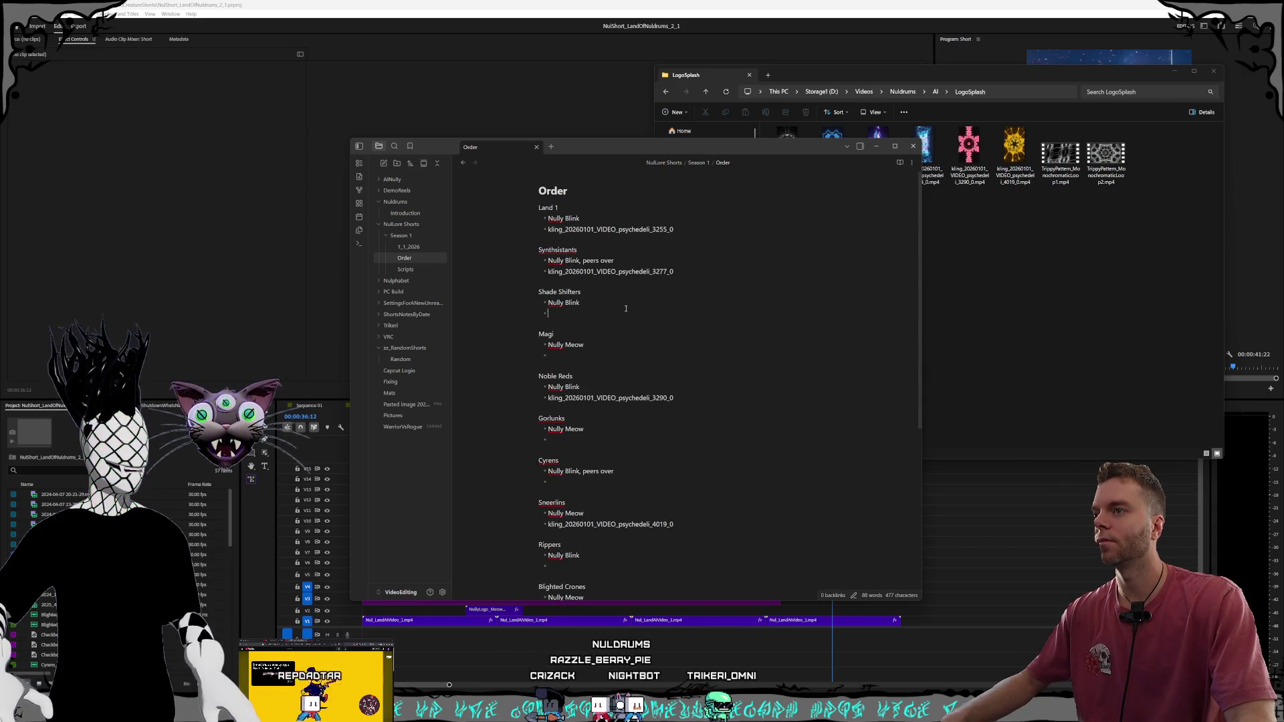
scroll(626, 308, down, 2)
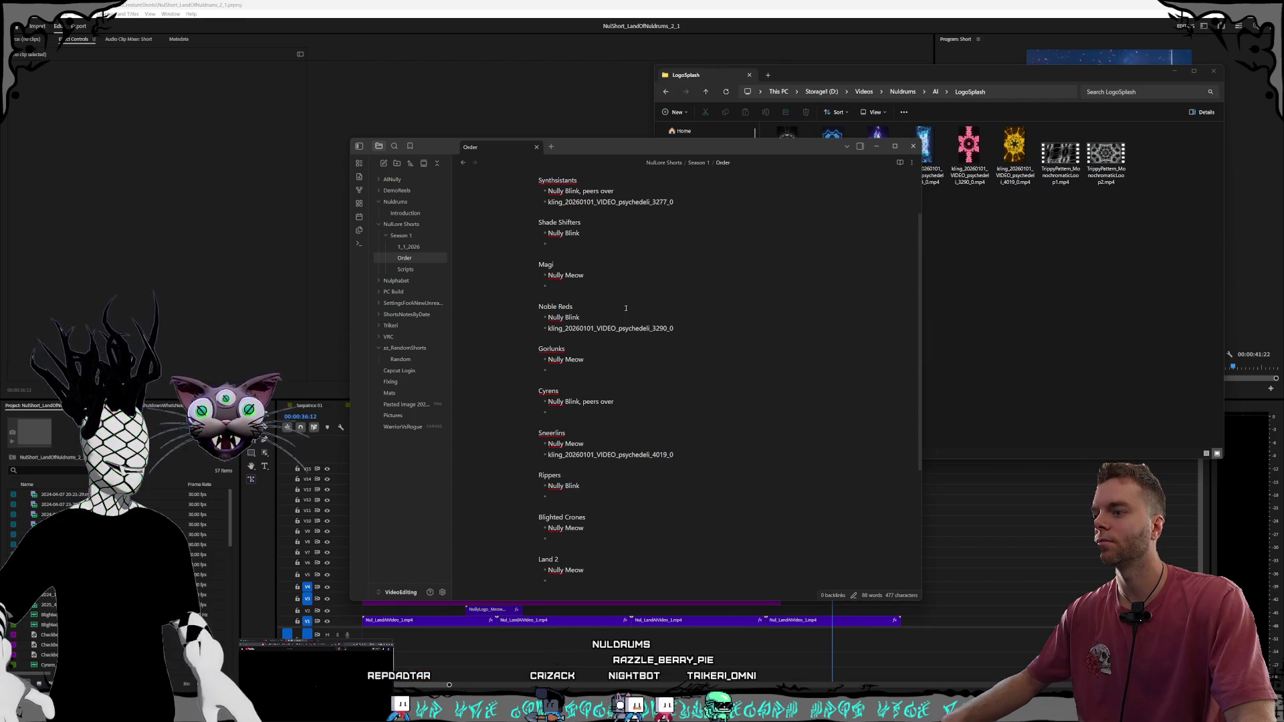
scroll(626, 308, up, 2)
scroll(626, 308, down, 2)
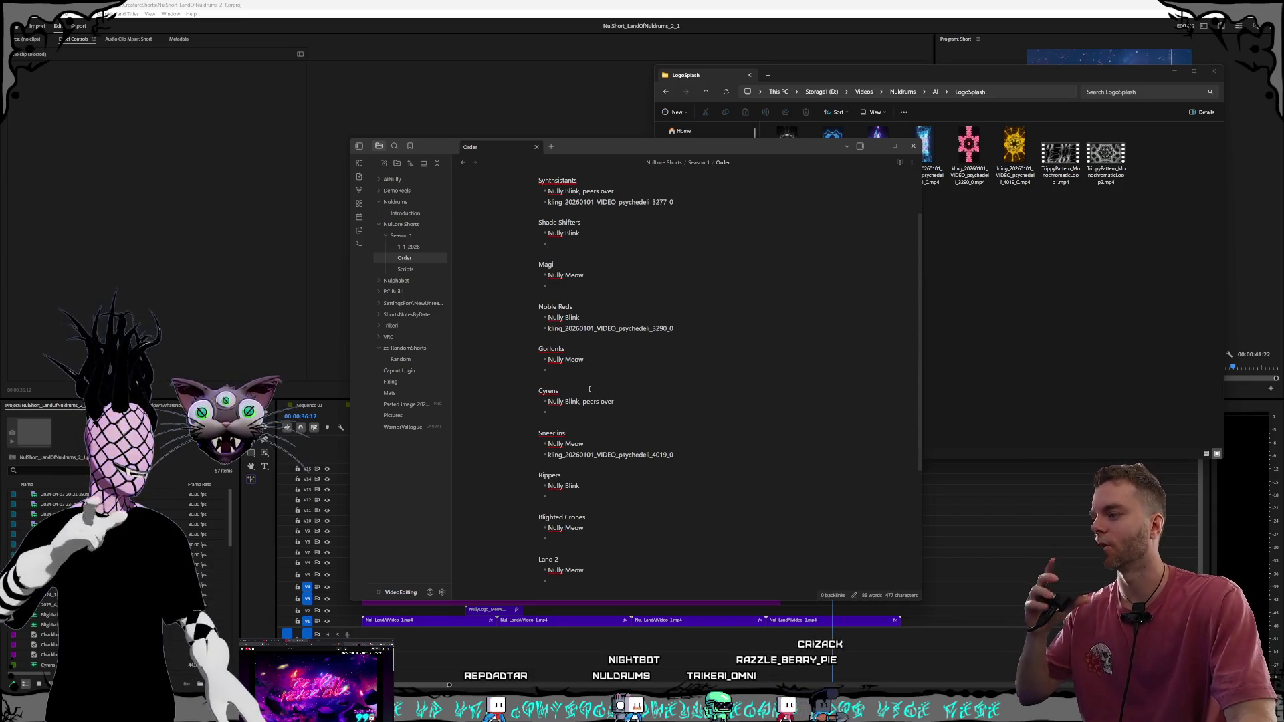
mouse_move(301, 639)
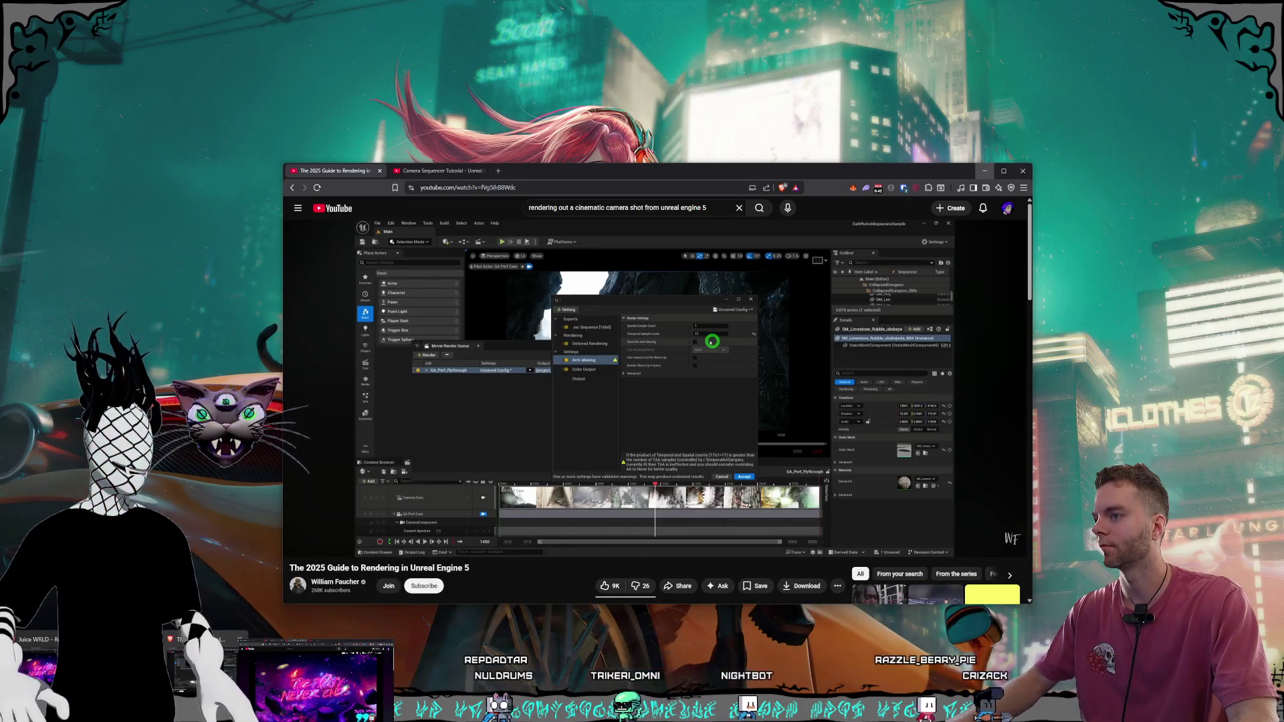
Close both Unreal Engine YouTube tutorials and move the Obsidian window back into place
click(201, 669)
click(379, 170)
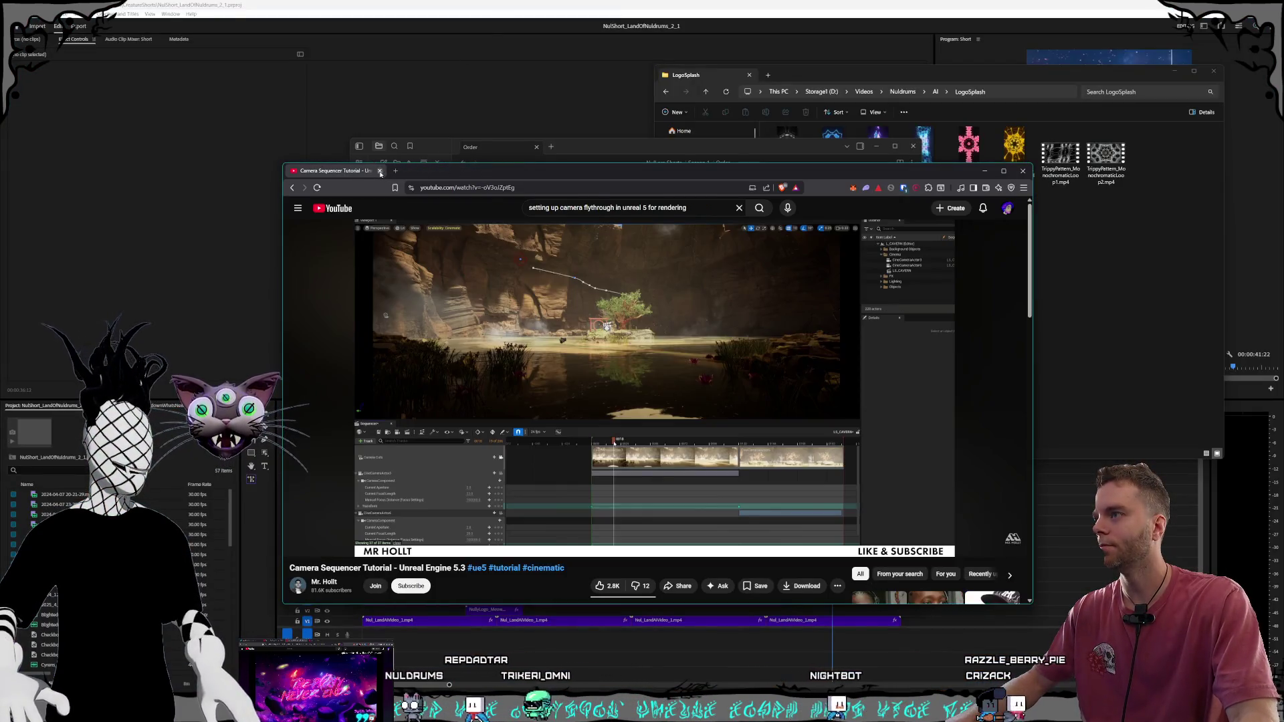
click(380, 170)
drag(594, 146, 611, 158)
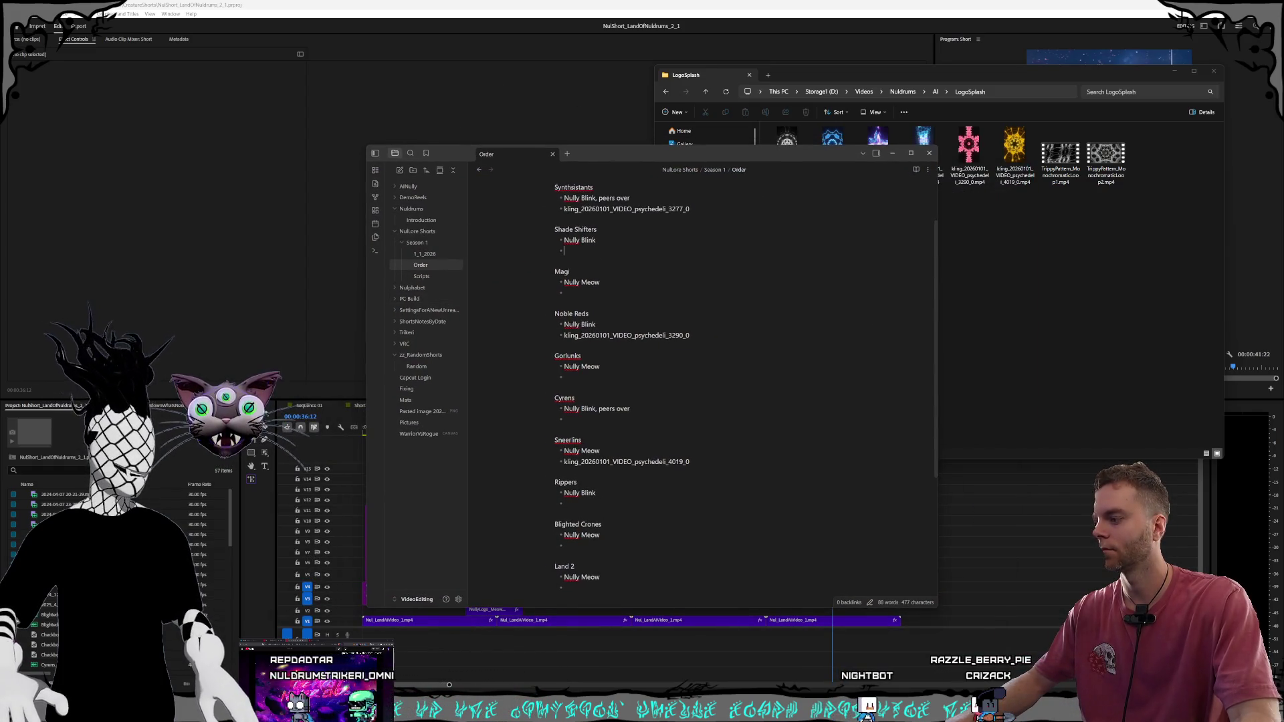
key(alt+Tab)
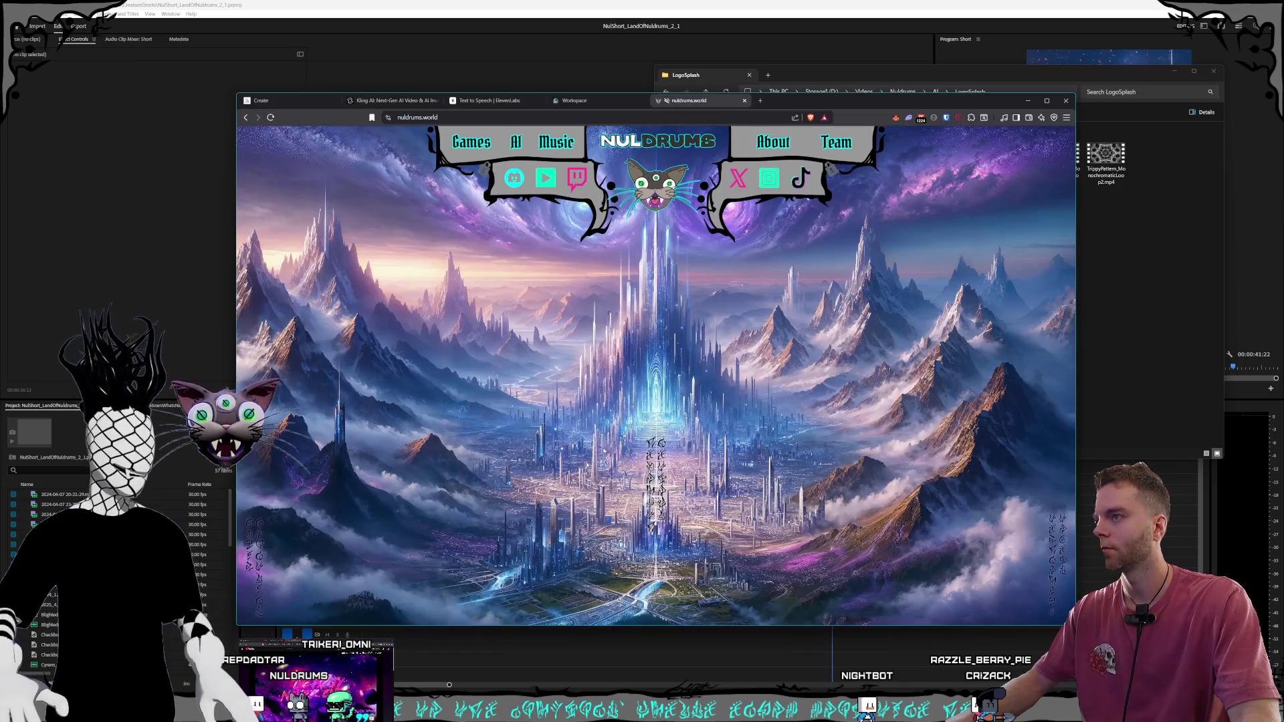
View the second wraith image full size in Midjourney's Create gallery, then scroll on past it
click(314, 101)
scroll(581, 276, down, 2)
scroll(669, 321, down, 3)
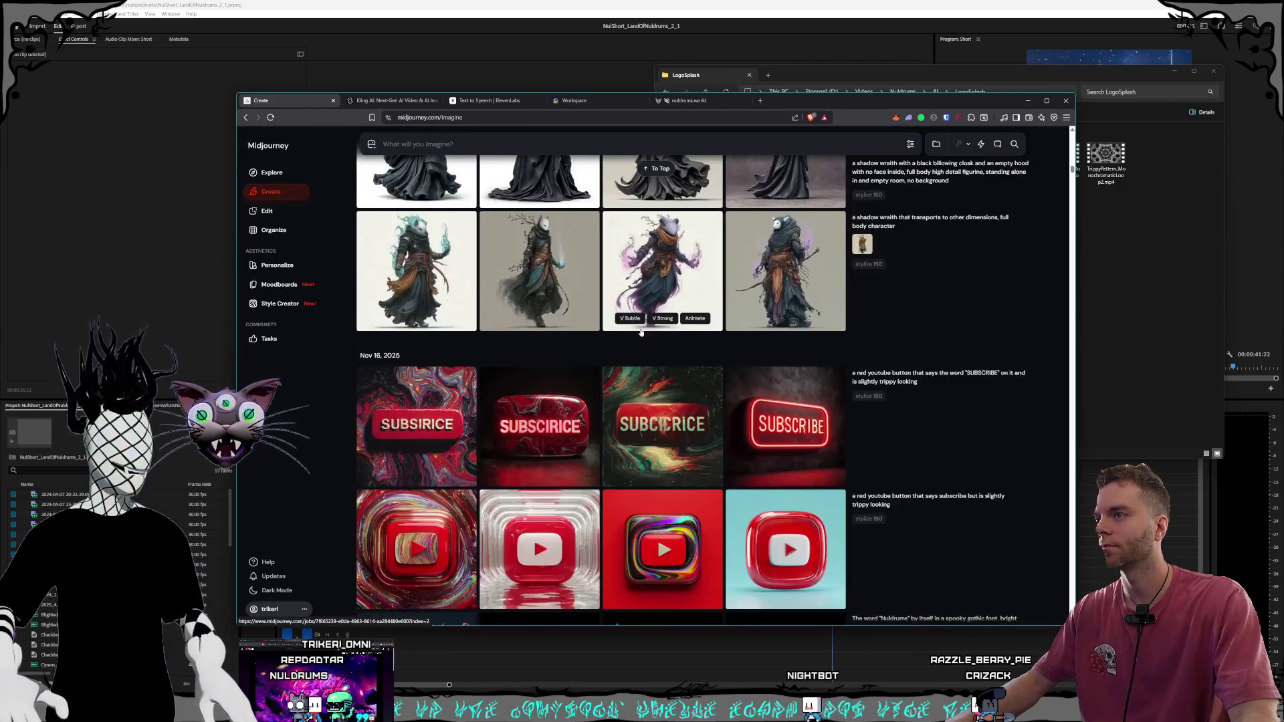
scroll(736, 347, up, 3)
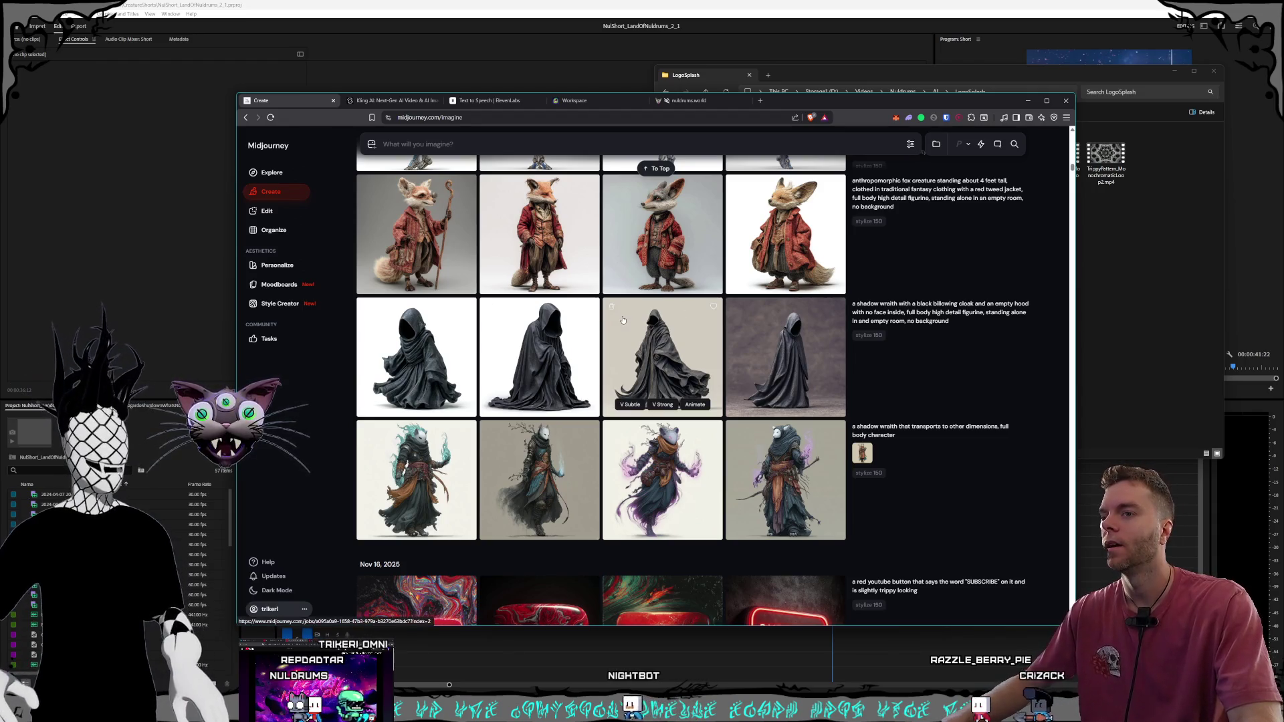
scroll(622, 320, down, 1)
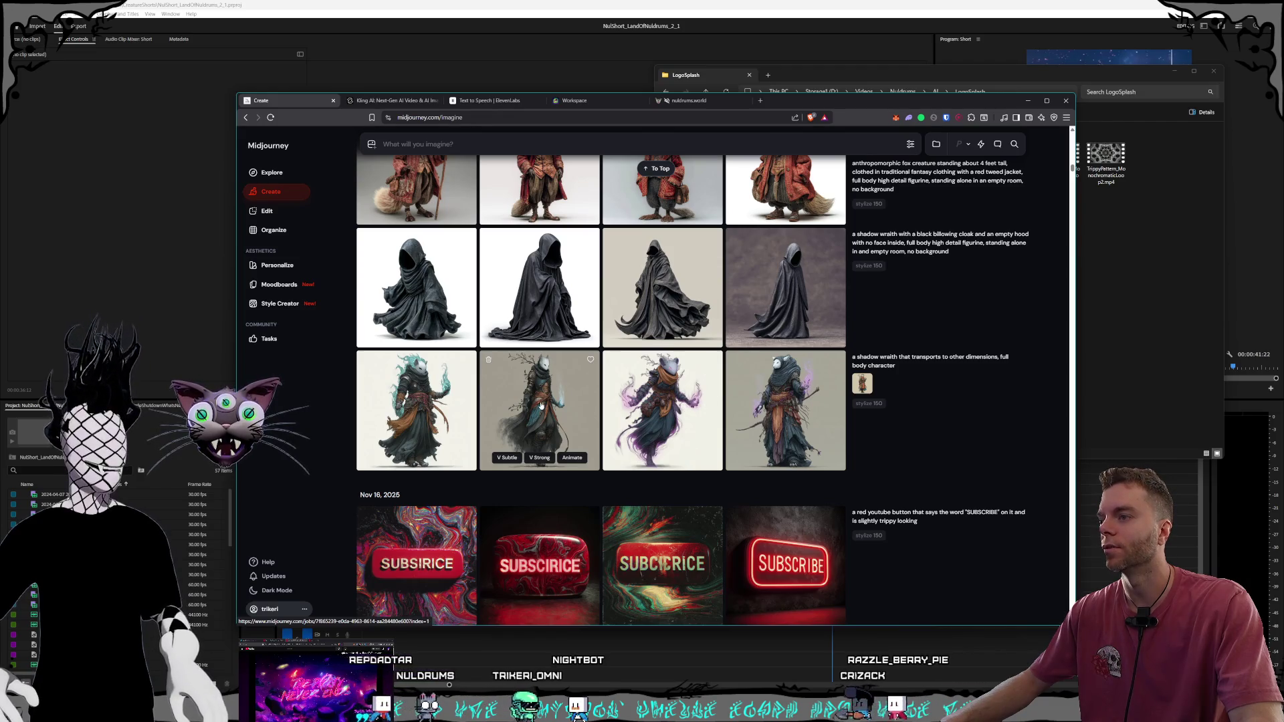
click(539, 388)
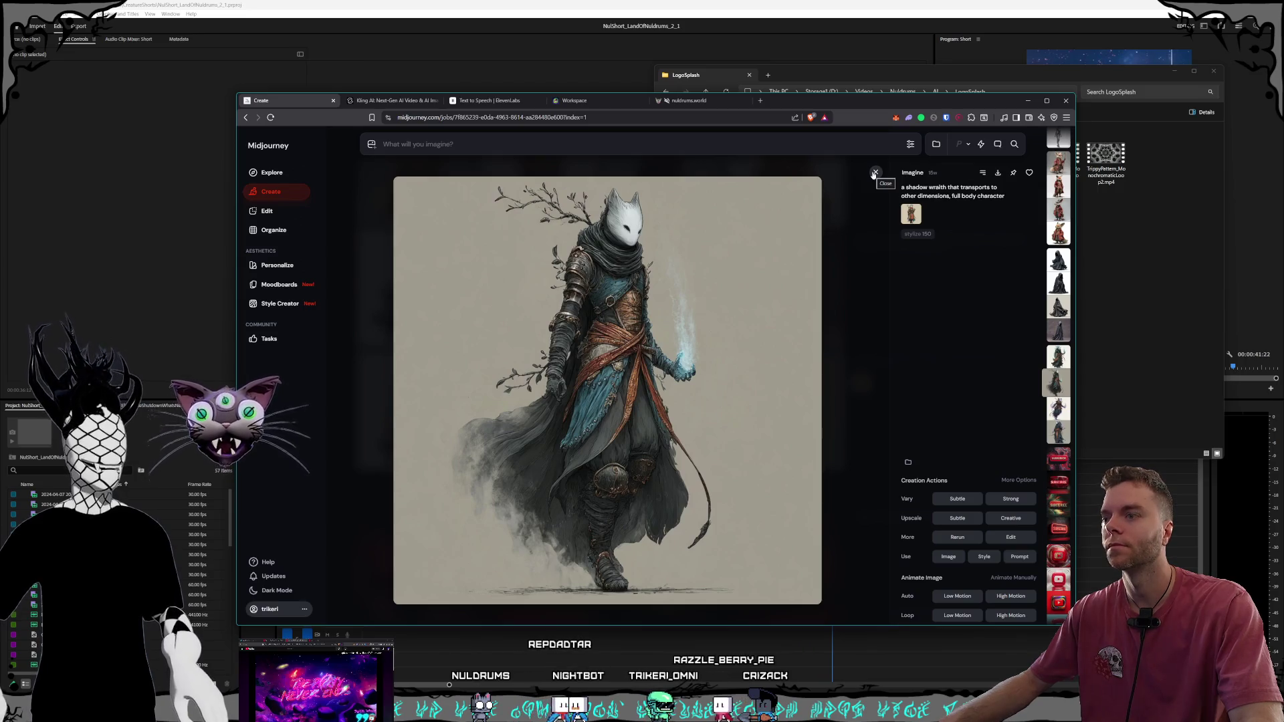
click(874, 173)
scroll(759, 303, down, 2)
scroll(759, 302, down, 1)
scroll(758, 303, down, 1)
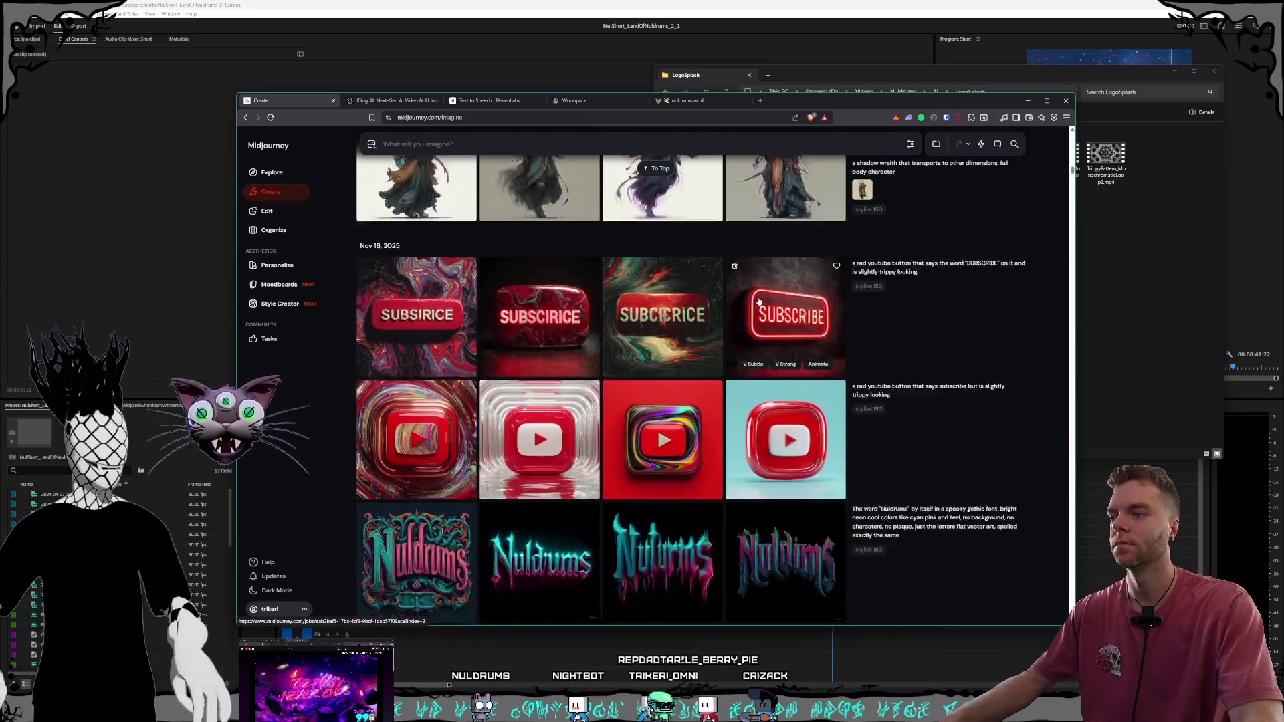
scroll(759, 302, down, 2)
scroll(744, 286, down, 1)
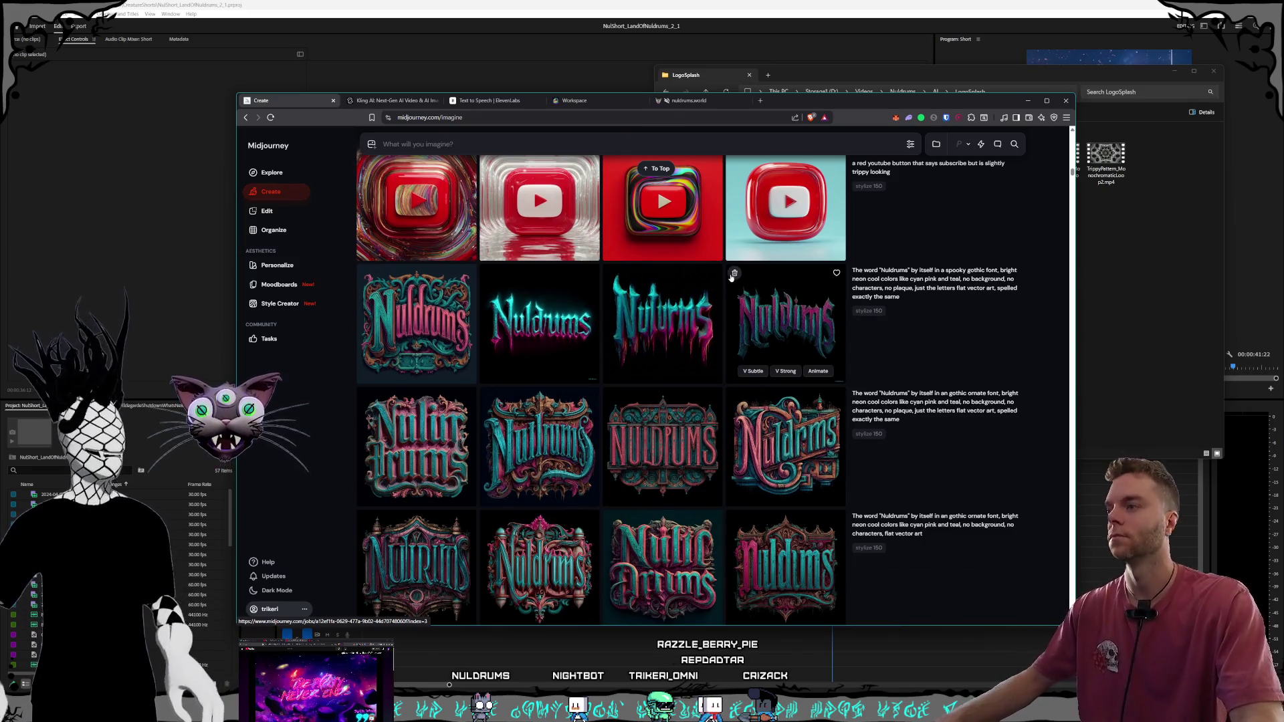
mouse_move(662, 319)
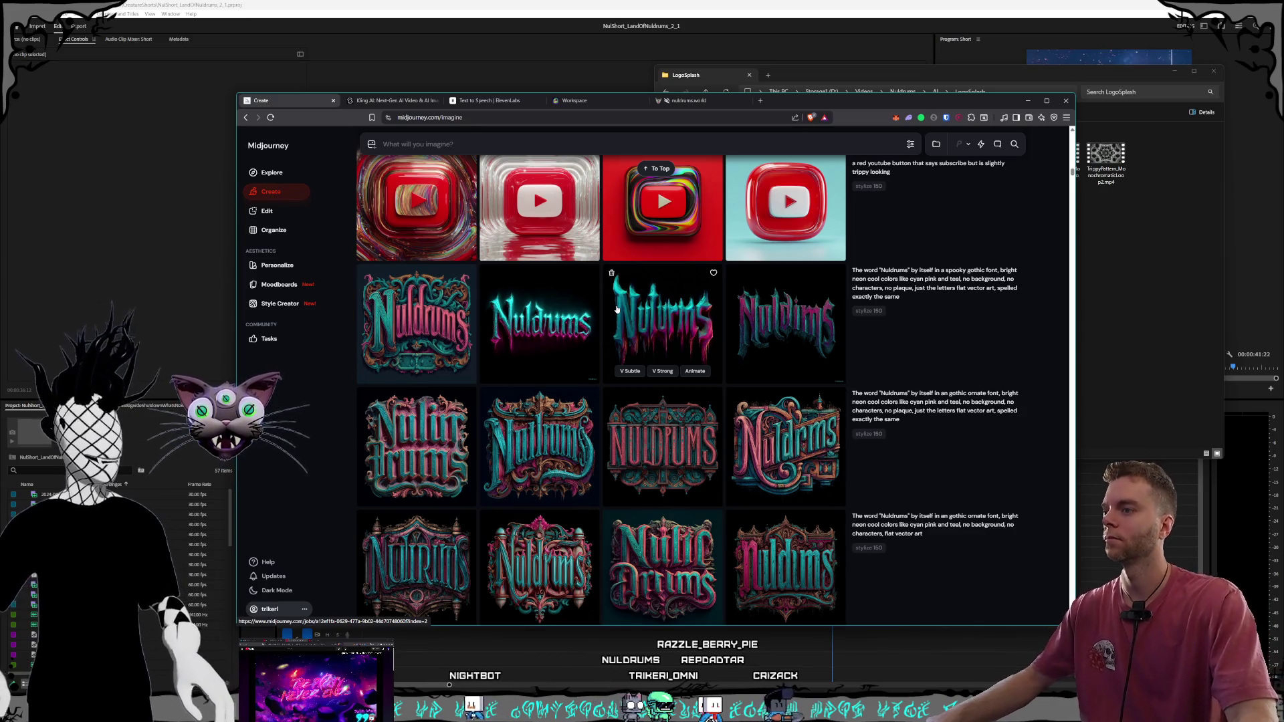
Scroll the Create gallery past the Nov 11 creature rows down to the Nov 8, 2025 videos
scroll(609, 303, down, 2)
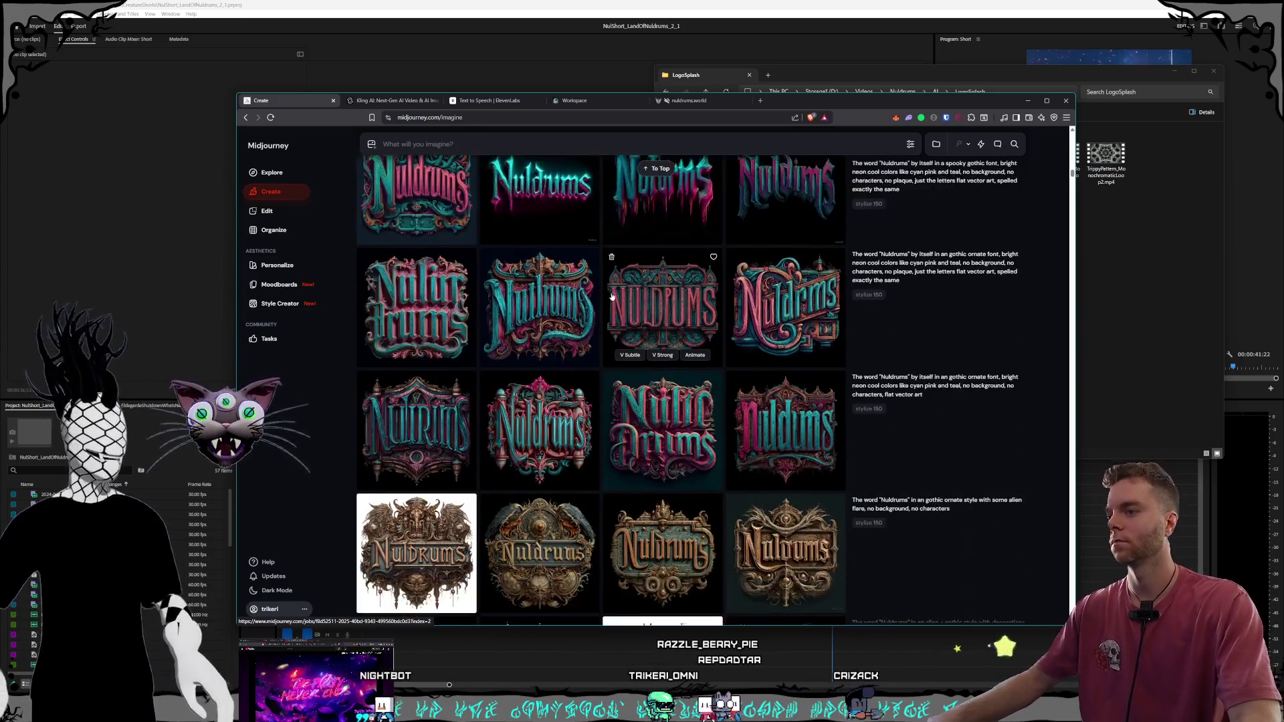
scroll(607, 297, down, 2)
scroll(606, 293, down, 2)
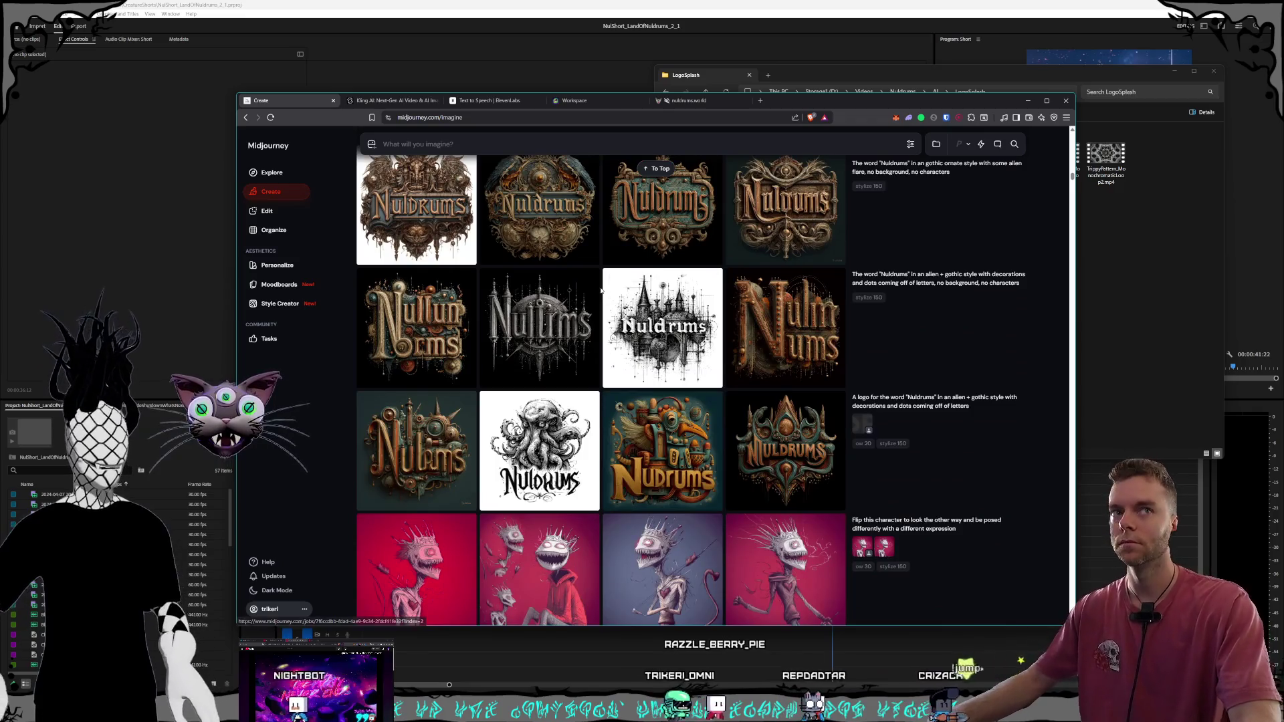
scroll(602, 290, down, 2)
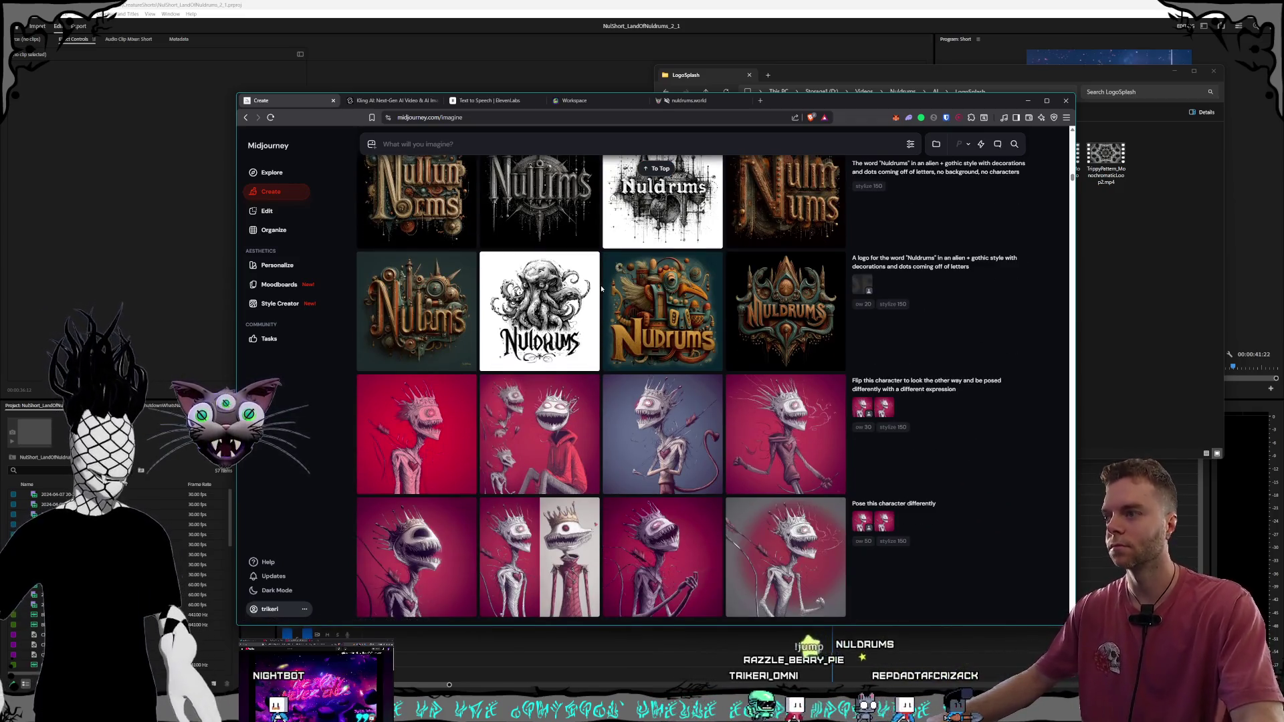
scroll(602, 290, down, 2)
scroll(636, 308, up, 1)
scroll(674, 325, down, 1)
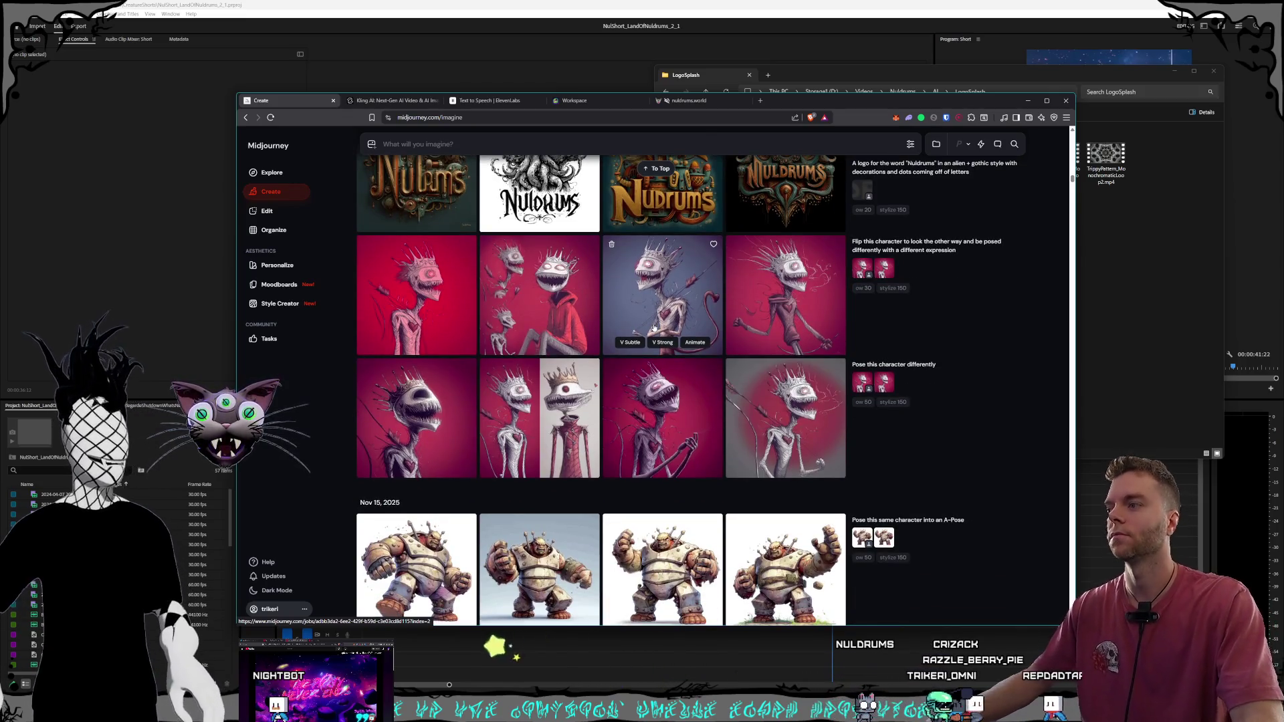
scroll(654, 328, down, 1)
scroll(635, 304, down, 1)
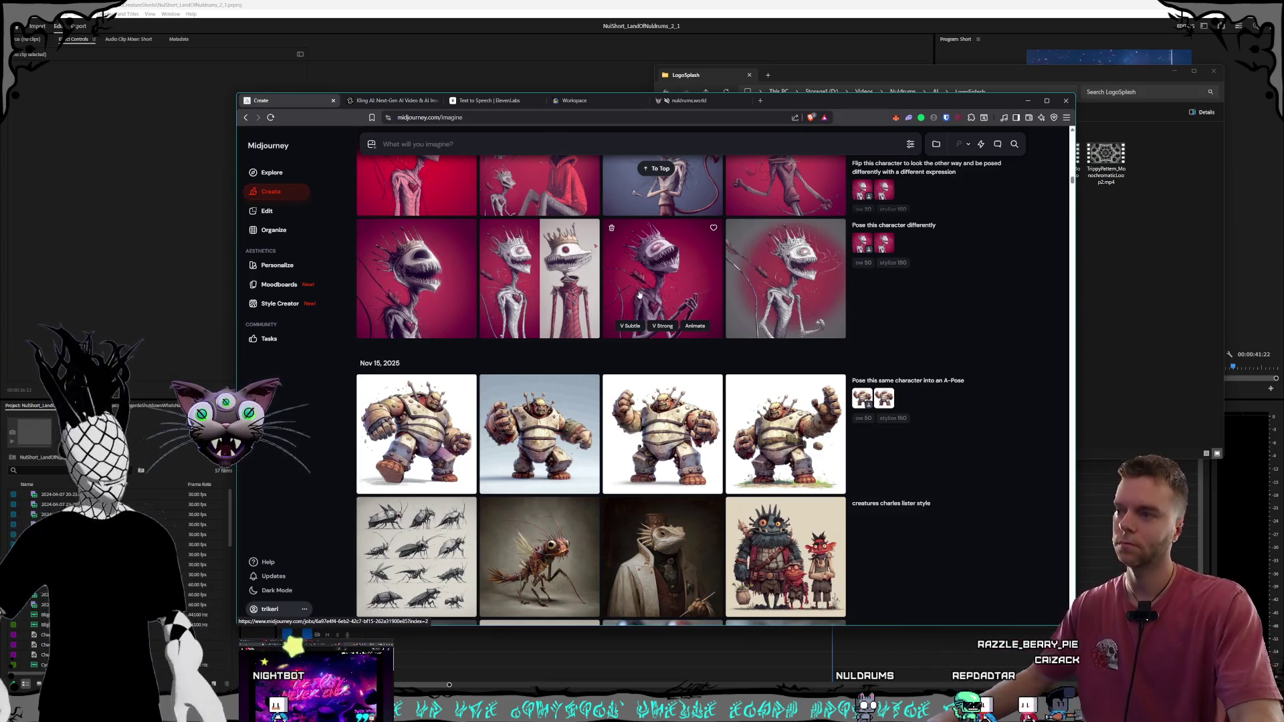
scroll(641, 287, down, 2)
scroll(644, 281, down, 1)
scroll(647, 272, down, 2)
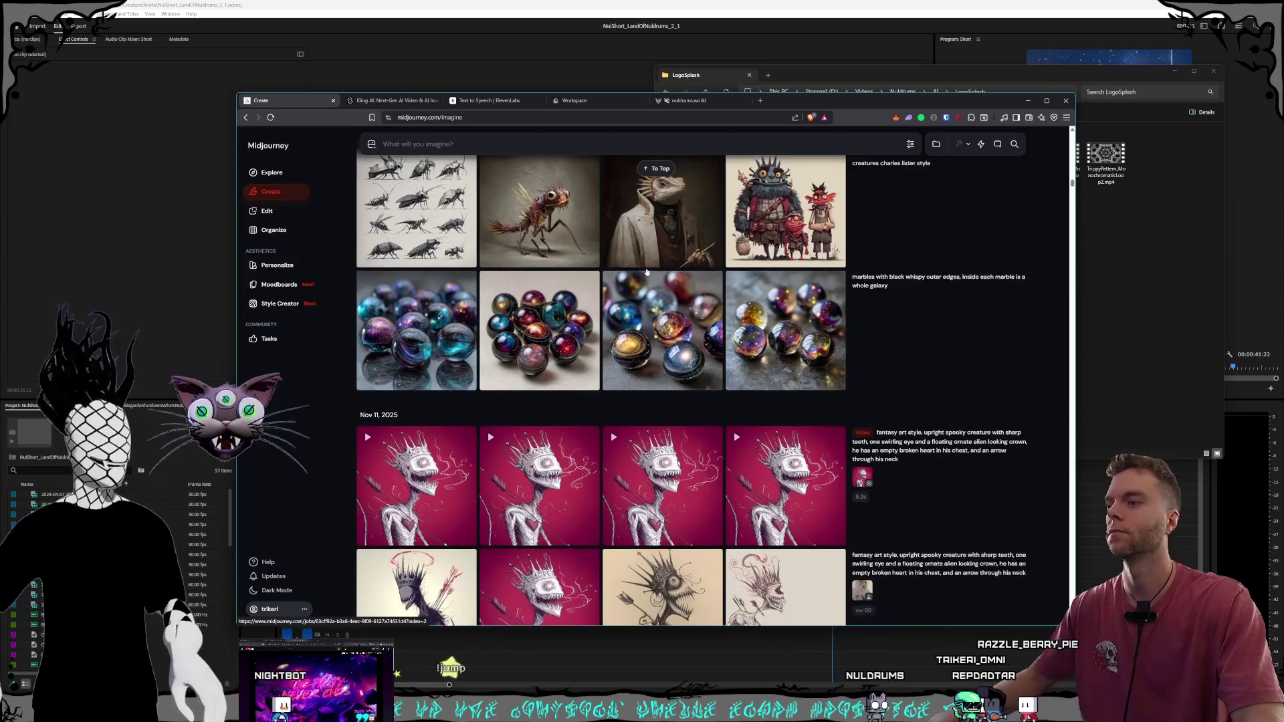
scroll(645, 281, down, 2)
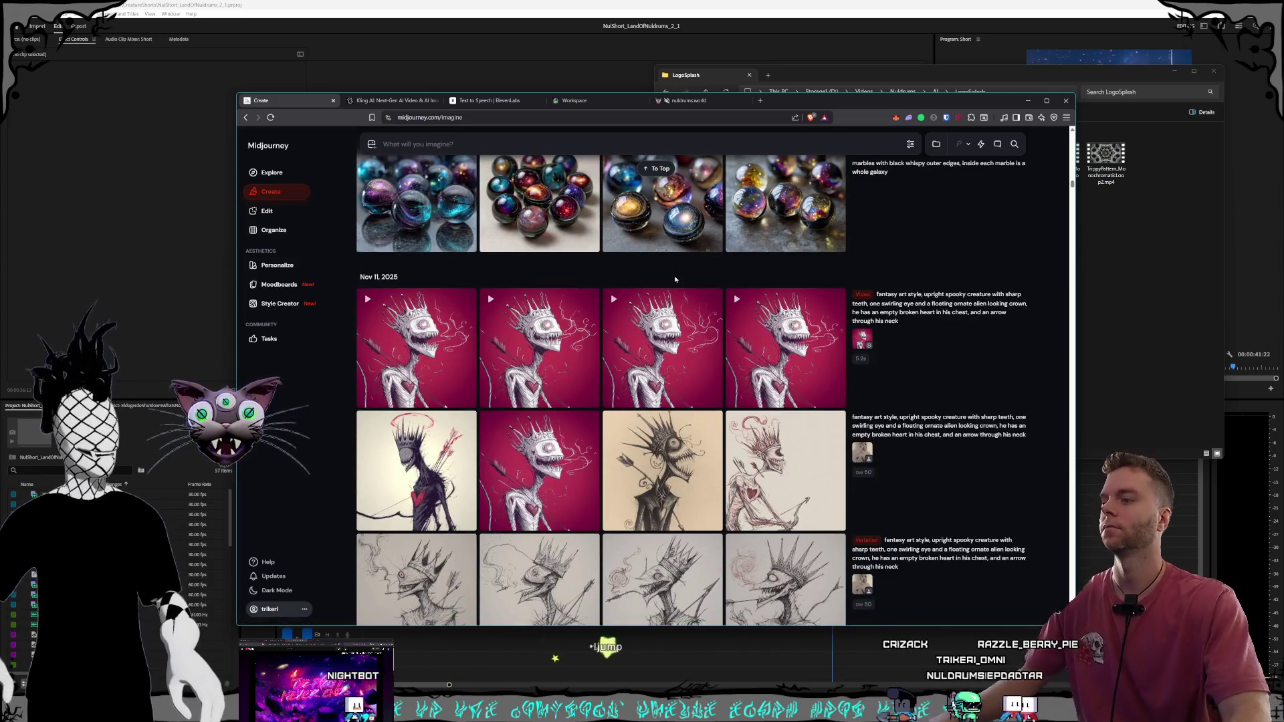
scroll(679, 211, down, 1)
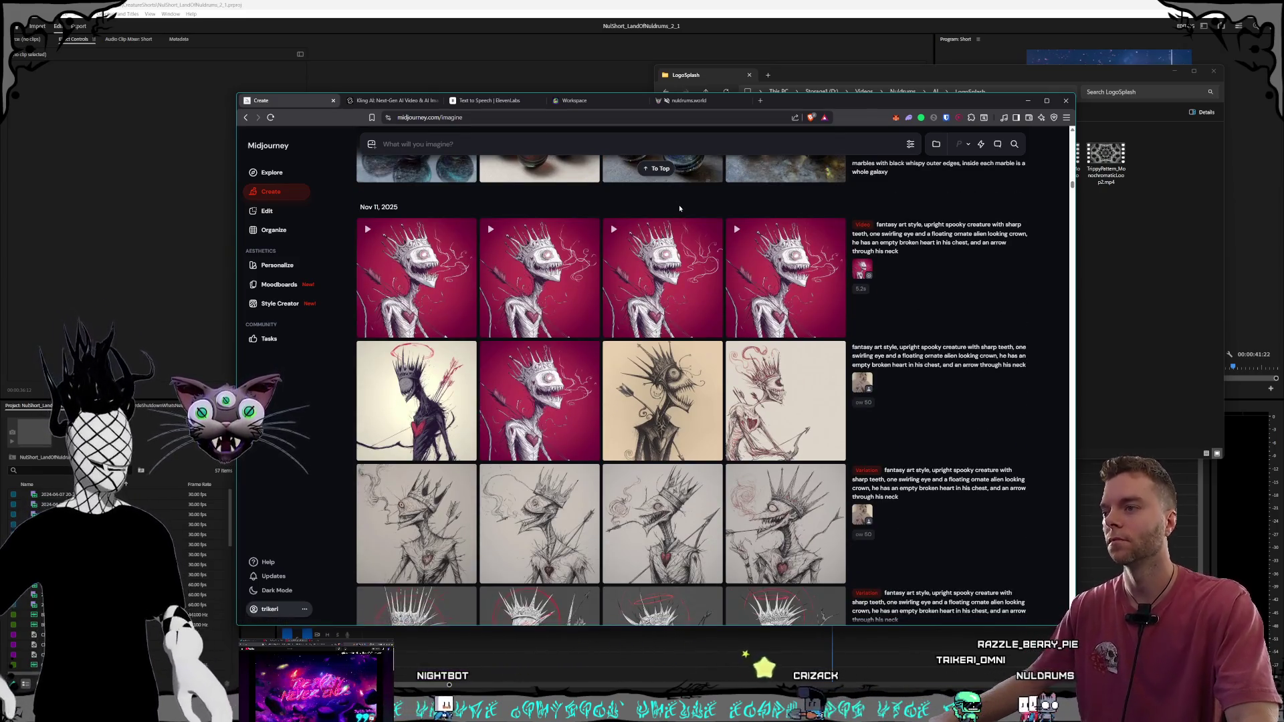
scroll(680, 204, down, 1)
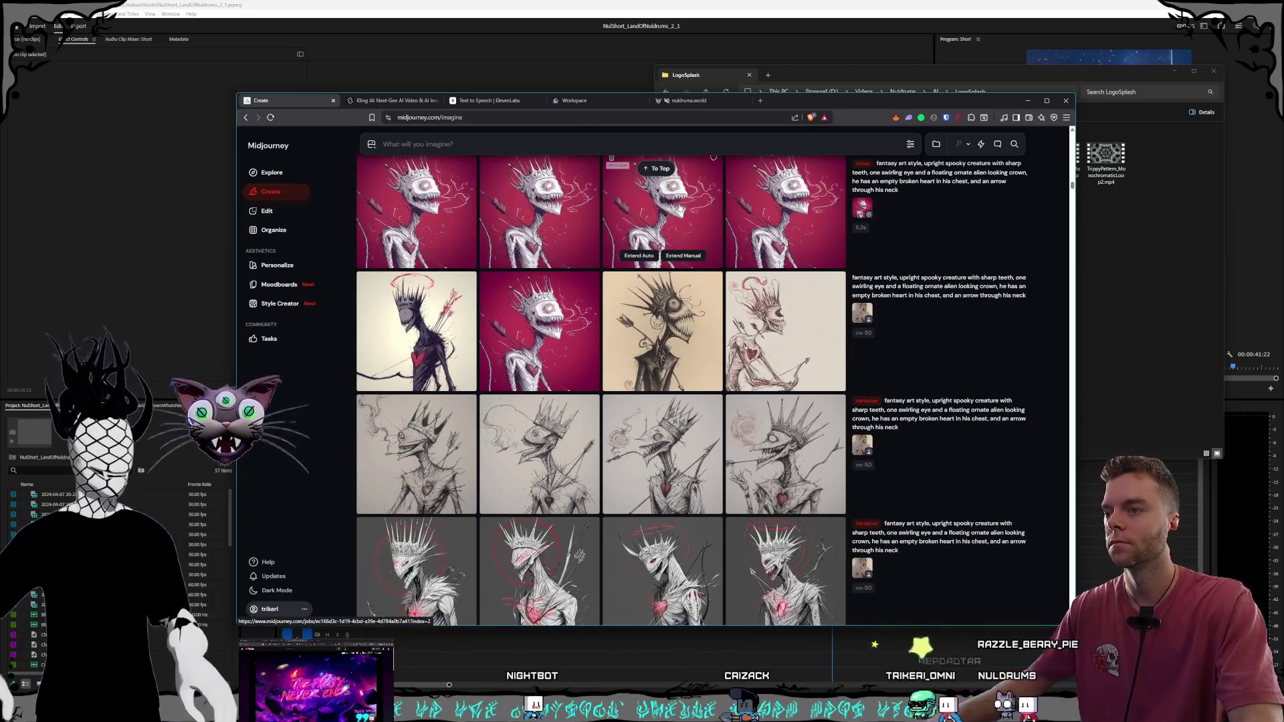
scroll(680, 207, down, 2)
scroll(680, 208, down, 2)
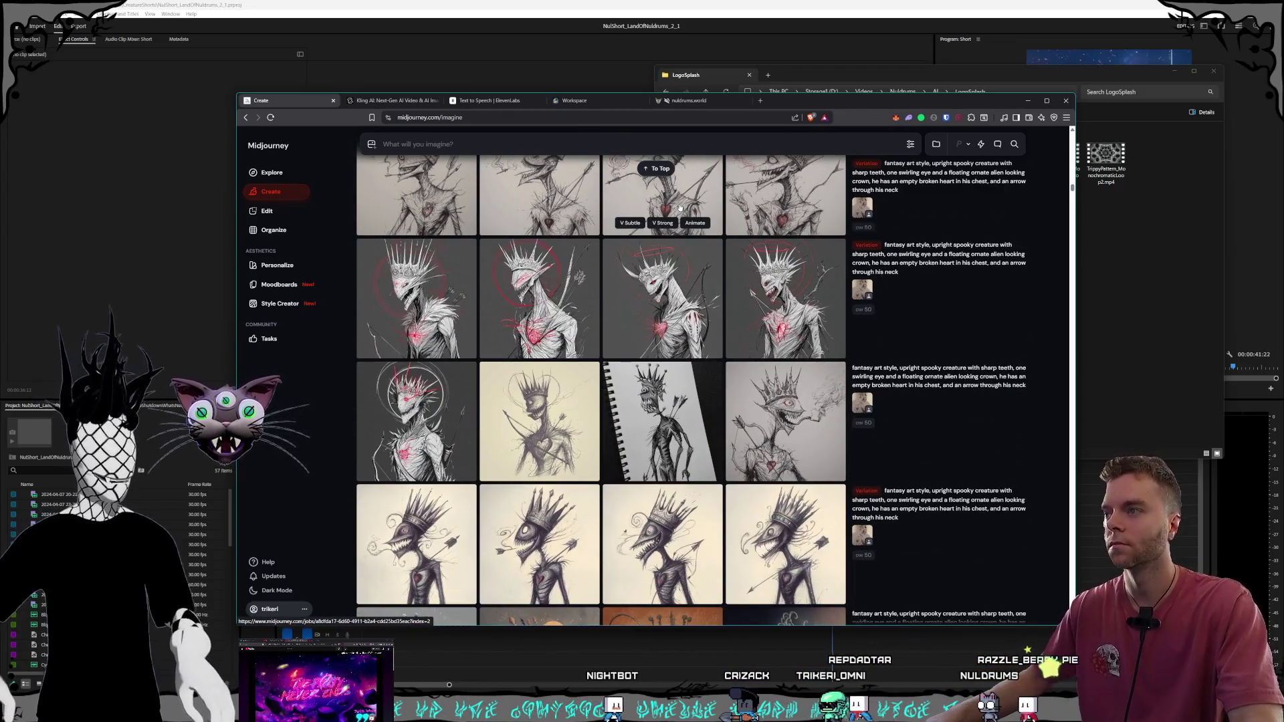
scroll(679, 202, down, 1)
scroll(679, 211, down, 2)
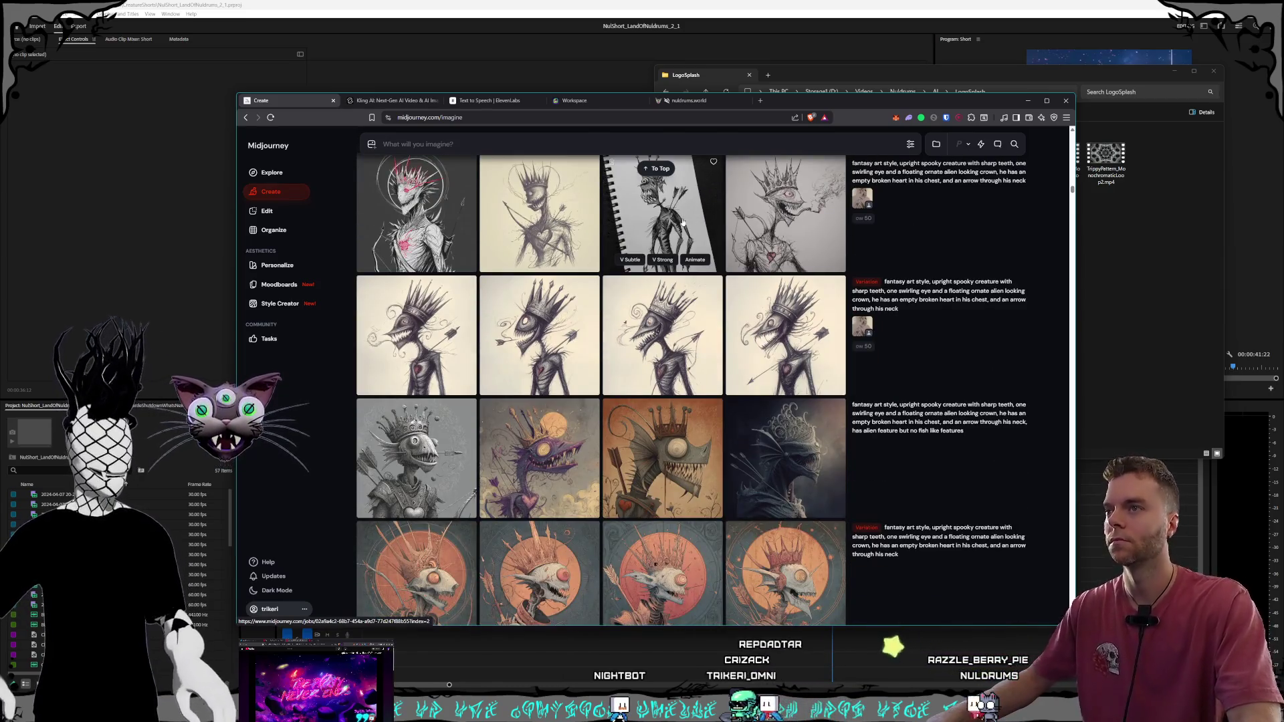
scroll(674, 211, down, 1)
scroll(673, 209, down, 2)
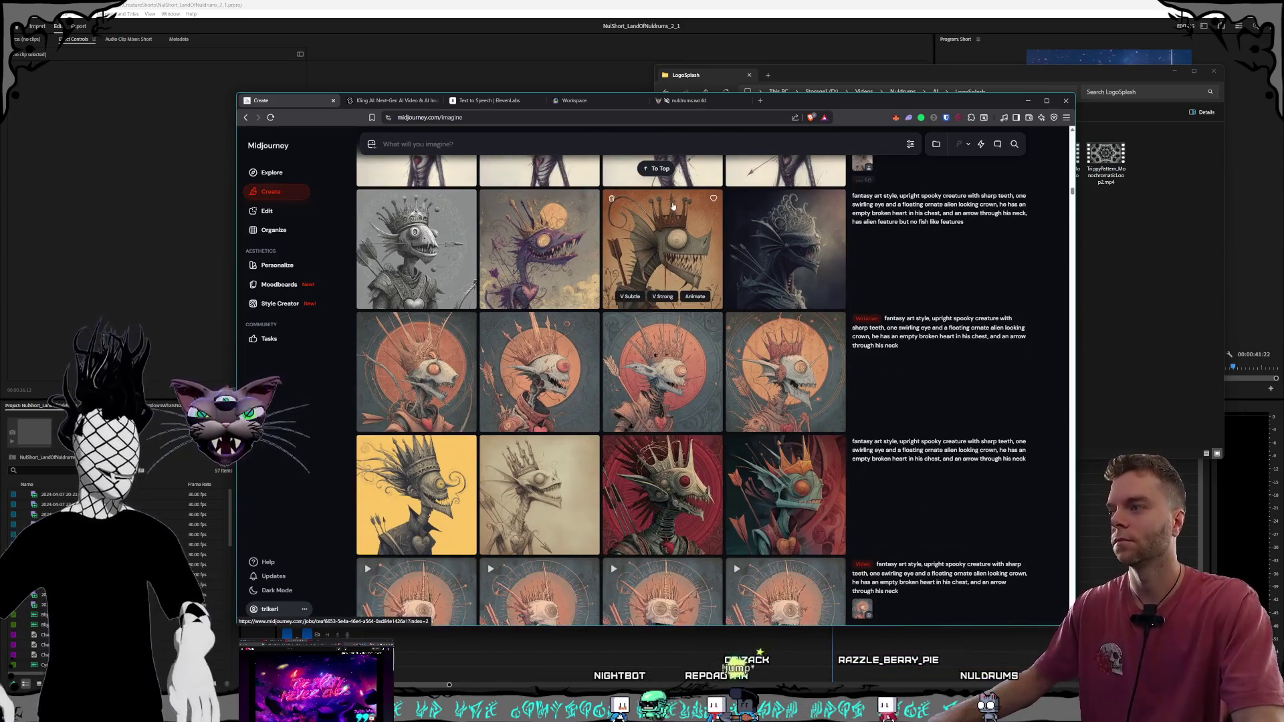
scroll(673, 208, down, 1)
scroll(674, 208, down, 1)
scroll(675, 208, down, 1)
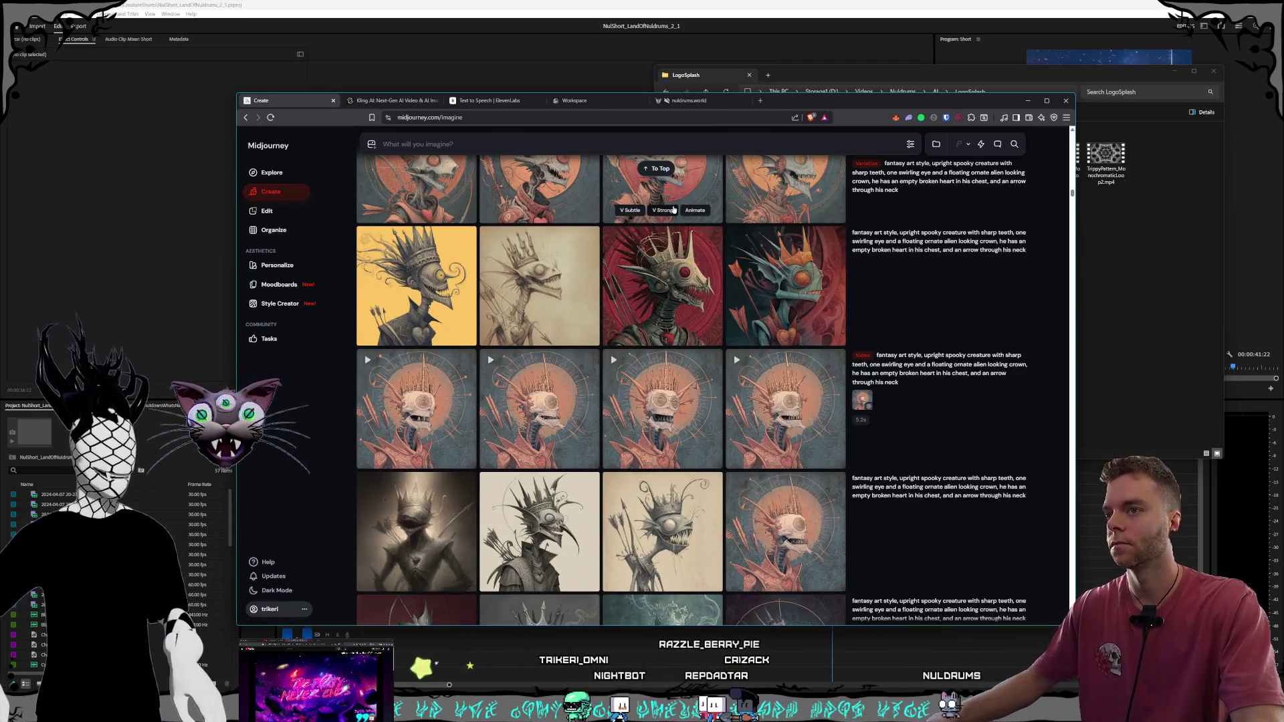
scroll(668, 226, down, 1)
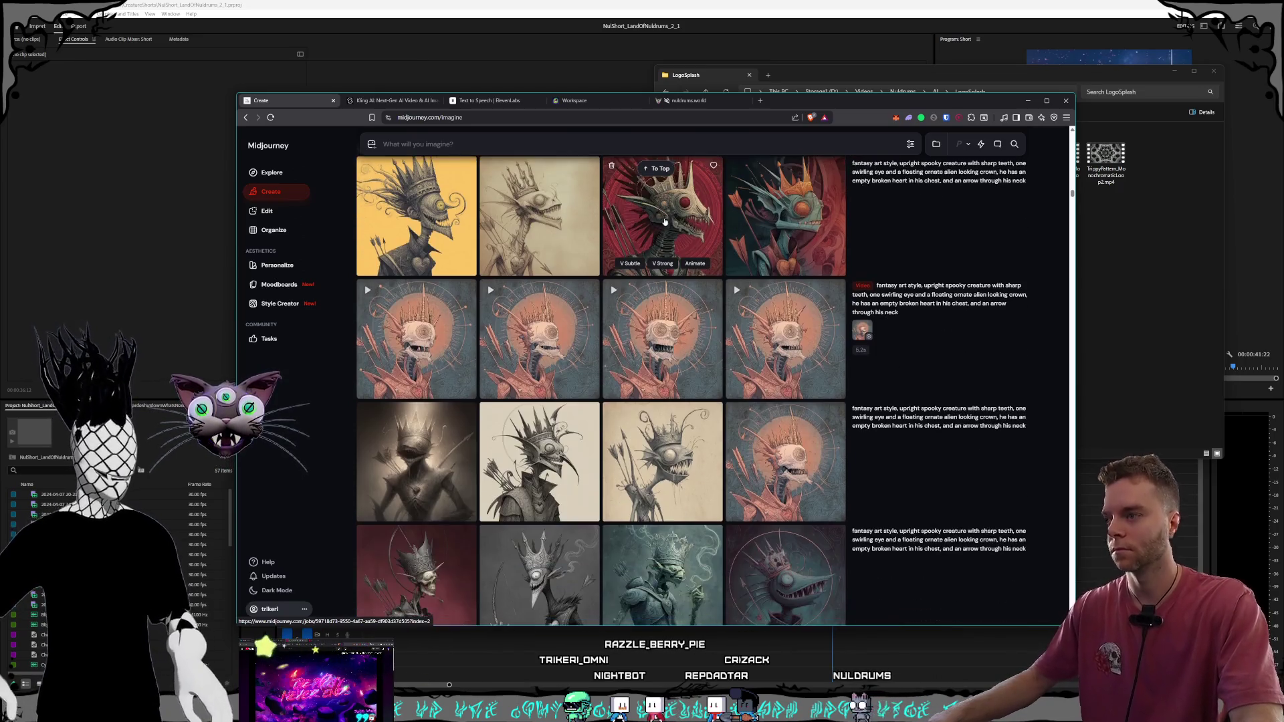
scroll(664, 212, down, 1)
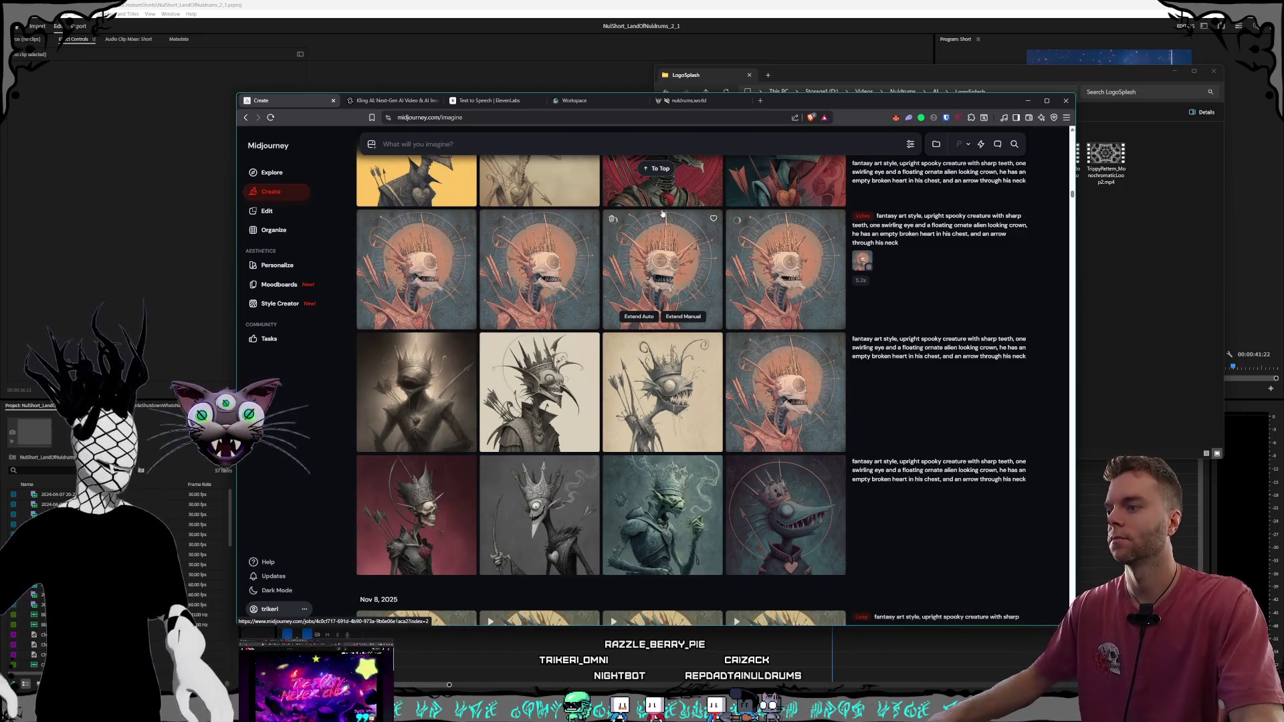
scroll(663, 213, down, 1)
scroll(662, 211, down, 1)
scroll(663, 209, down, 2)
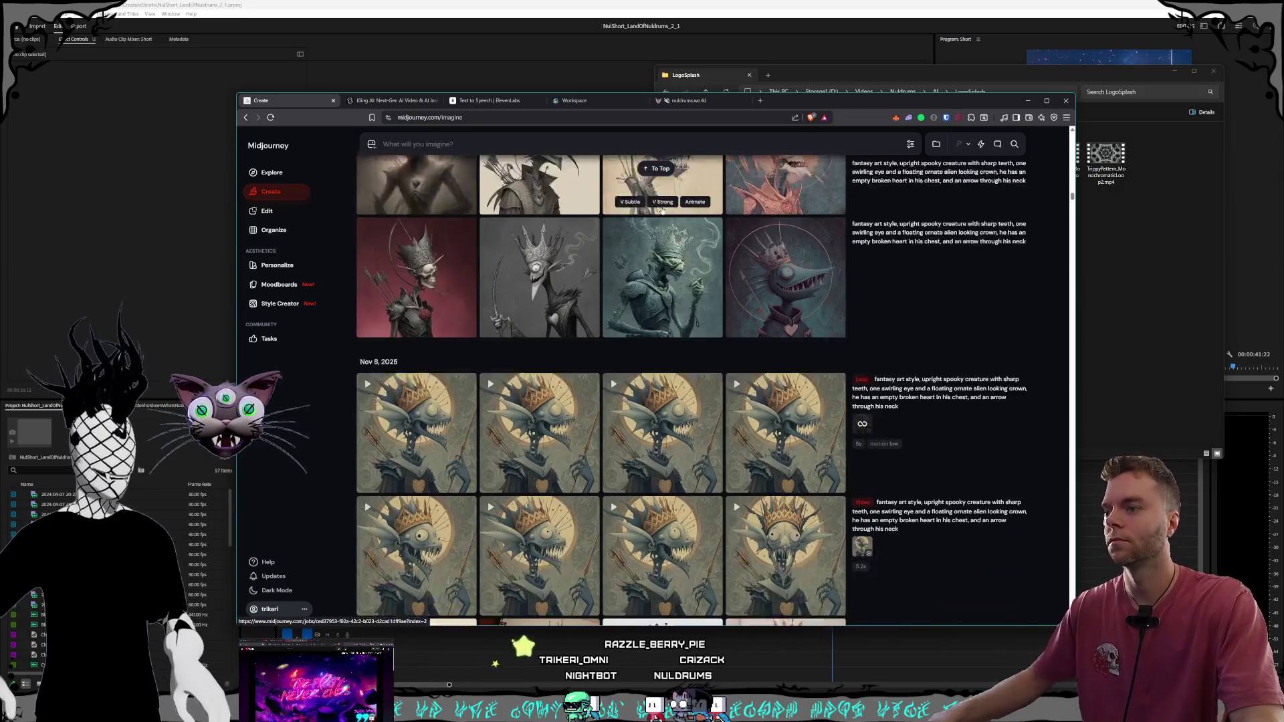
scroll(662, 210, down, 2)
scroll(662, 210, down, 1)
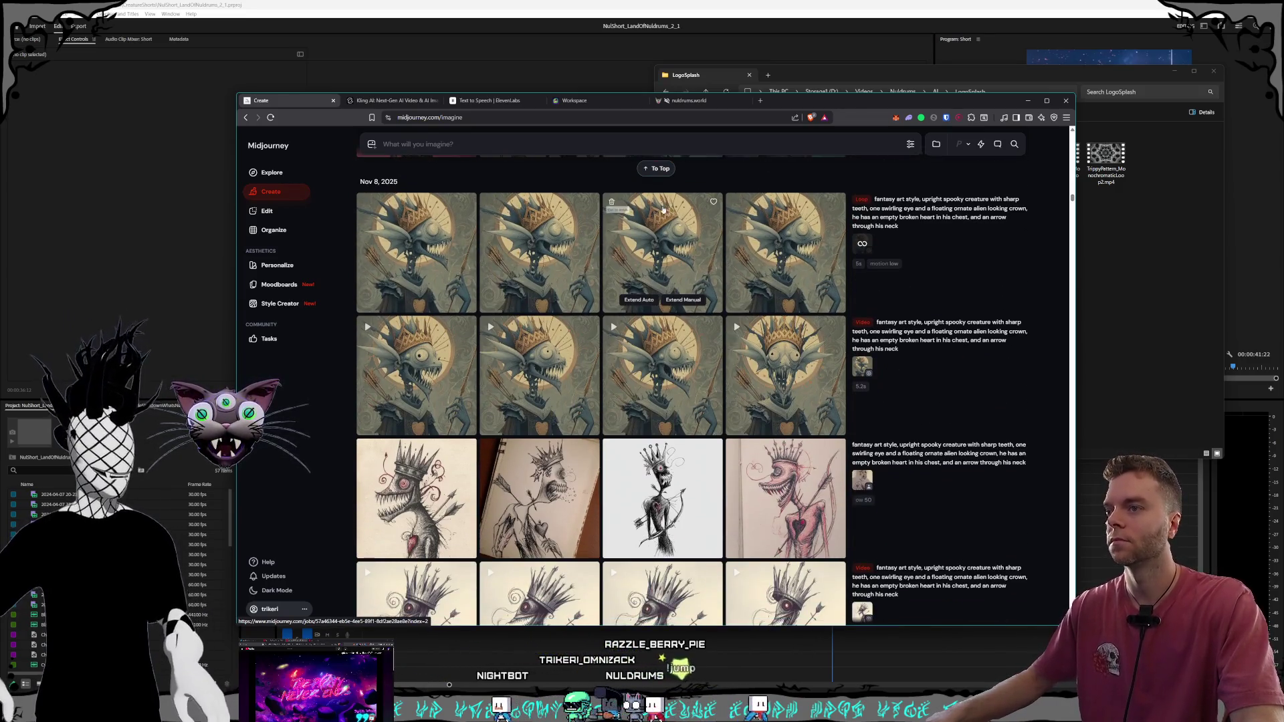
Preview a Nov 8 crowned-creature video full size, then scroll further down the feed
click(794, 378)
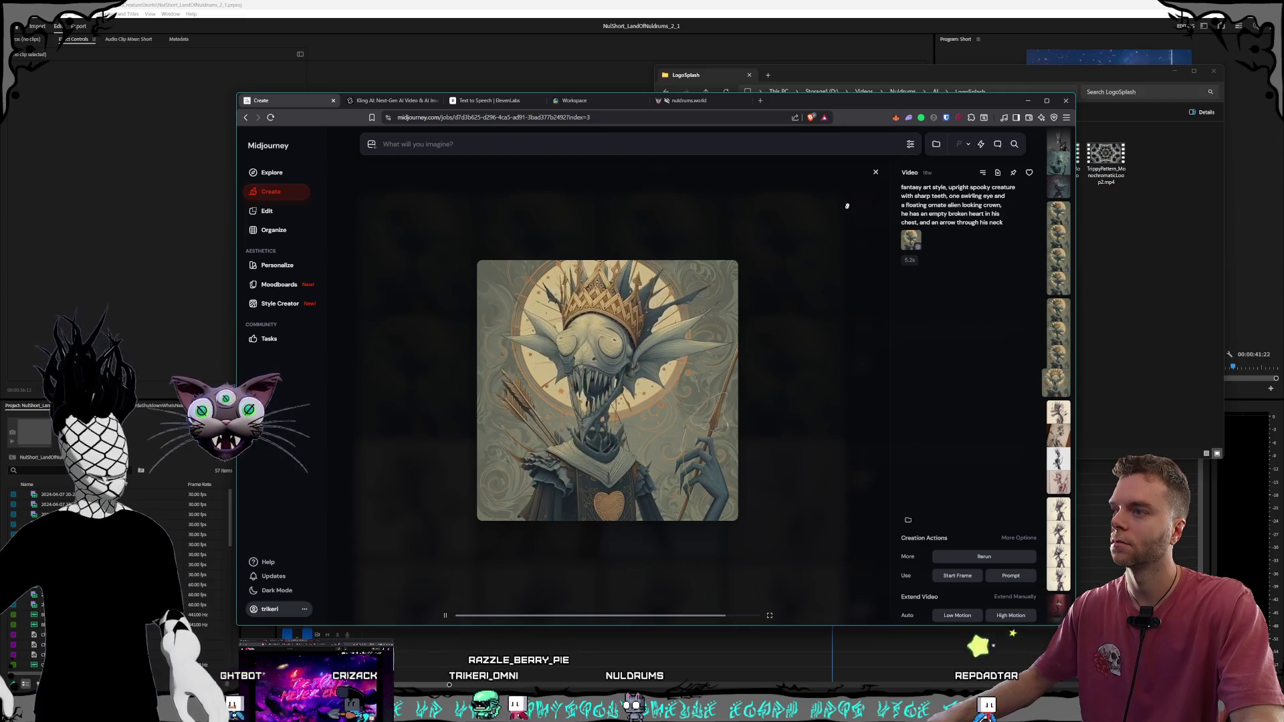
click(875, 172)
scroll(713, 406, down, 2)
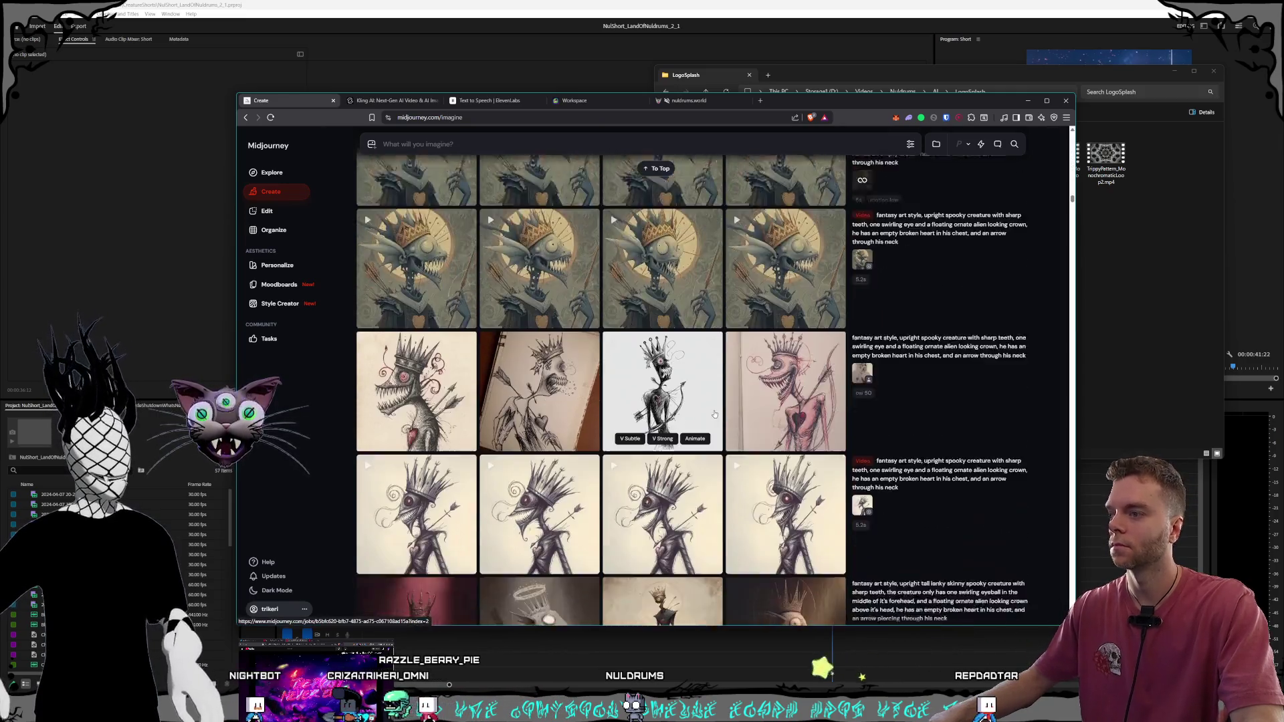
scroll(713, 406, down, 2)
scroll(713, 406, down, 2)
scroll(713, 406, down, 2)
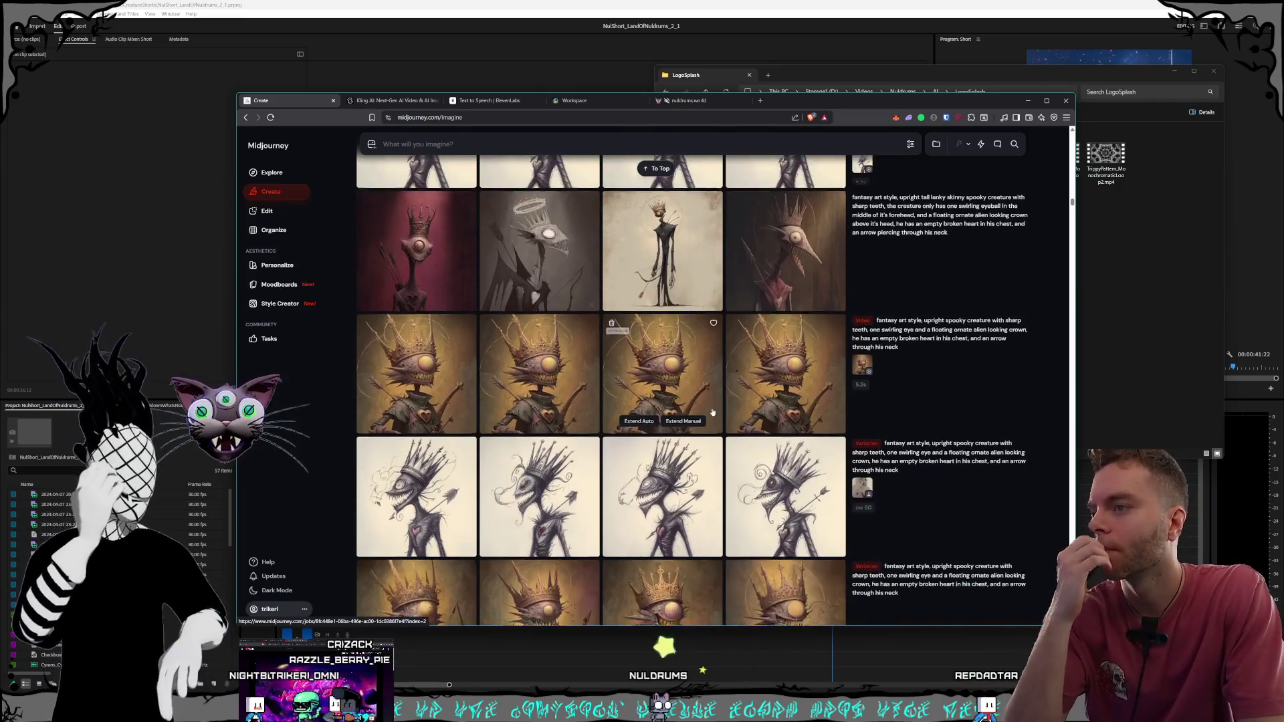
scroll(713, 406, down, 2)
scroll(713, 408, down, 2)
scroll(713, 408, down, 2)
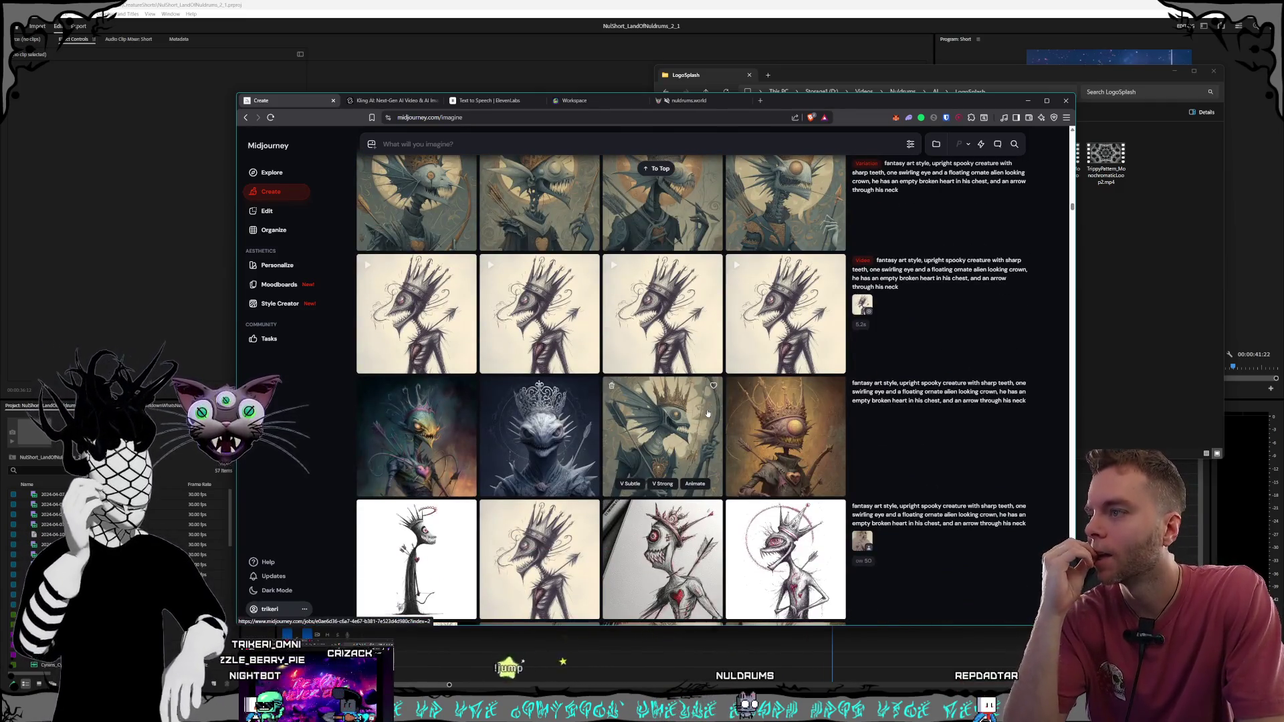
scroll(693, 416, down, 1)
scroll(694, 416, down, 1)
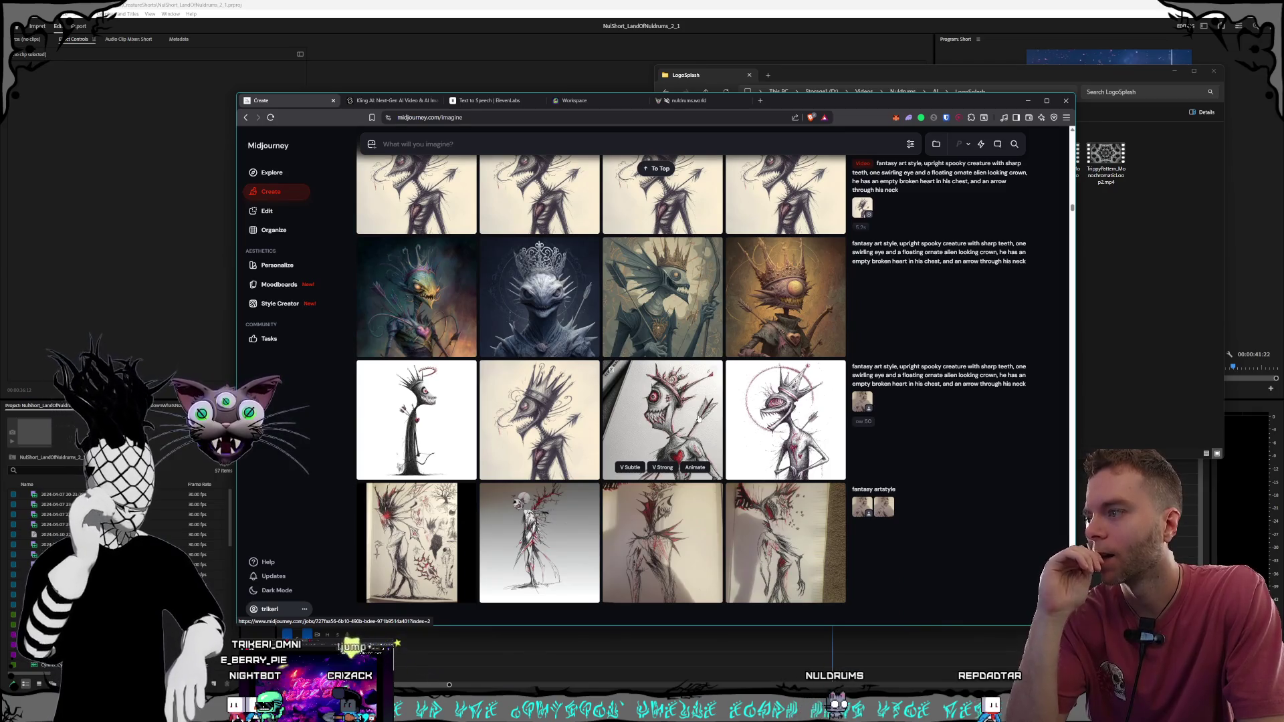
scroll(699, 420, down, 2)
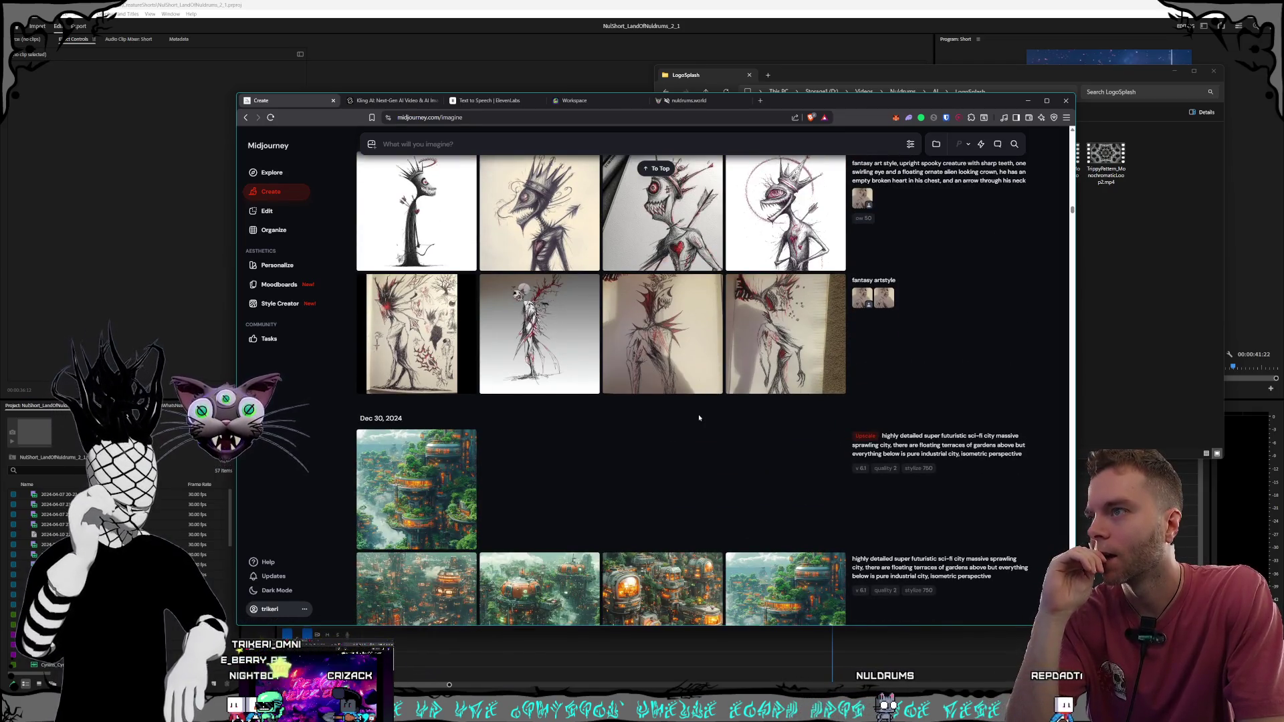
Find the Nov 30 pink thorn-creature rows and open the jumping creature image full size
scroll(698, 417, up, 2)
scroll(705, 428, up, 3)
scroll(709, 445, up, 5)
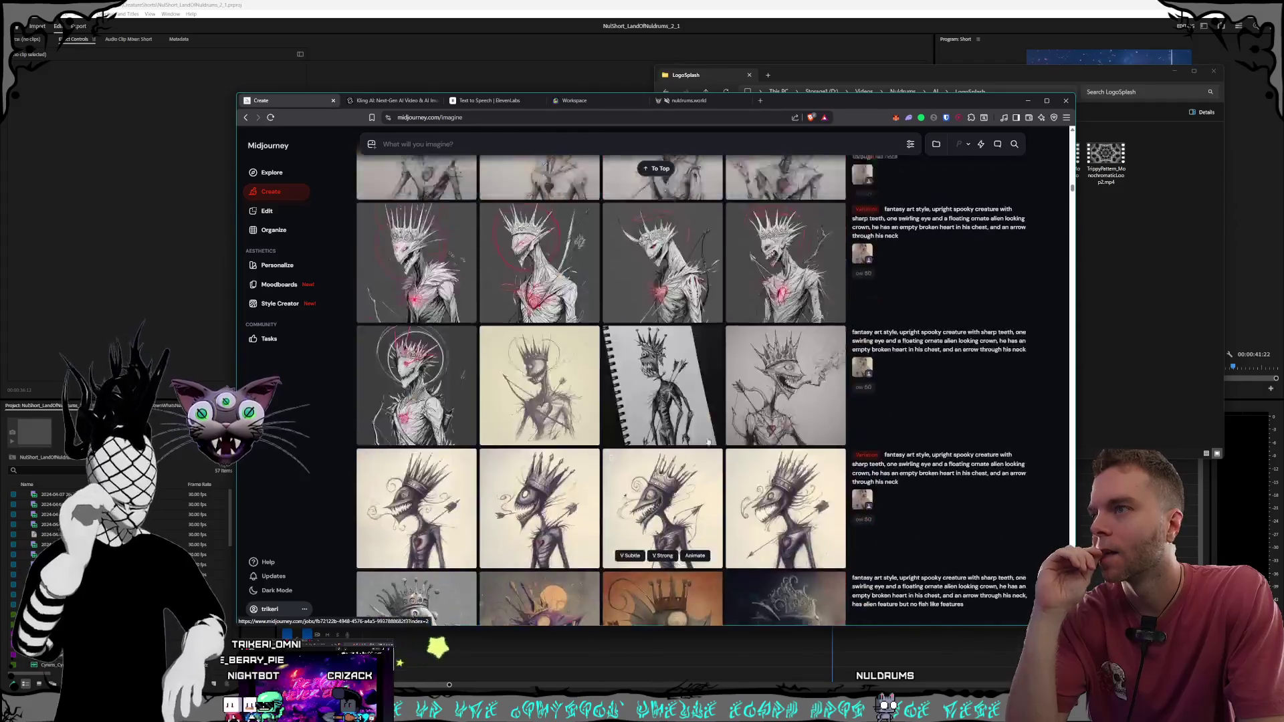
scroll(709, 445, up, 5)
scroll(707, 440, up, 5)
scroll(707, 440, up, 5)
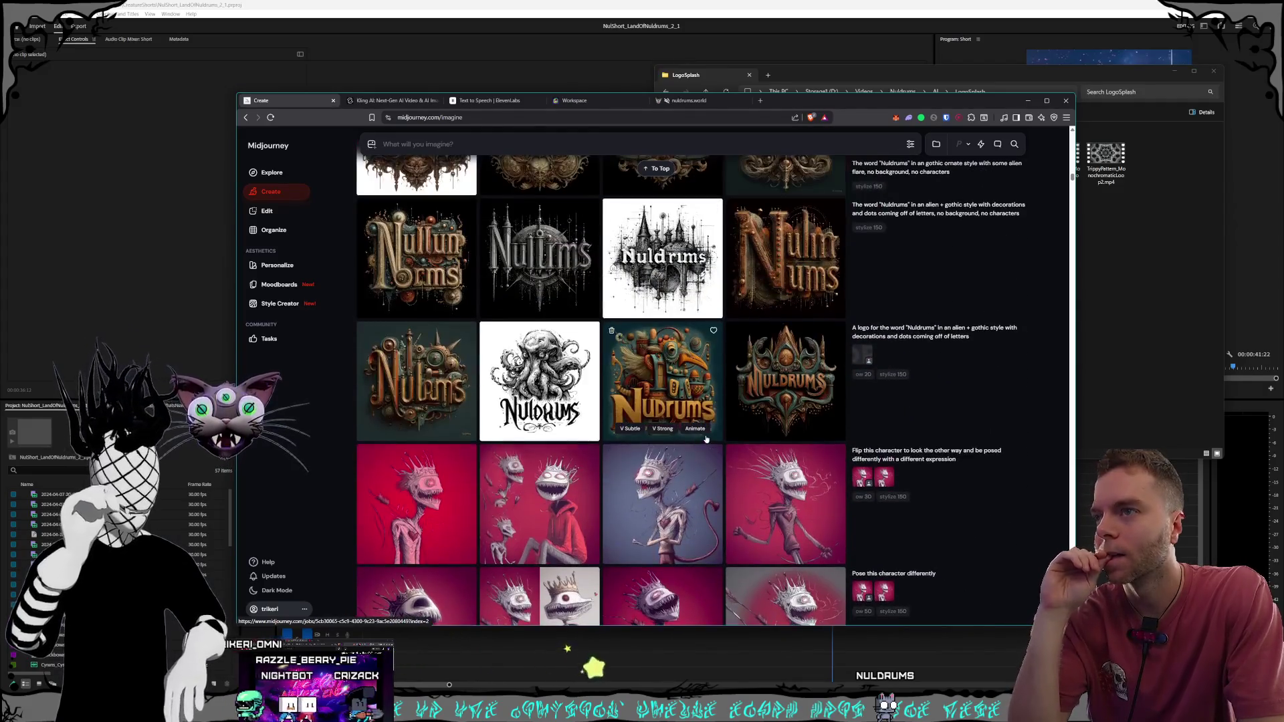
scroll(707, 440, up, 5)
scroll(707, 435, up, 3)
scroll(707, 435, up, 5)
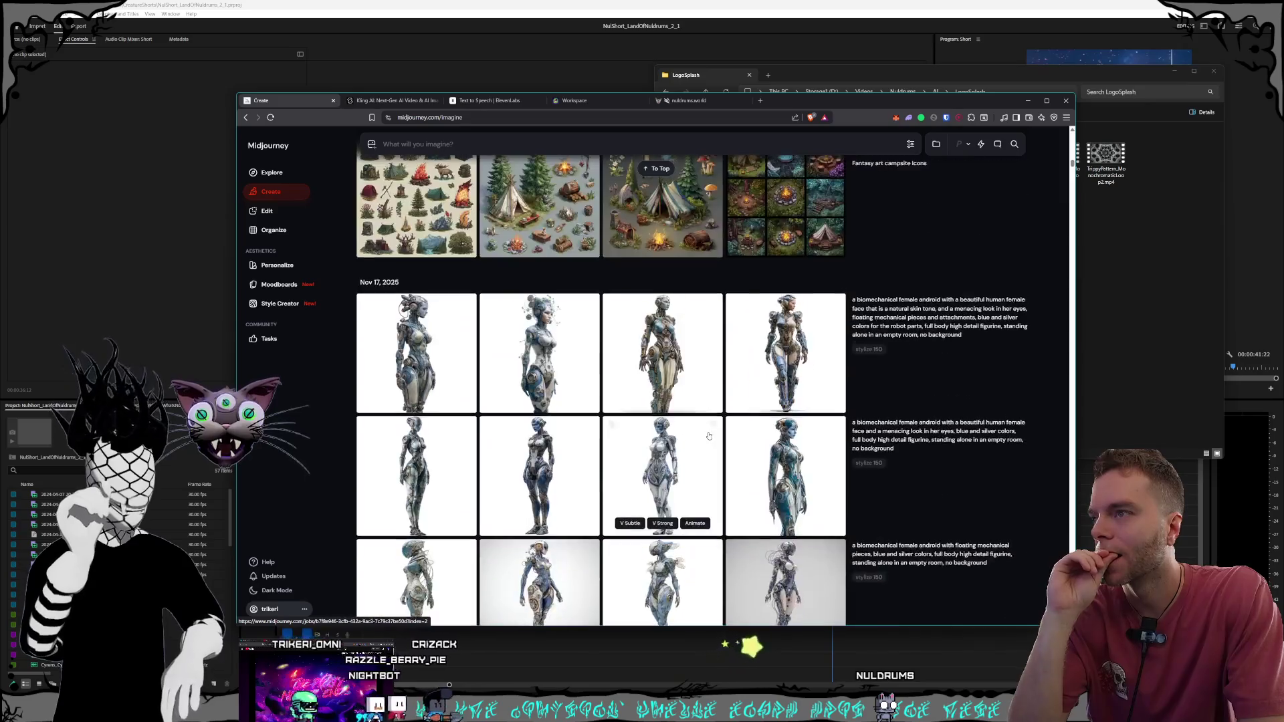
scroll(709, 435, up, 5)
scroll(709, 436, up, 5)
scroll(709, 436, up, 3)
scroll(709, 436, up, 5)
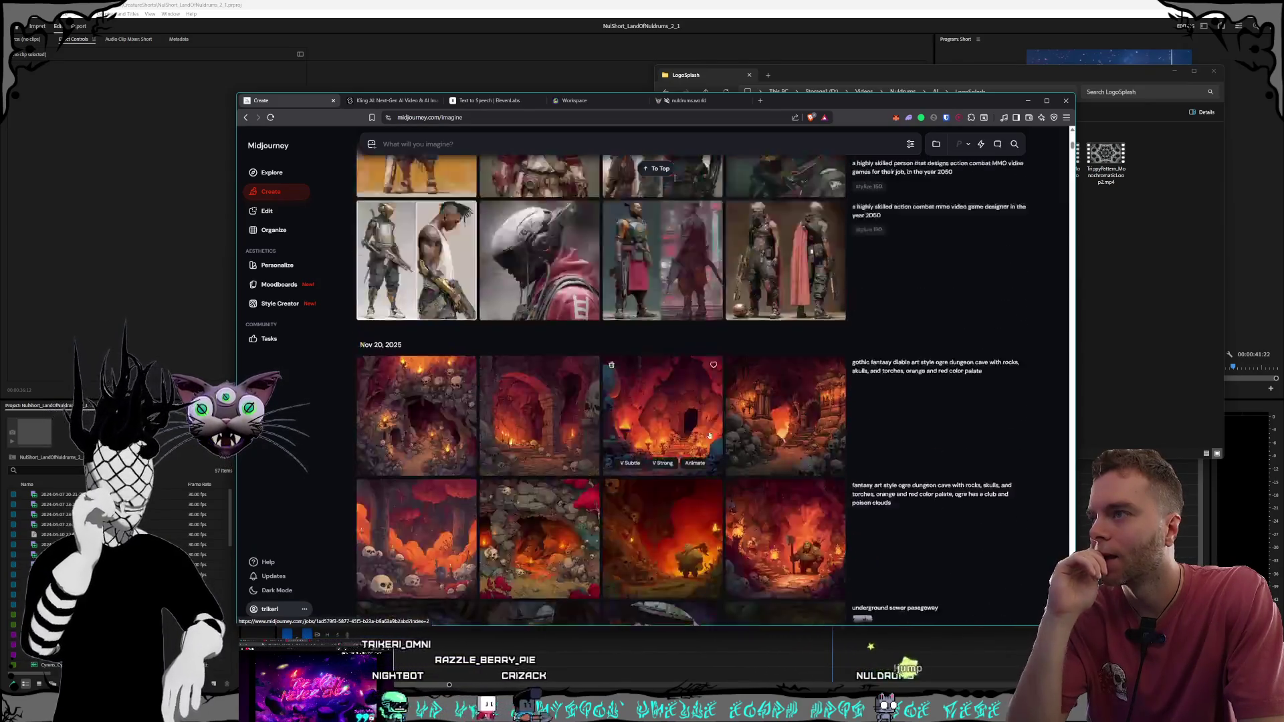
scroll(710, 435, up, 5)
scroll(712, 435, up, 5)
scroll(713, 435, up, 2)
scroll(713, 435, down, 2)
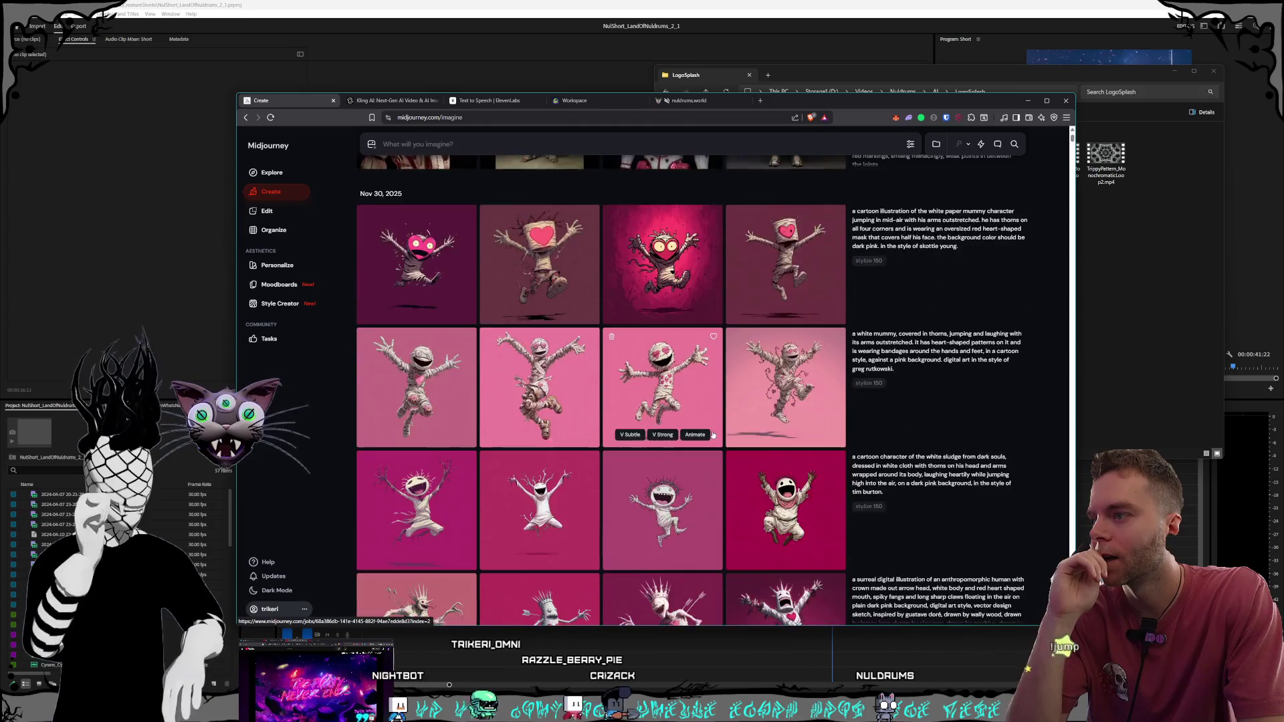
scroll(713, 436, down, 2)
scroll(714, 435, down, 2)
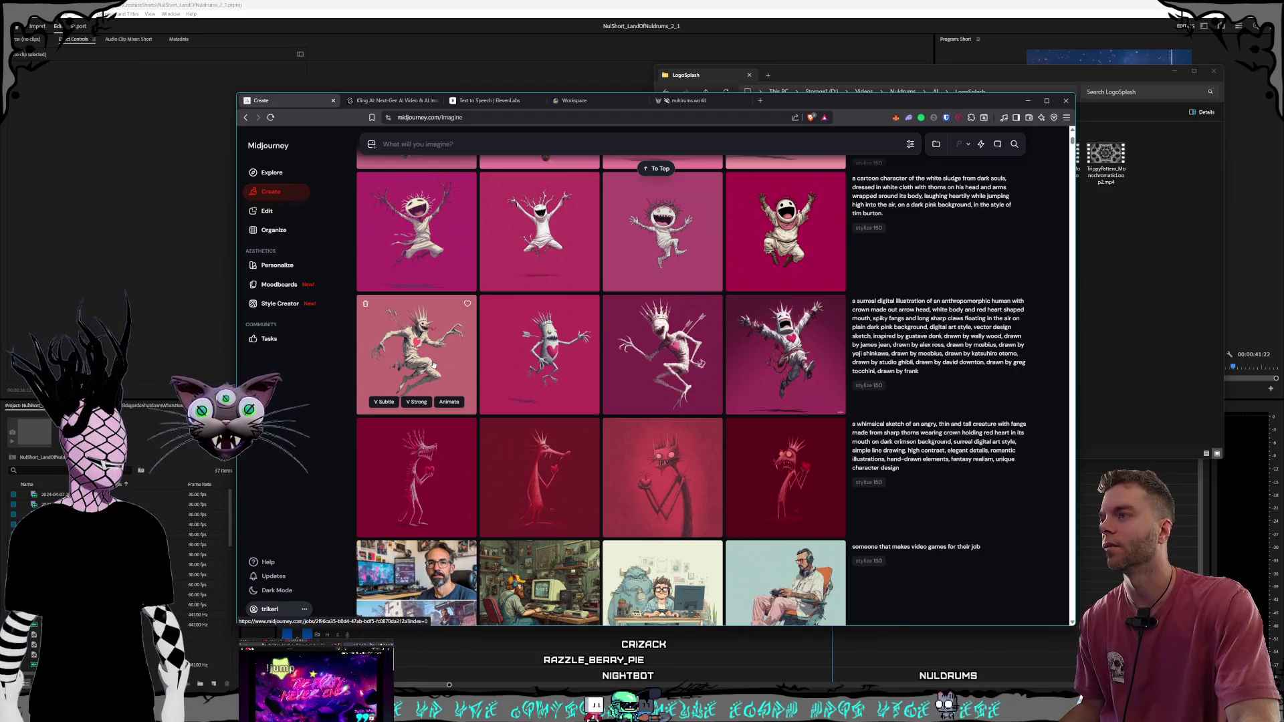
click(433, 364)
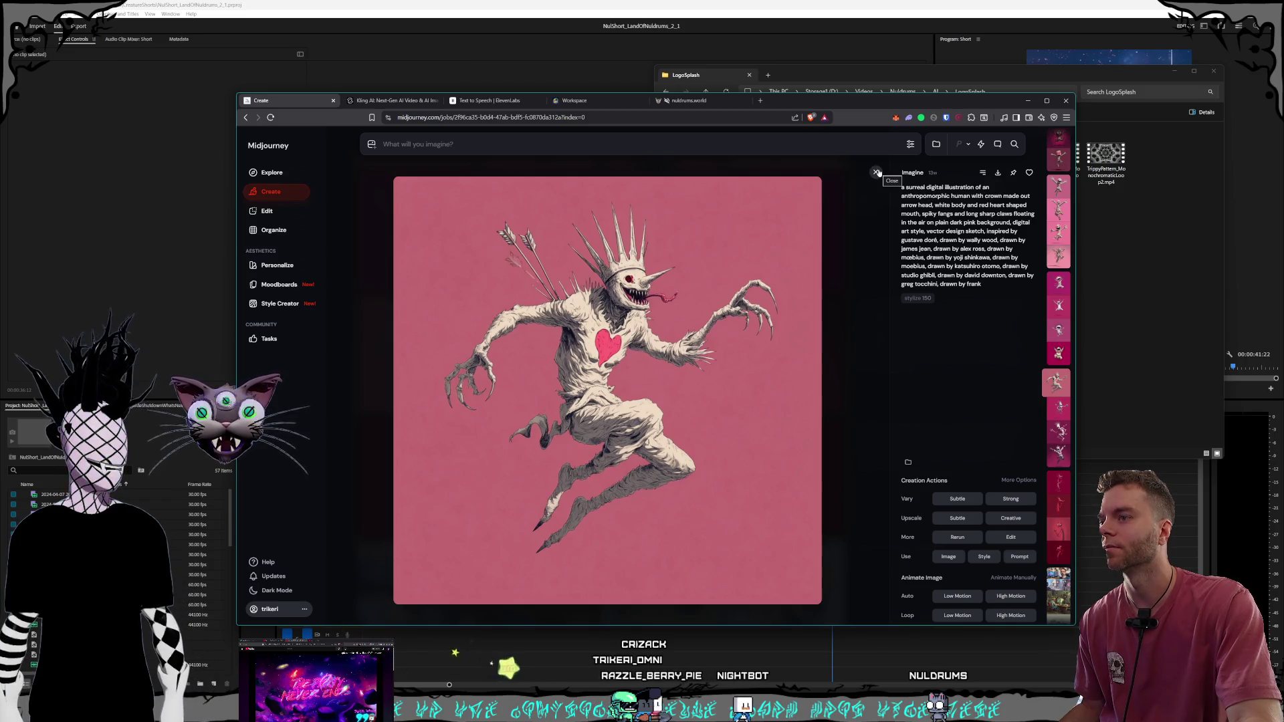
Close the thorn-creature view, return to the gallery top, and bring the LogoSplash folder forward
click(877, 173)
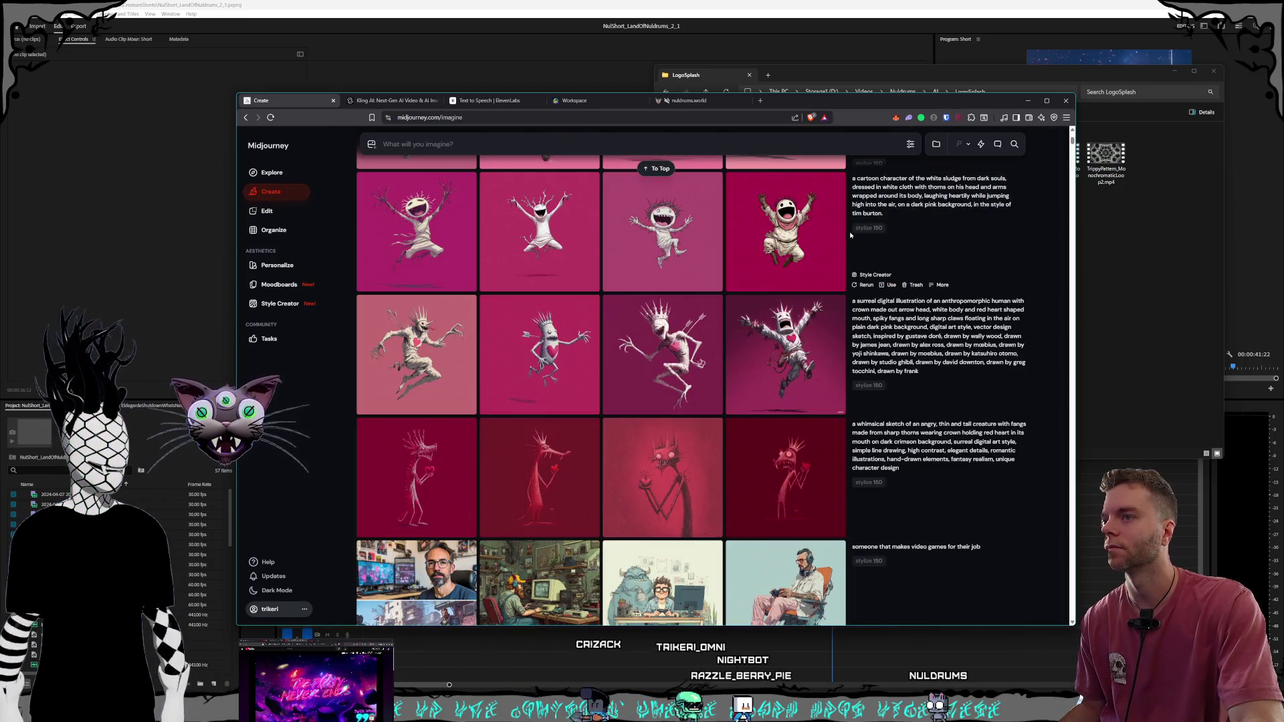
mouse_move(938, 336)
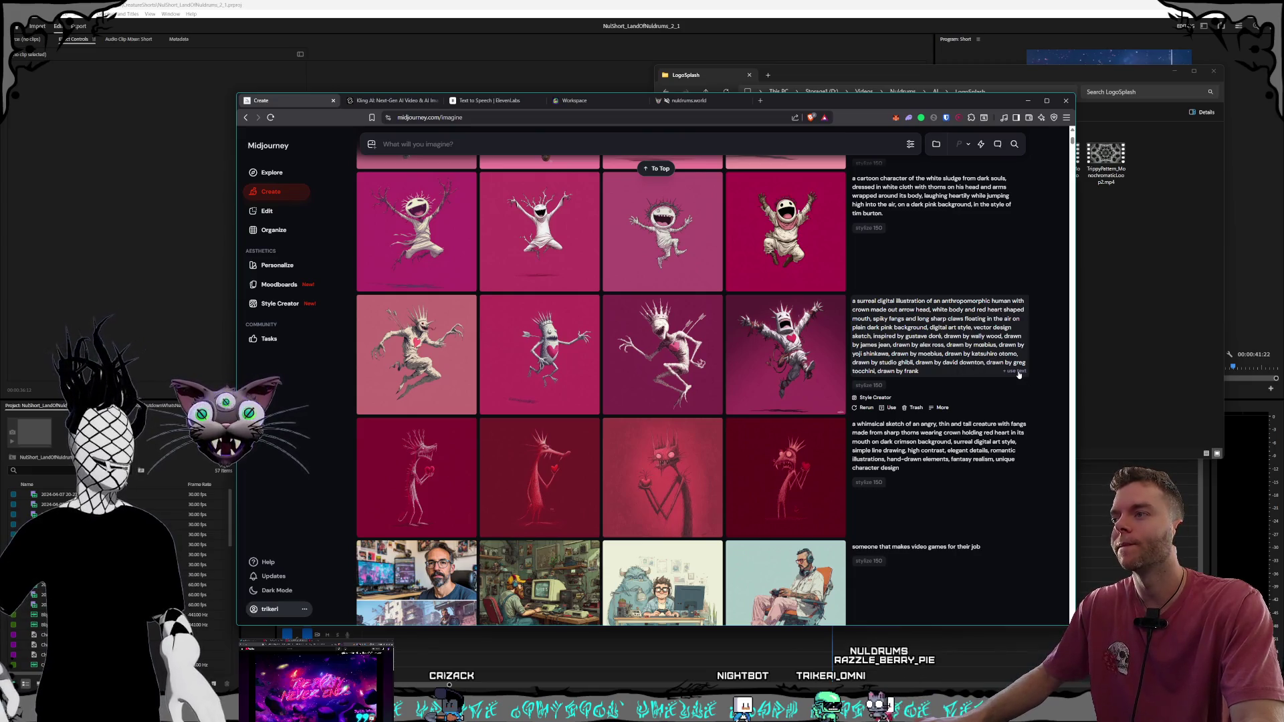
scroll(685, 262, up, 6)
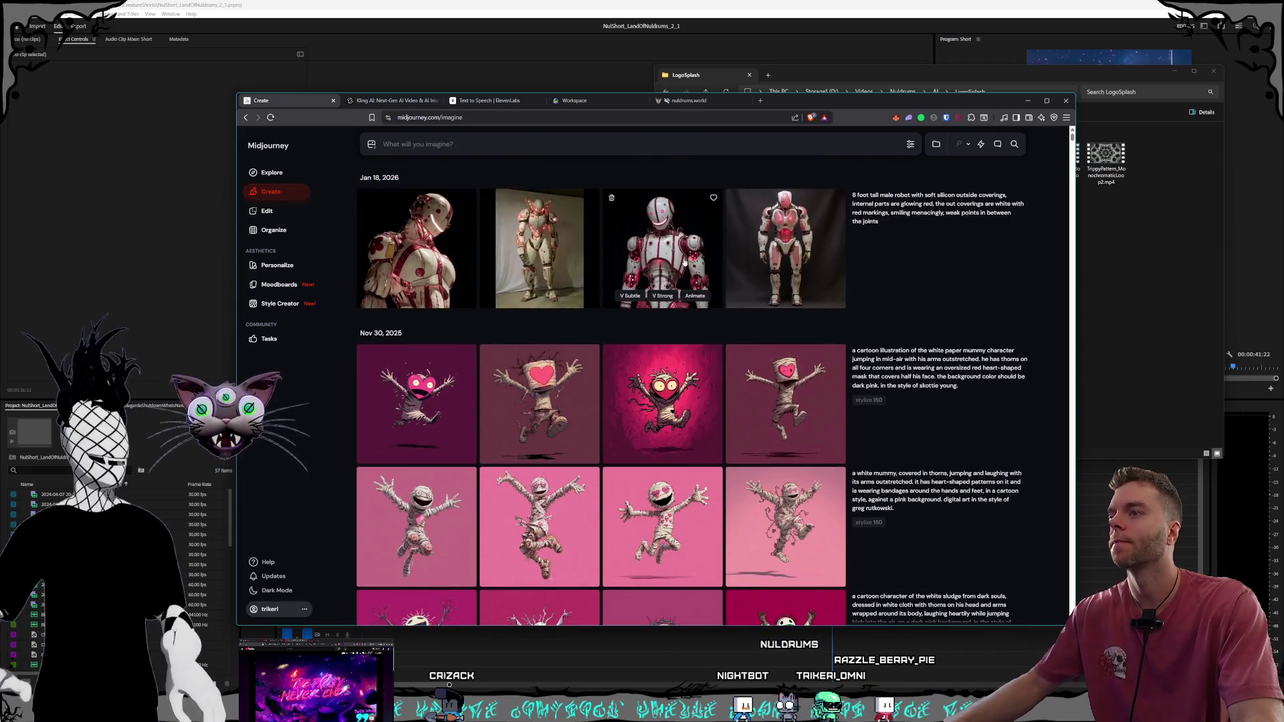
drag(824, 107, 822, 98)
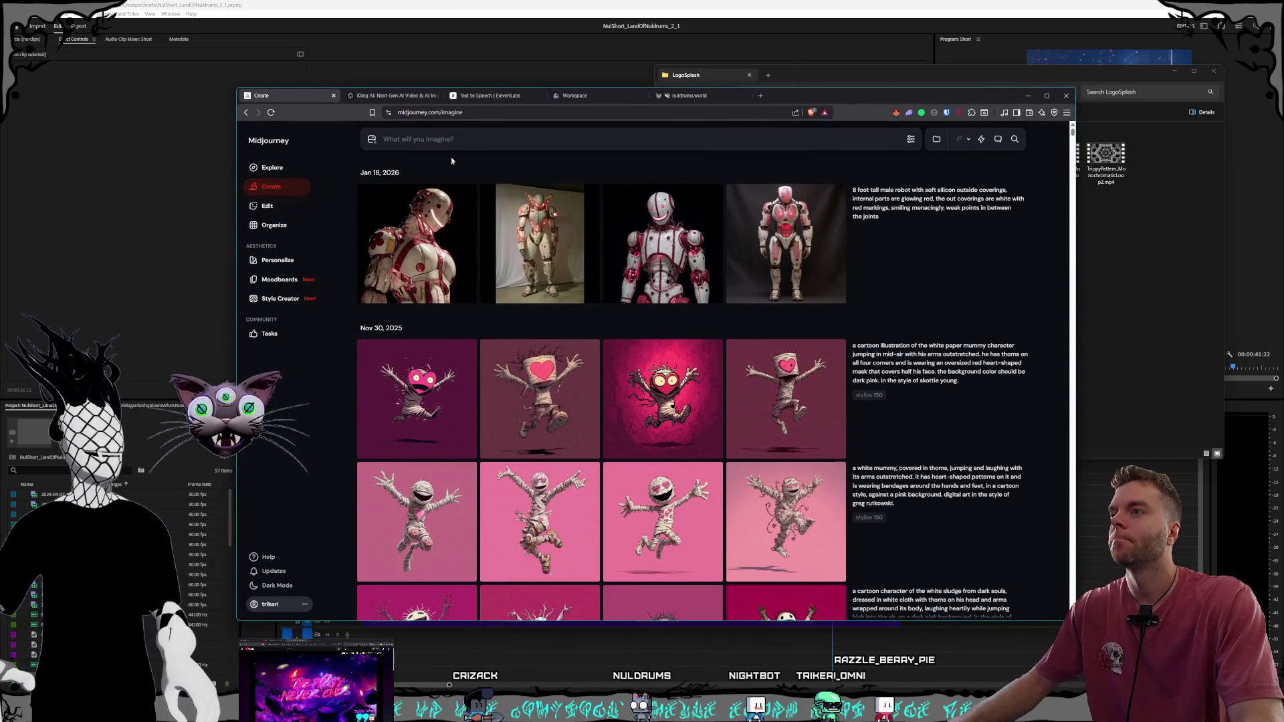
click(859, 79)
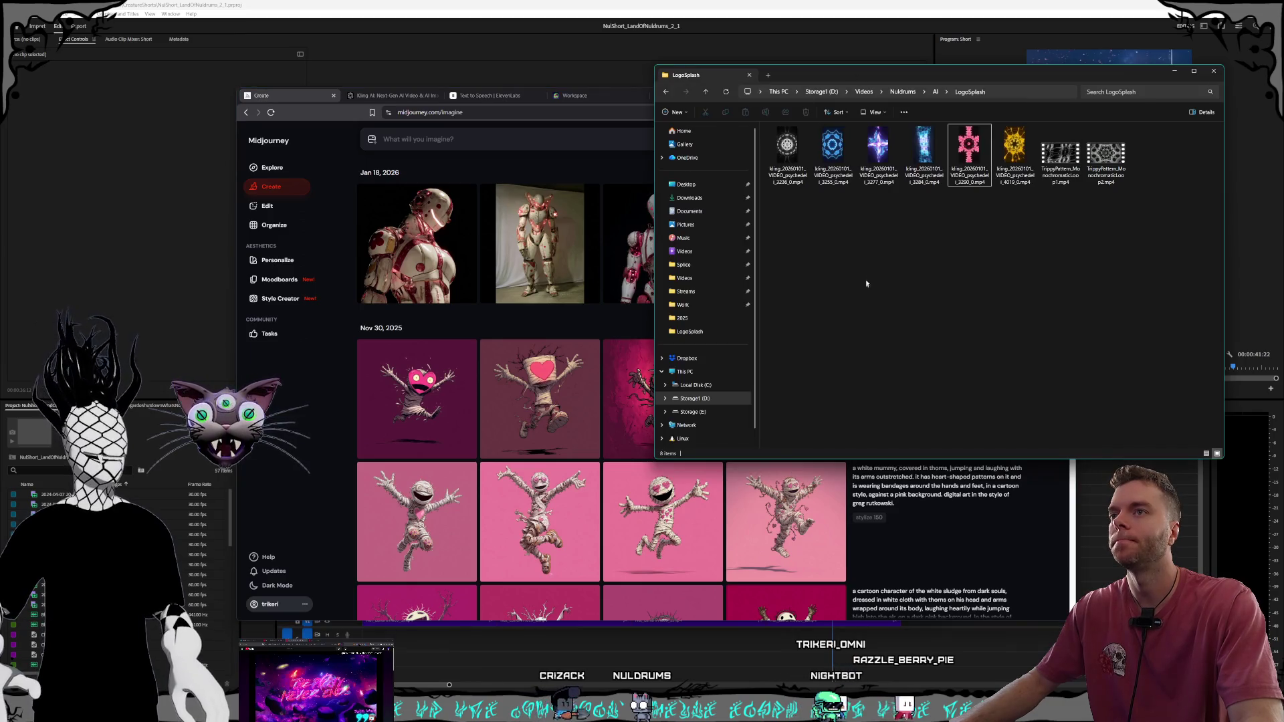
Switch Kling's video generator to the VIDEO 2.5 Turbo model
click(395, 95)
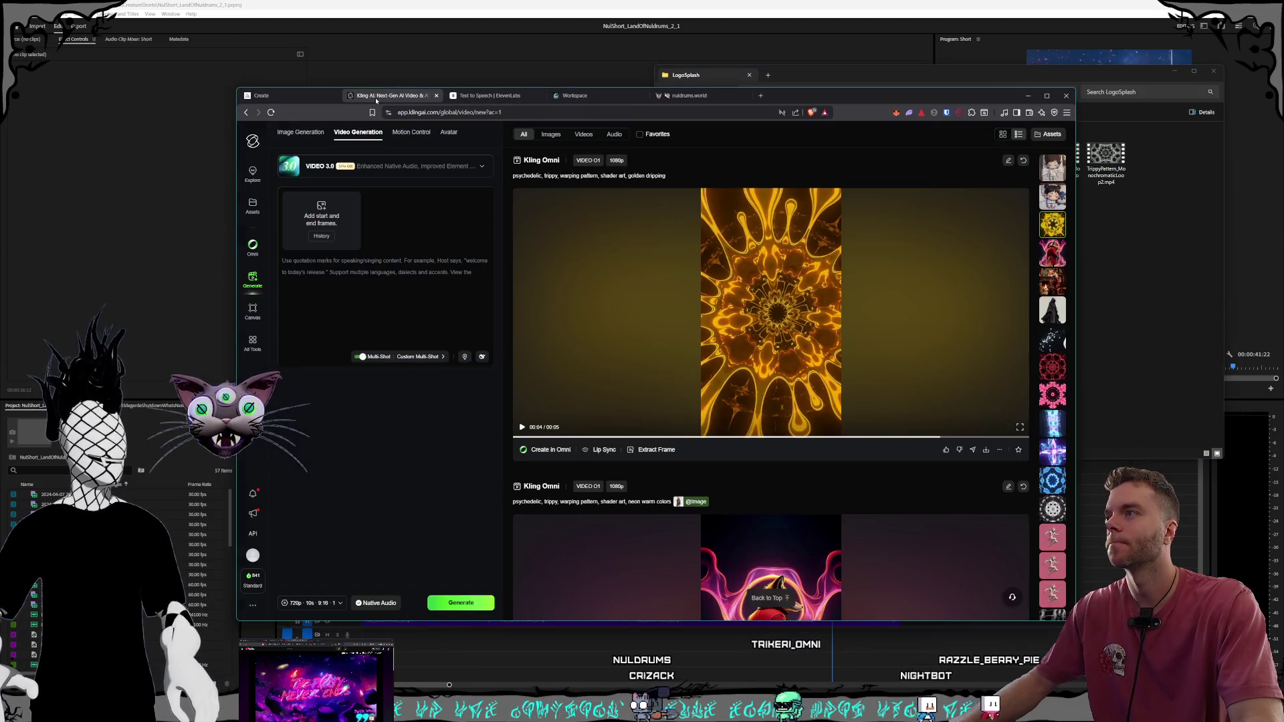
click(641, 289)
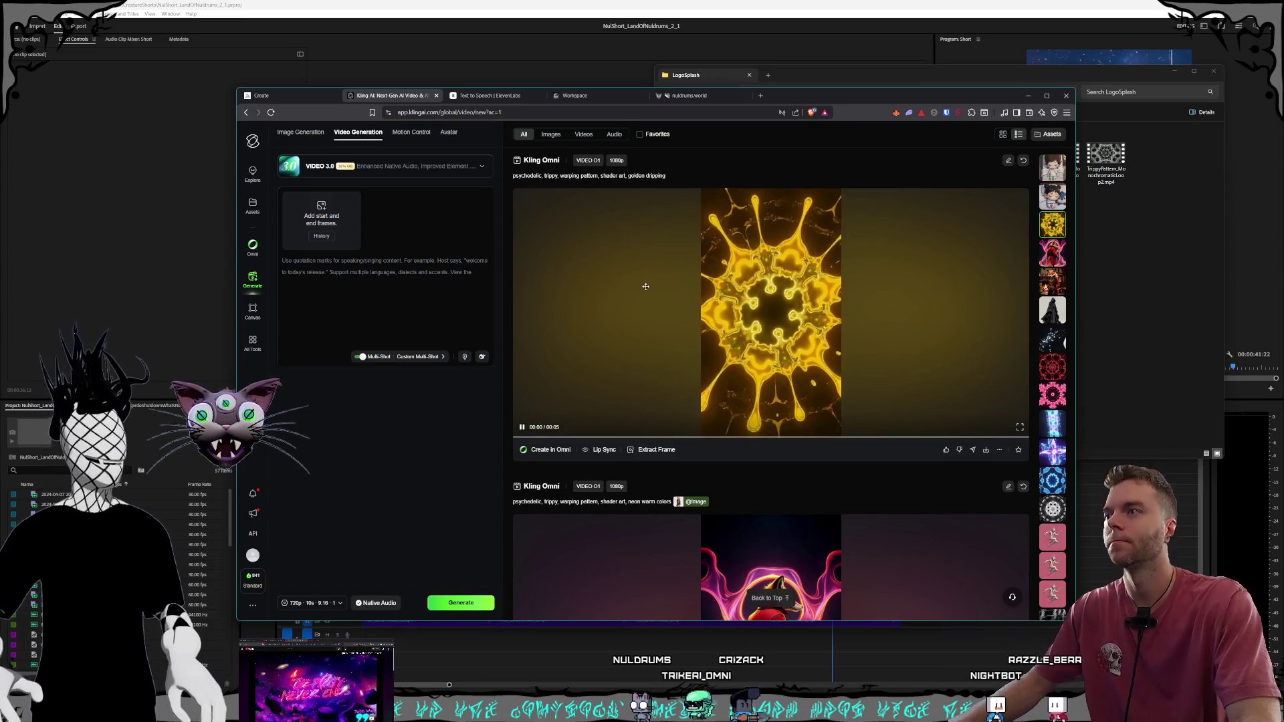
drag(667, 176, 513, 177)
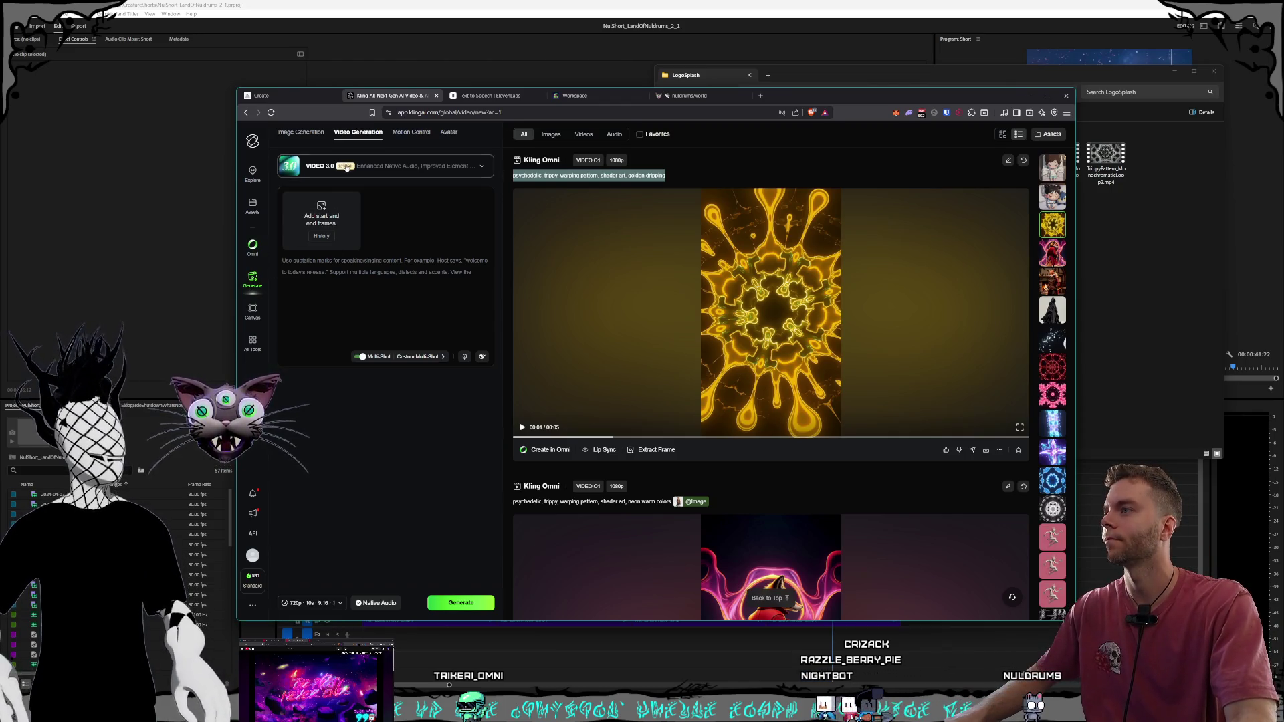
click(471, 169)
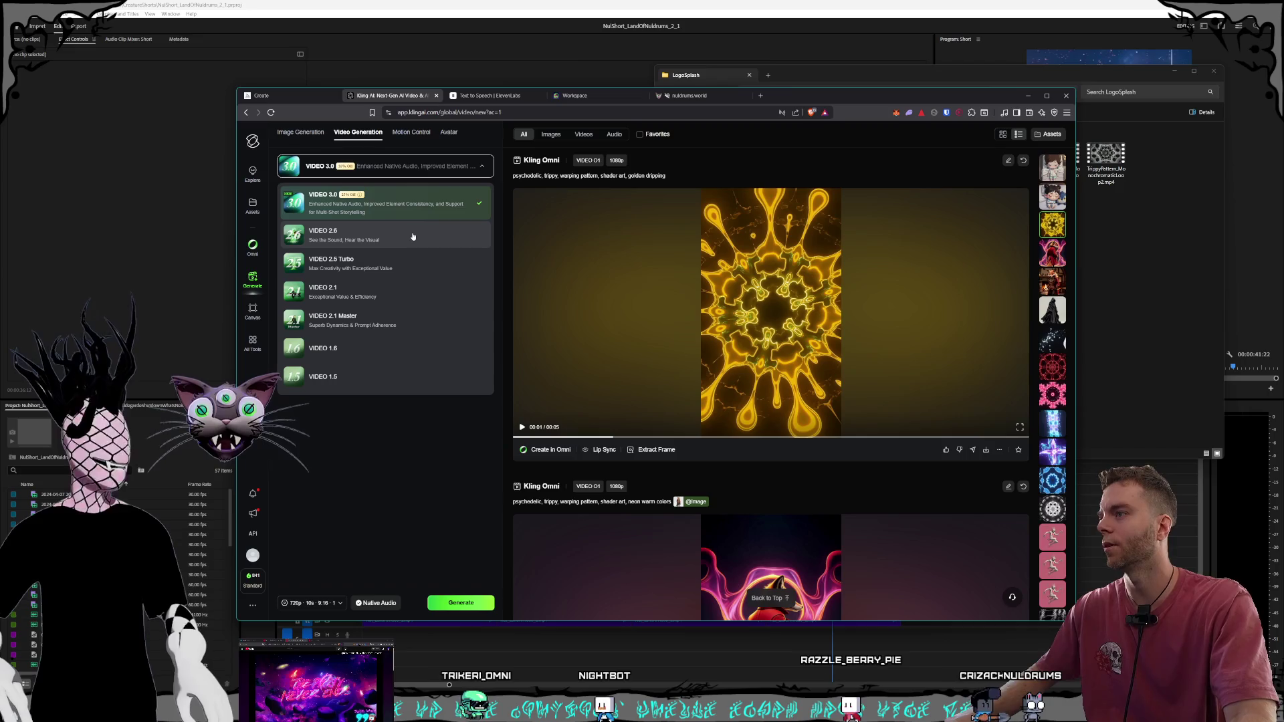
click(400, 271)
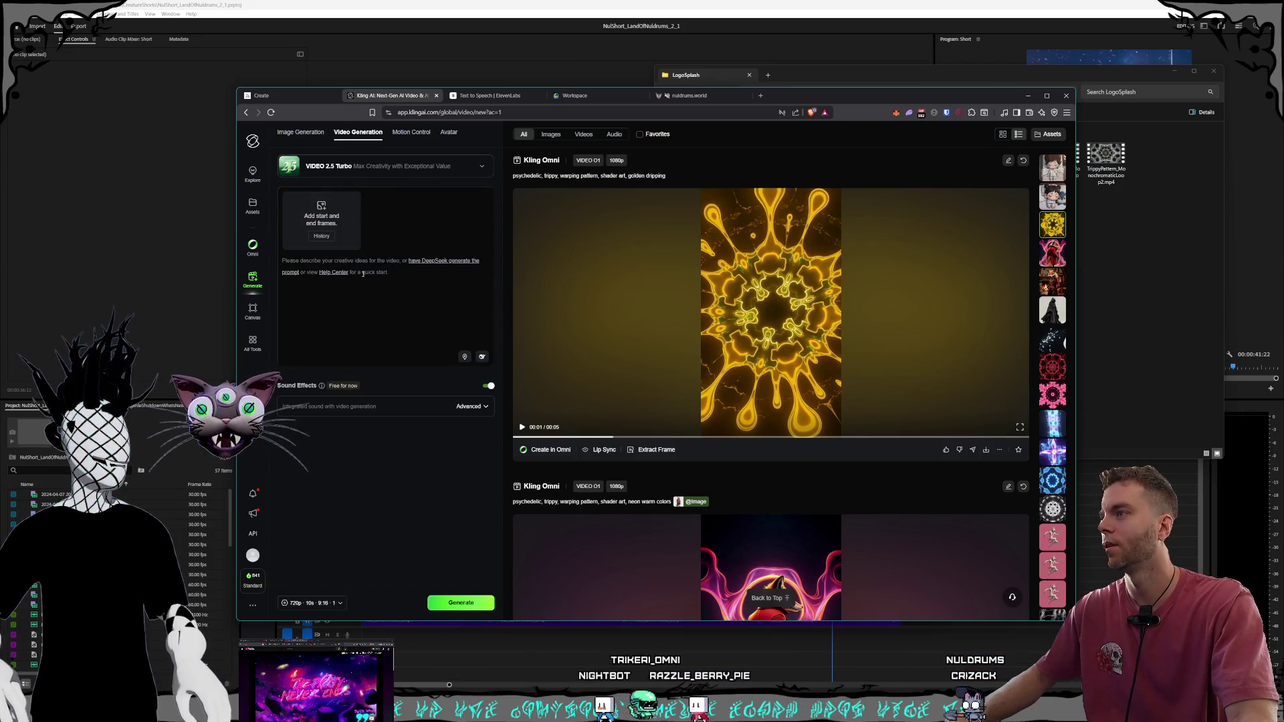
Fill the prompt box with the earlier prompt and trim its unwanted opening
click(405, 282)
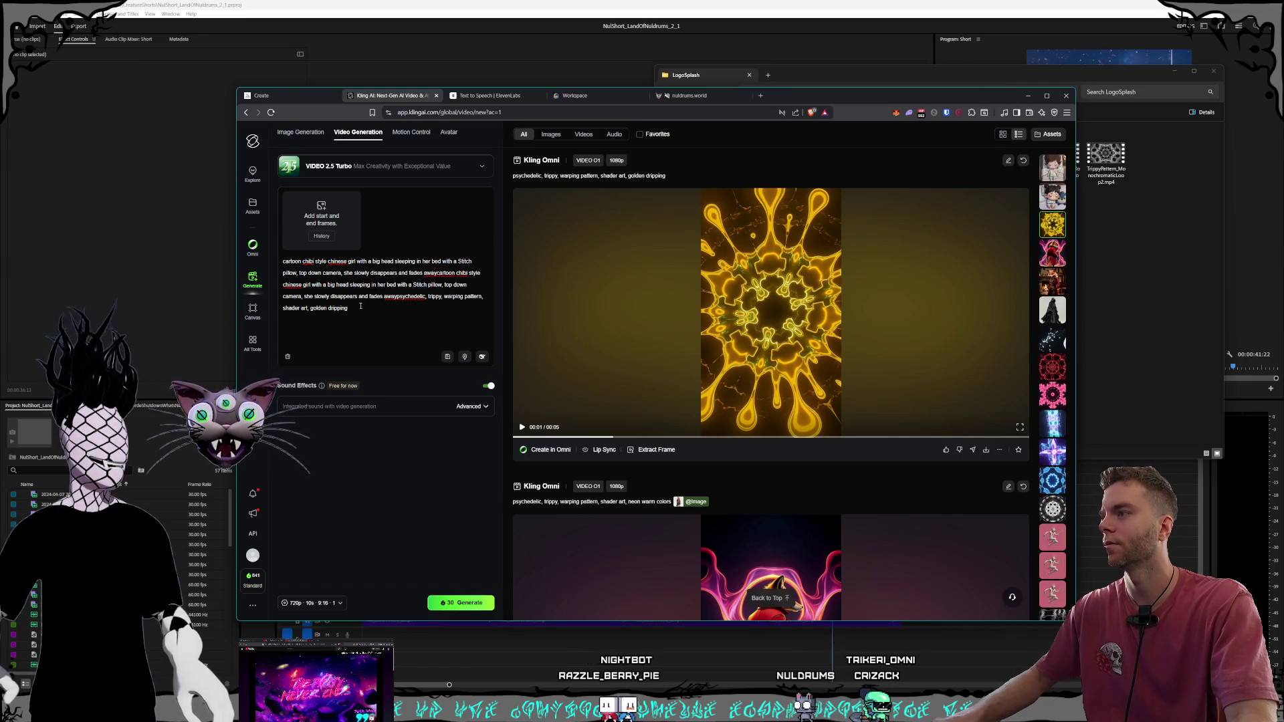
drag(485, 297, 193, 245)
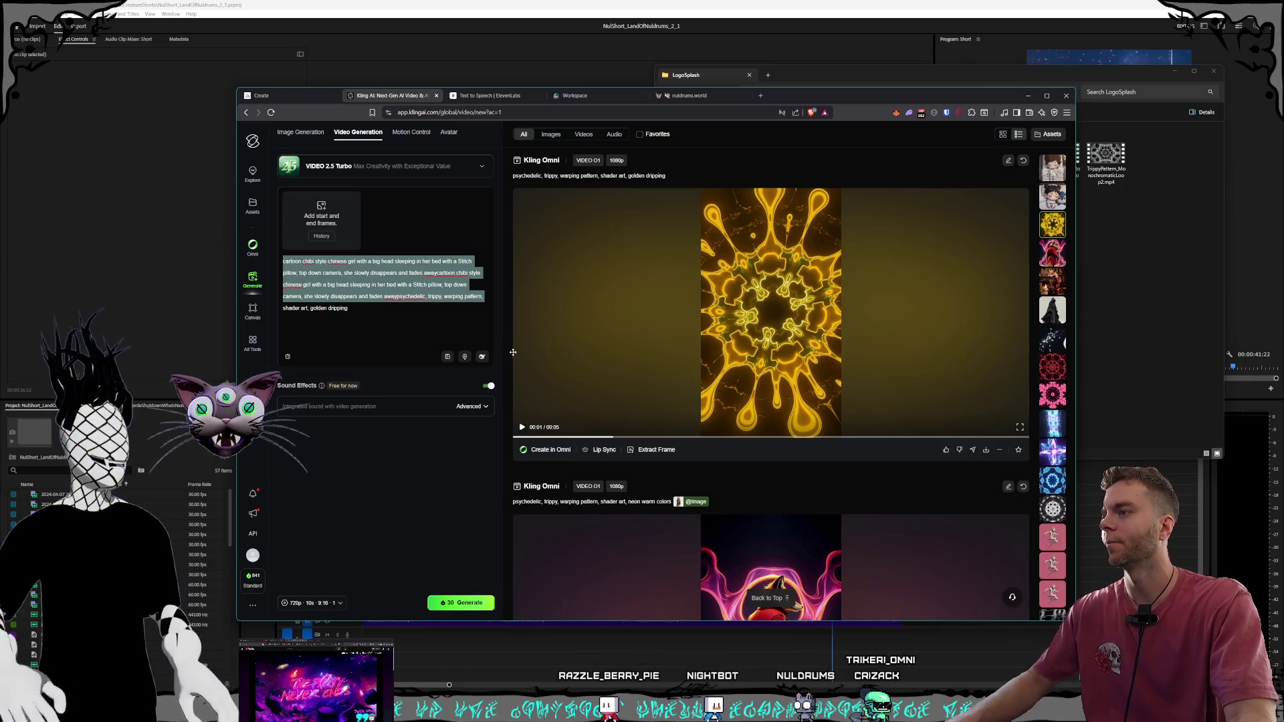
key(BackSpace)
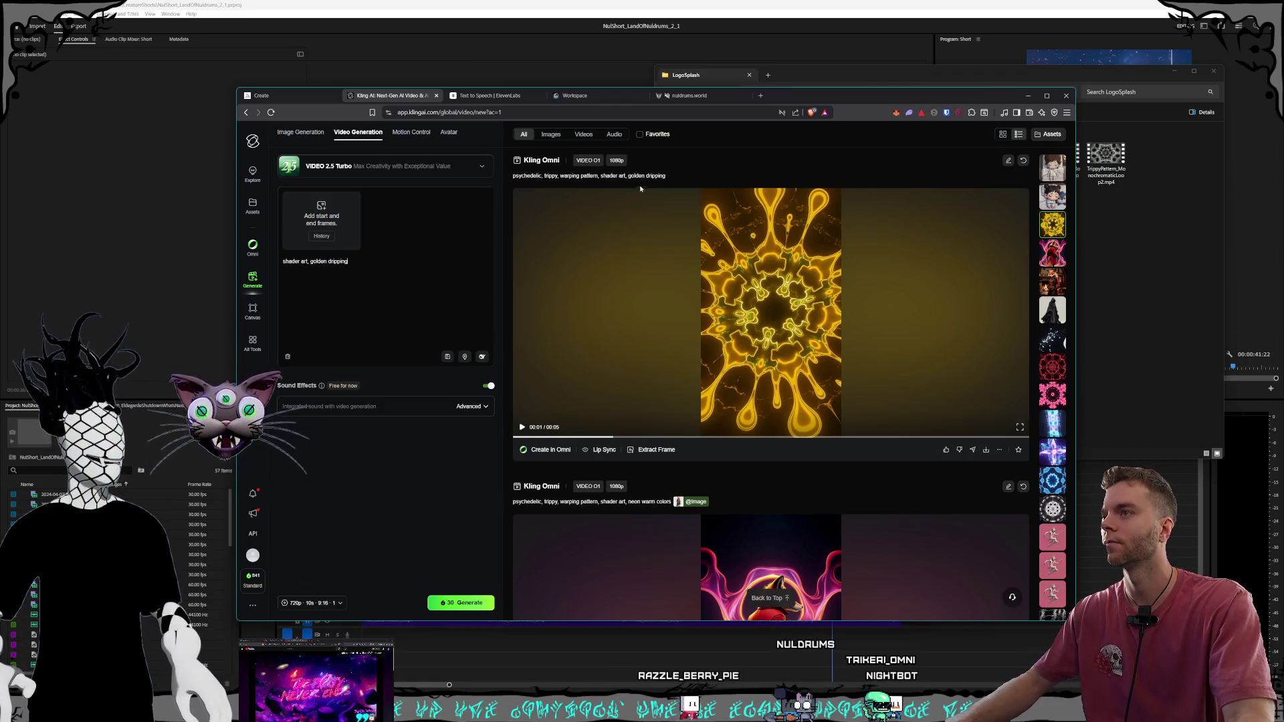
scroll(658, 221, up, 1)
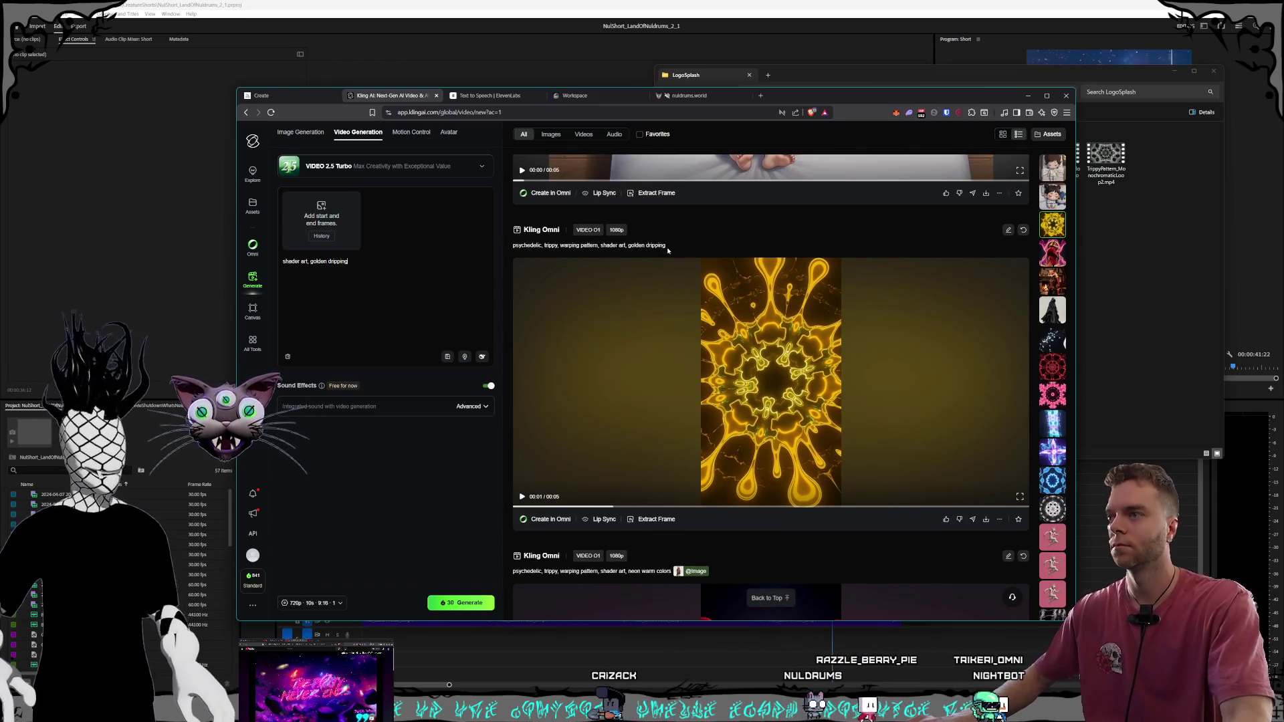
Rewrite the golden dripping prompt into a teal-and-black shader prompt with shadowy wisps
drag(667, 247, 481, 250)
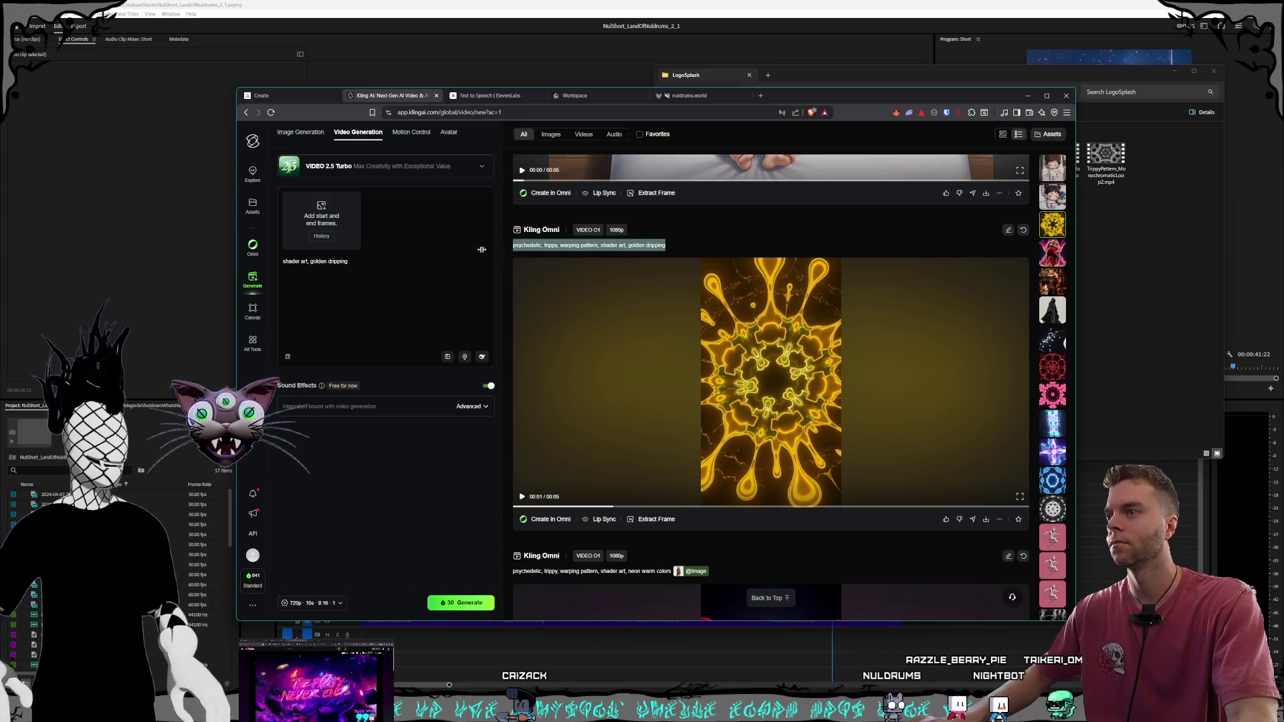
click(376, 271)
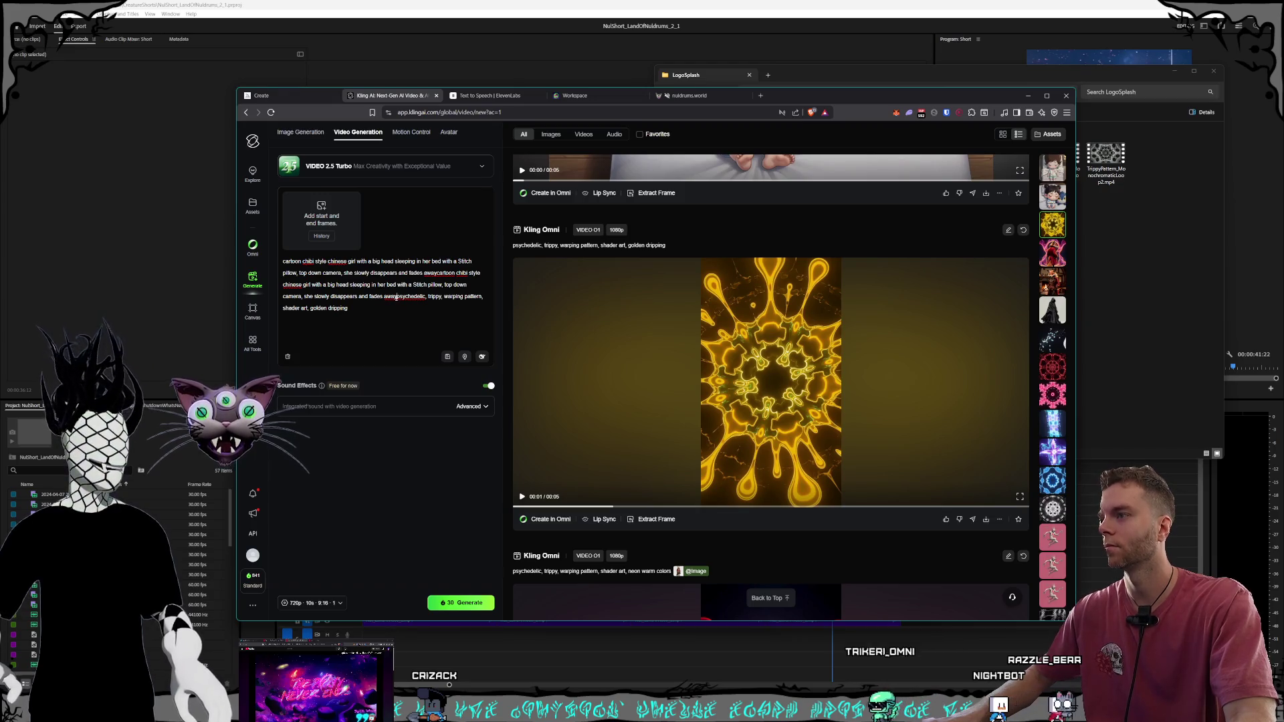
drag(397, 297, 261, 246)
key(BackSpace)
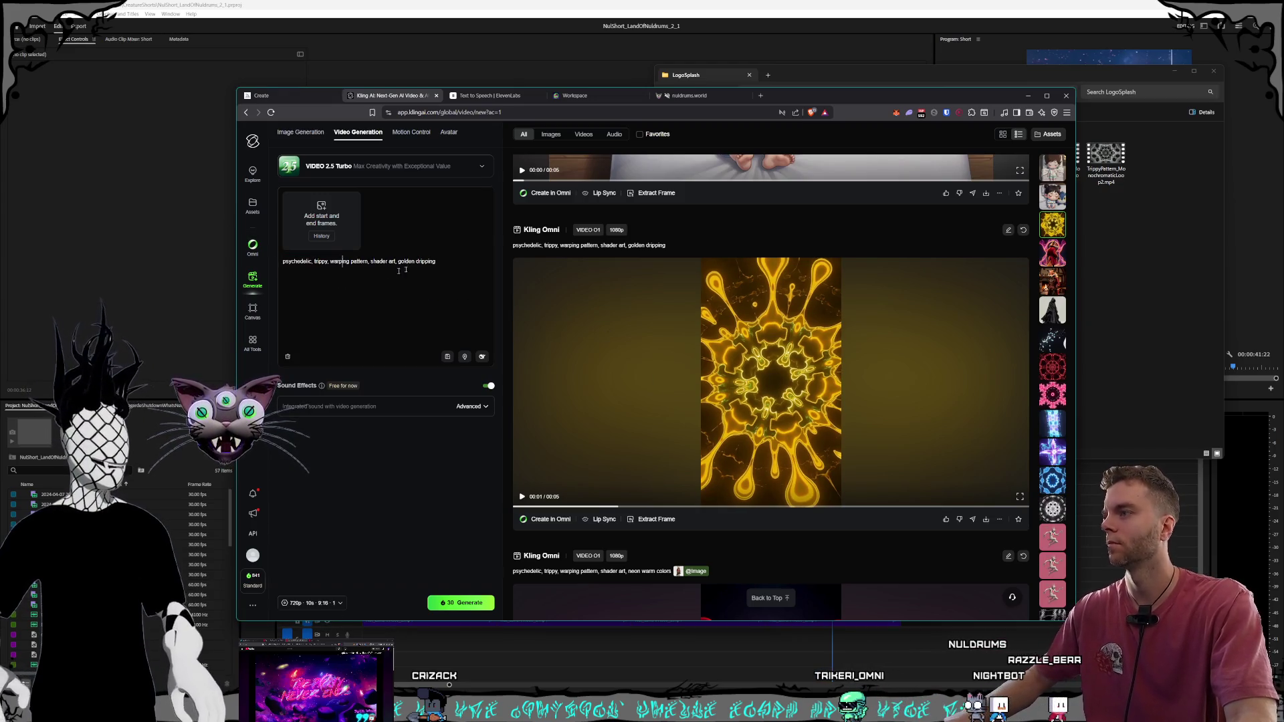
key(BackSpace)
text(teal and black colors)
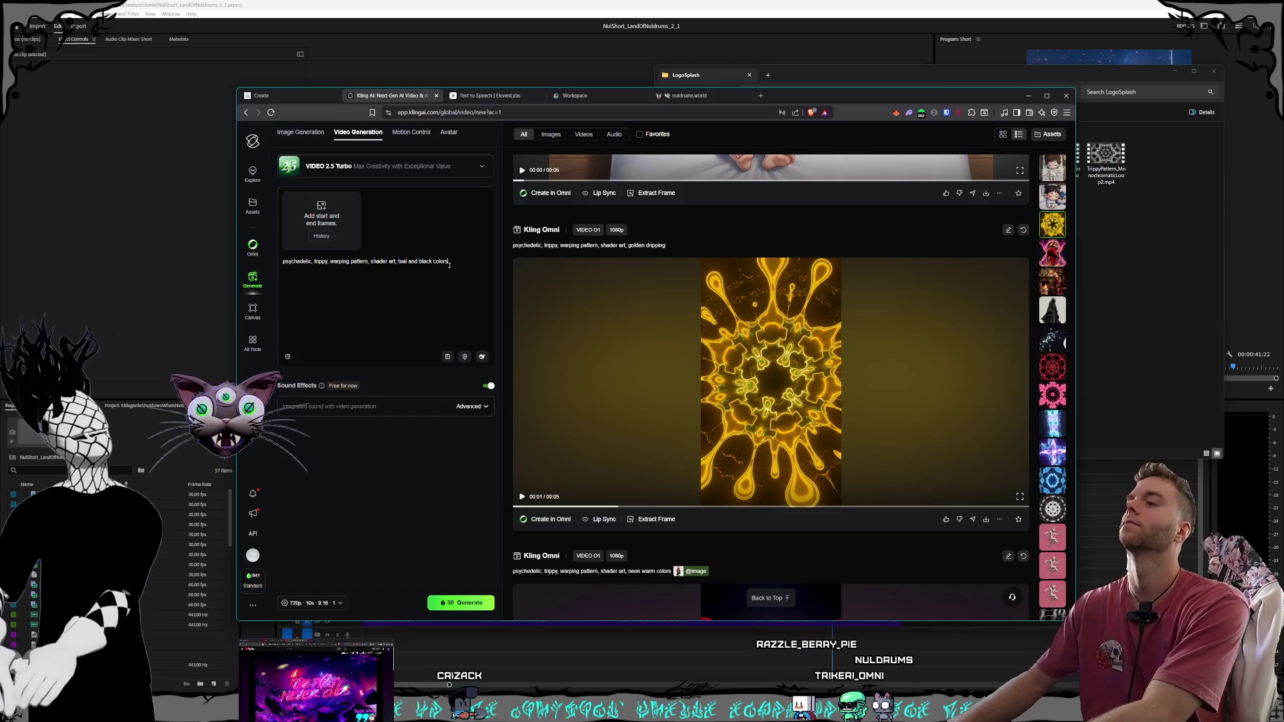
text(do)
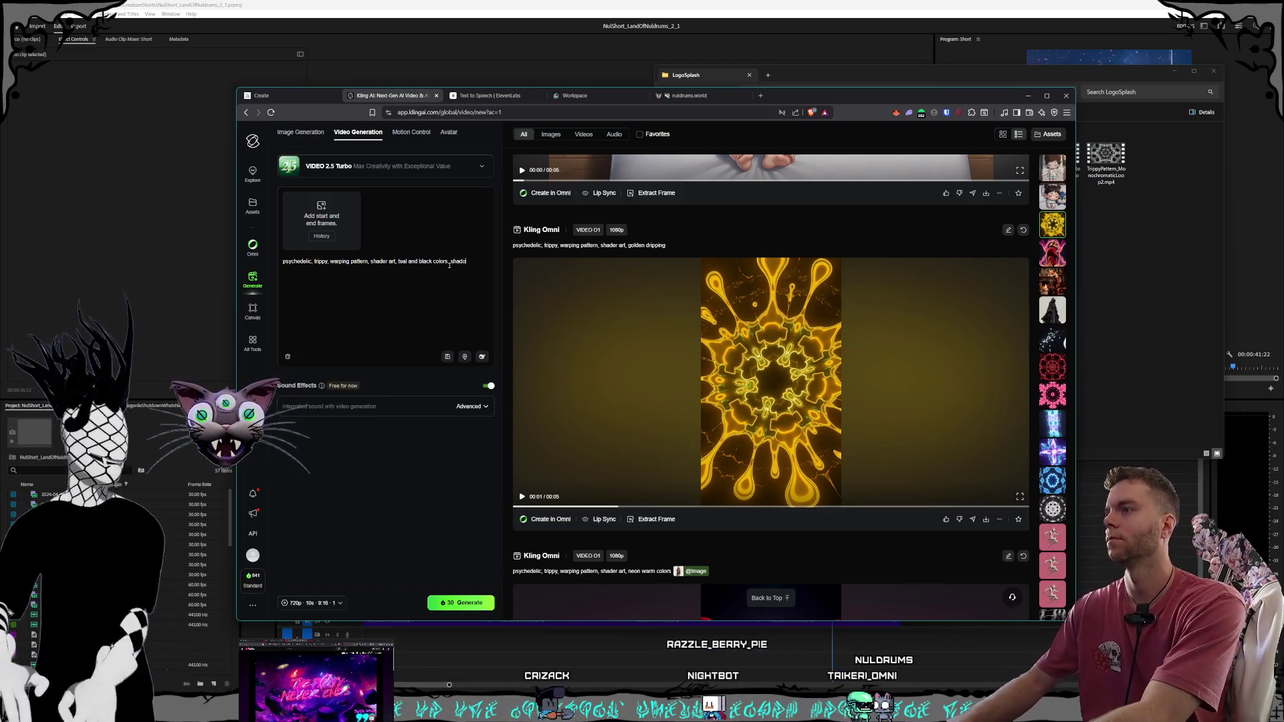
text(hadowy wisps)
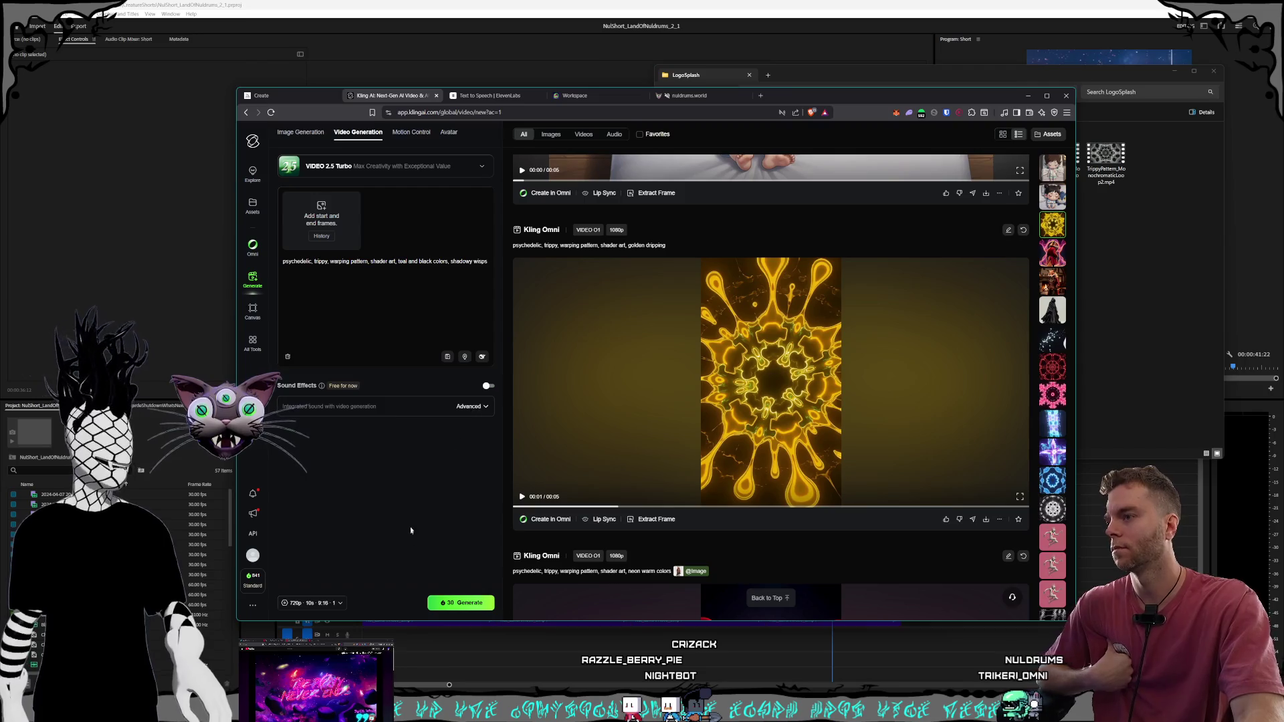
click(341, 604)
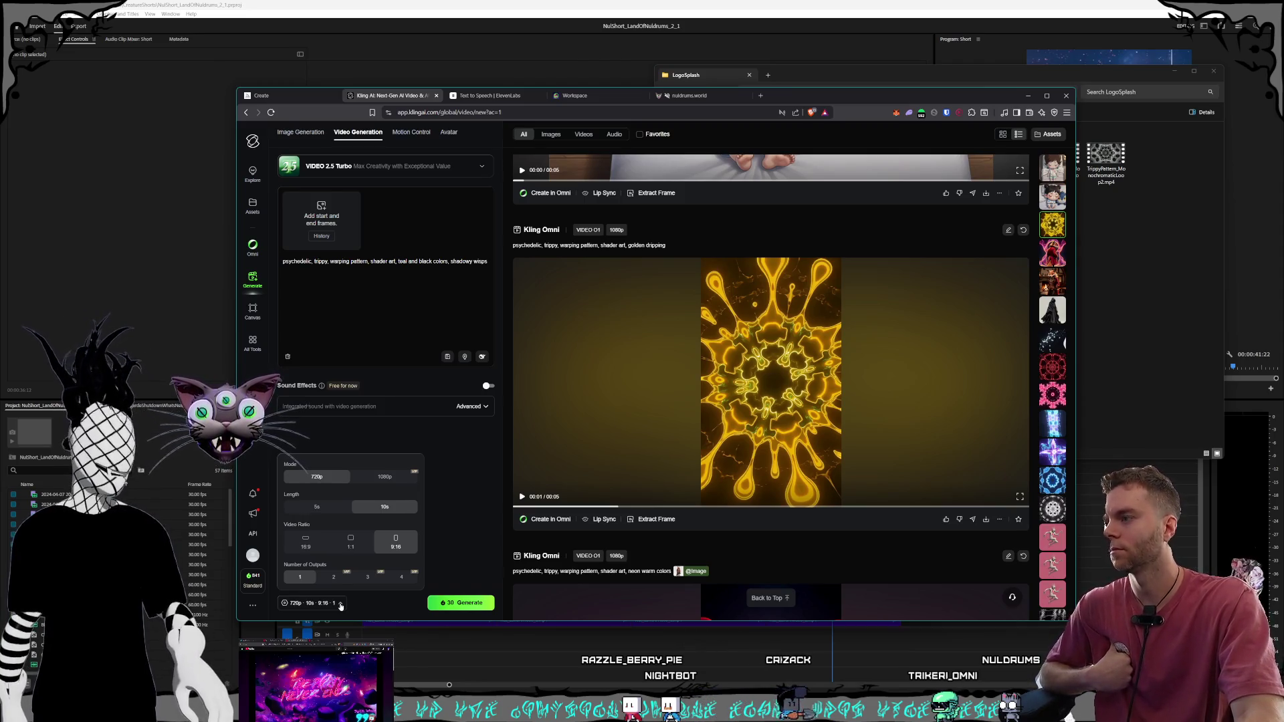
Switch the teal-and-black clip's generation settings to 1080p resolution and 5-second length
click(388, 478)
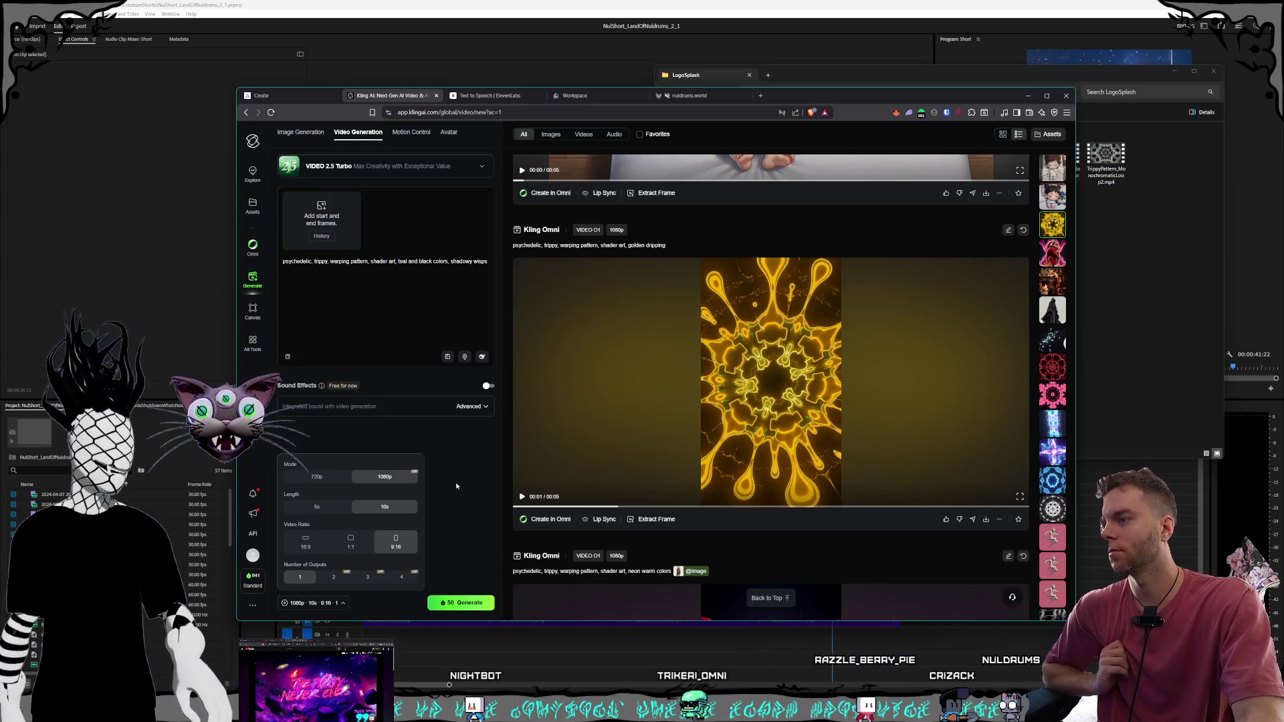
click(327, 510)
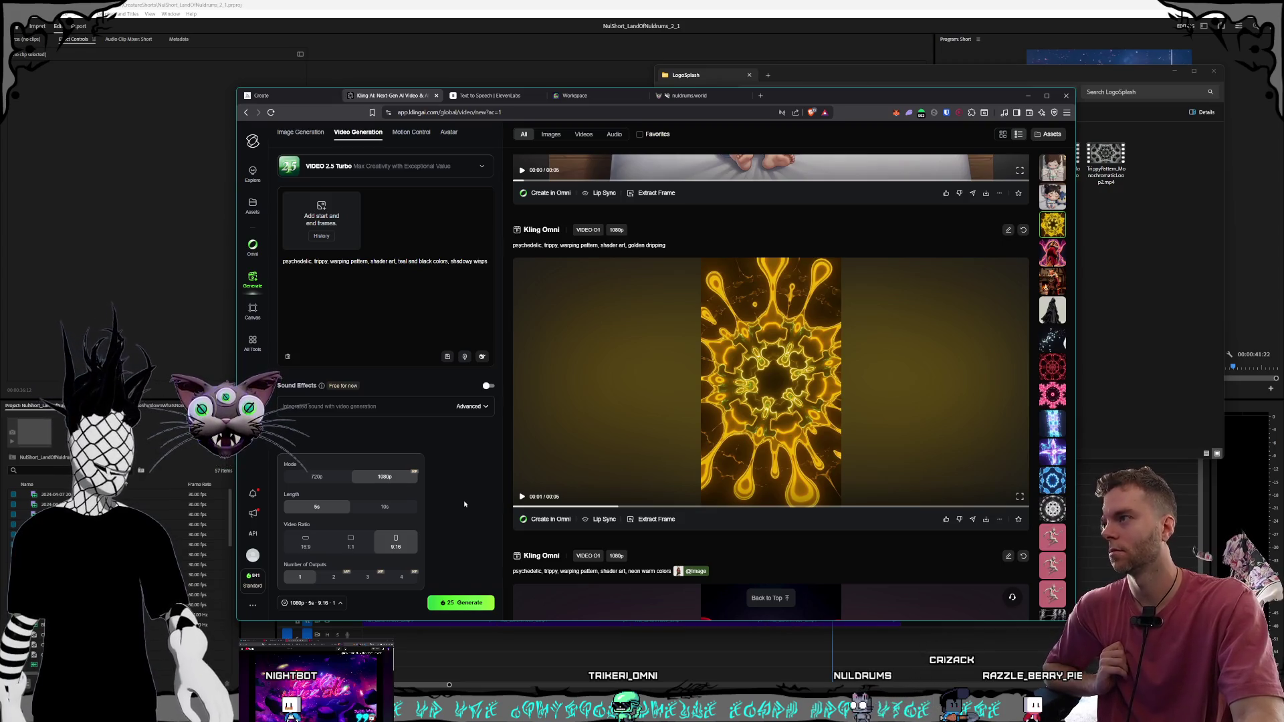
click(464, 504)
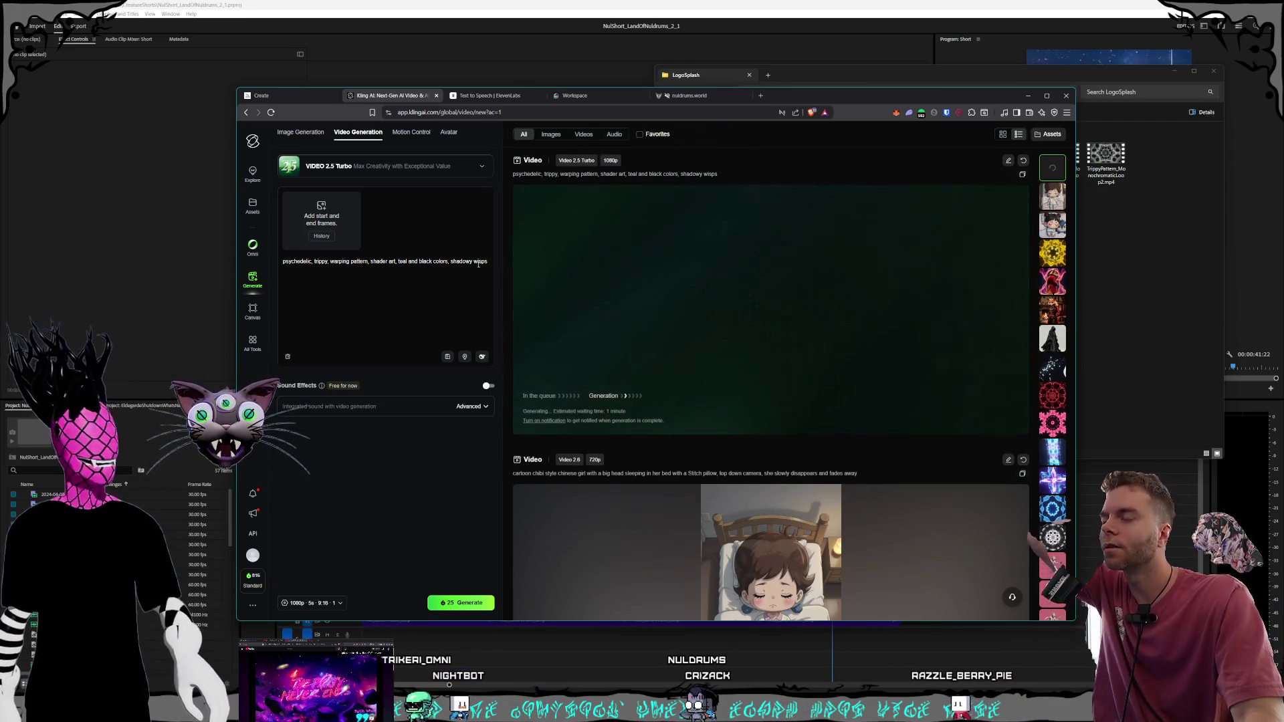
Rearrange the windows to check the Obsidian Order note, then bring the Kling page back
mouse_move(844, 98)
mouse_down()
mouse_move(831, 191)
mouse_move(835, 177)
mouse_up()
drag(625, 153, 604, 48)
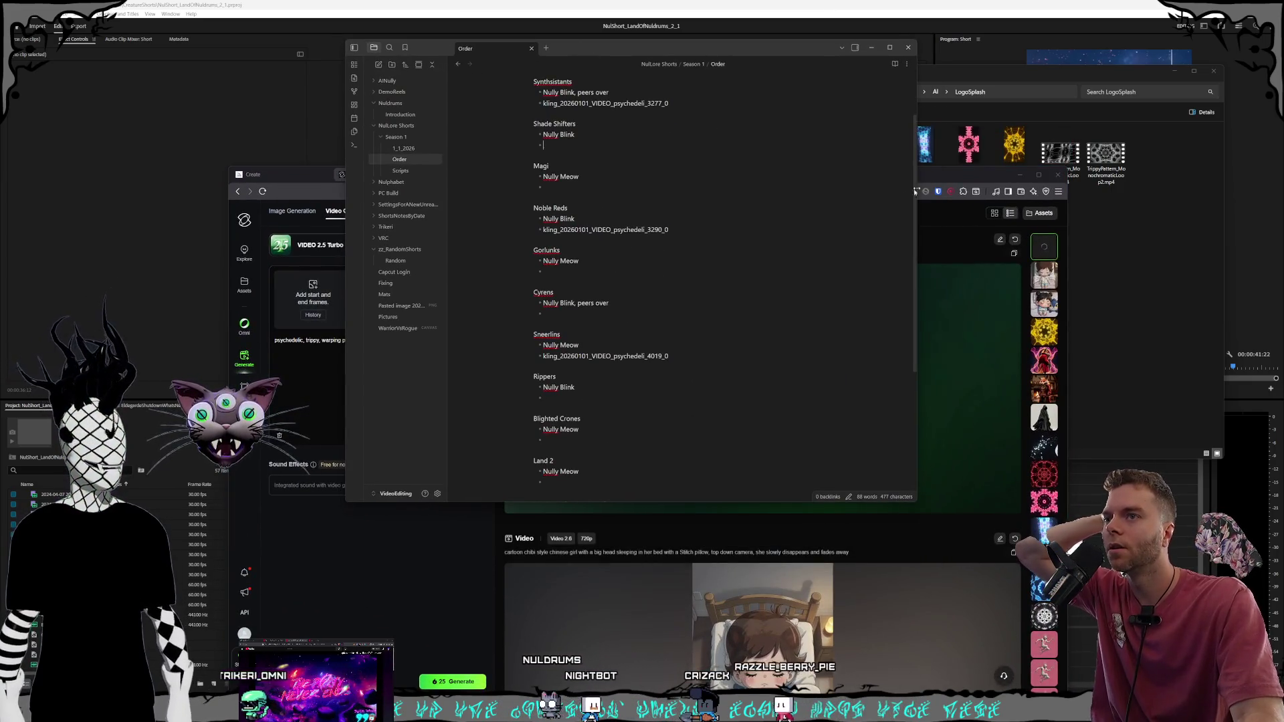
drag(916, 192, 912, 153)
click(576, 191)
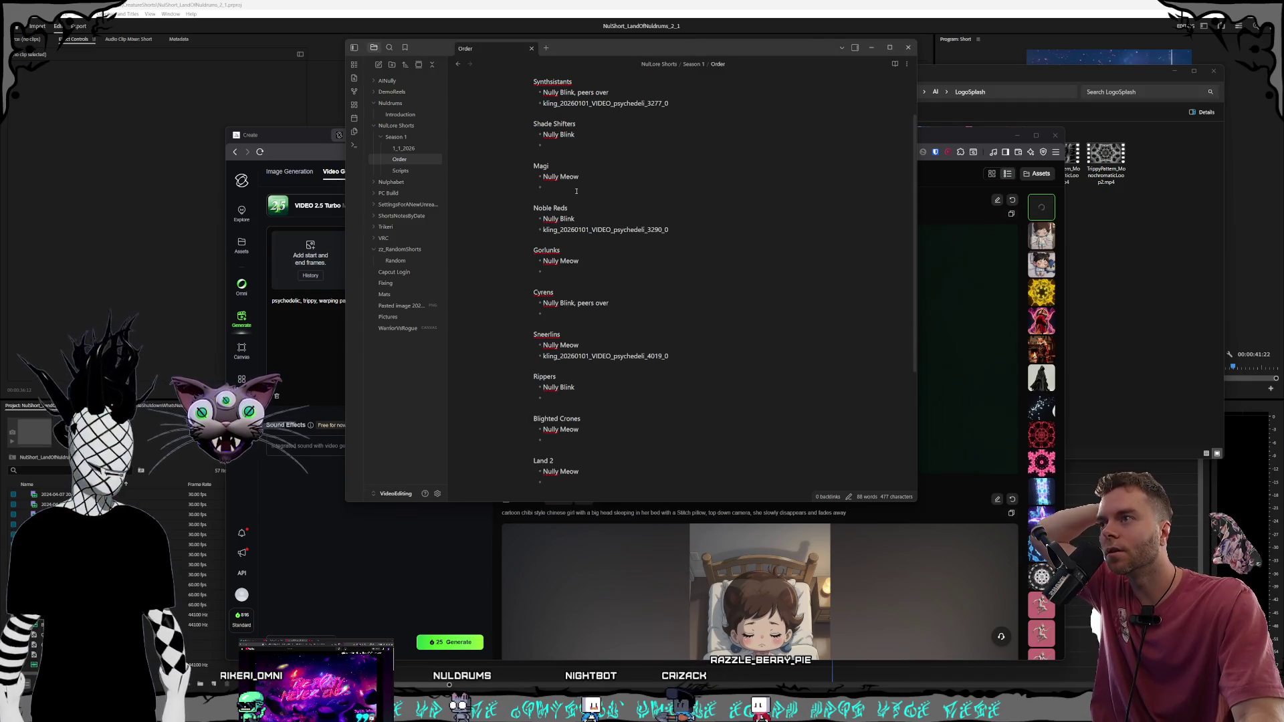
drag(941, 136, 943, 131)
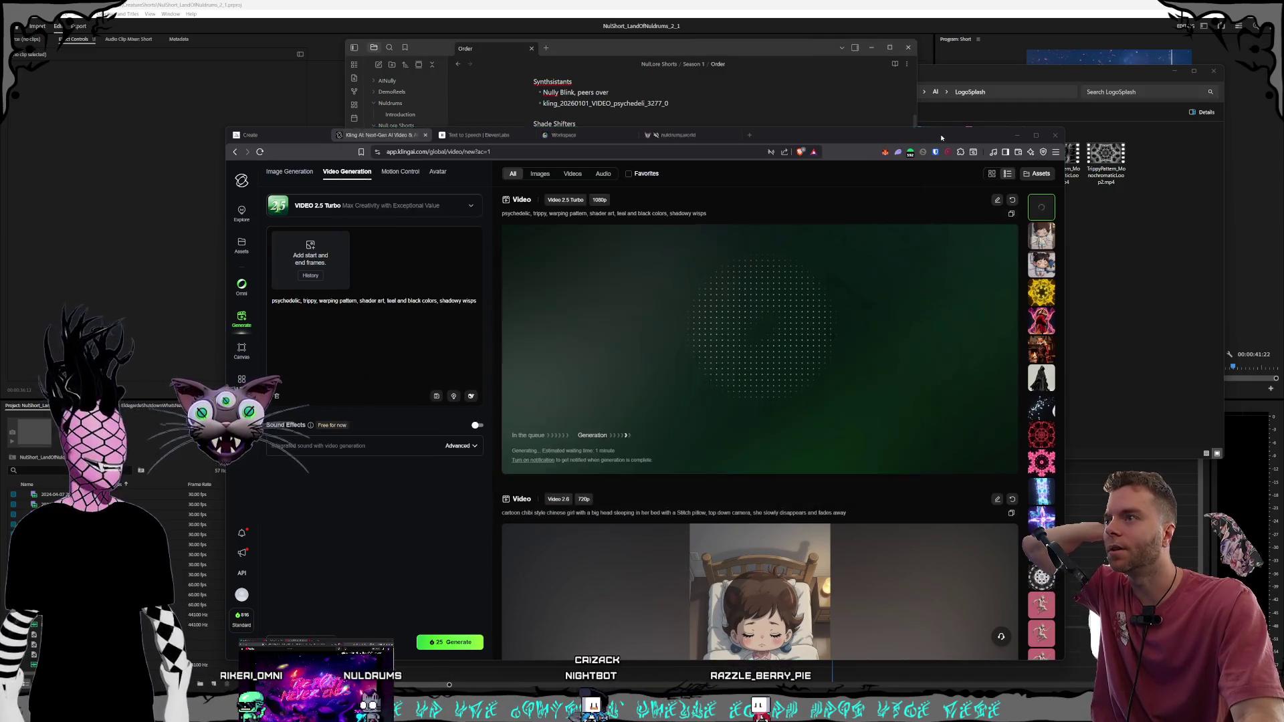
Replace the prompt's color wording with 'chromatic colors, magical vibes' and generate the clip
click(389, 296)
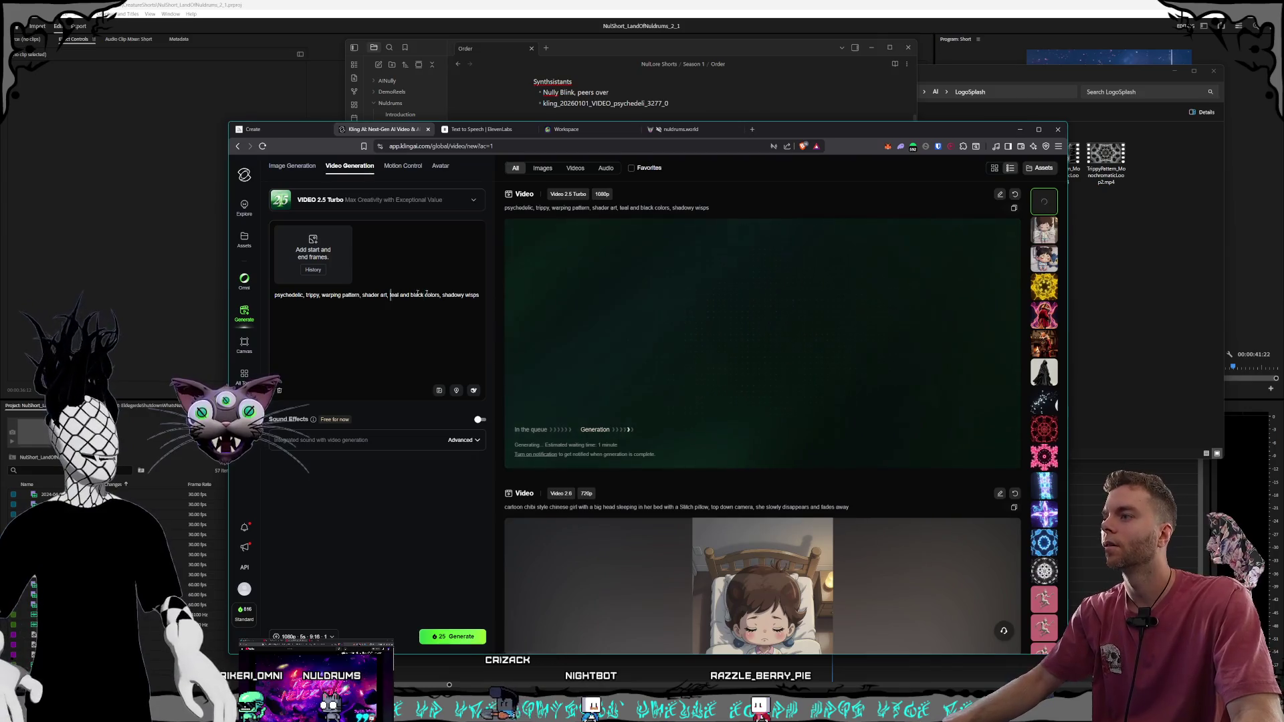
text(chroma)
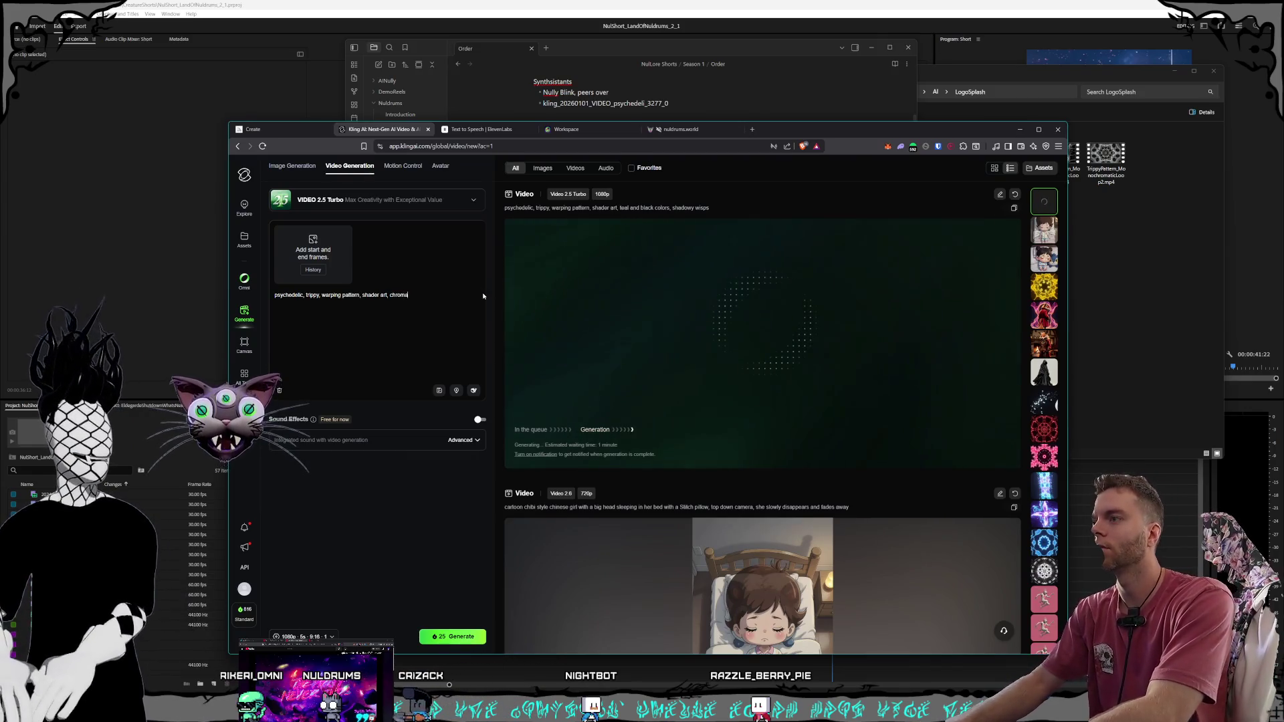
text(tic colors)
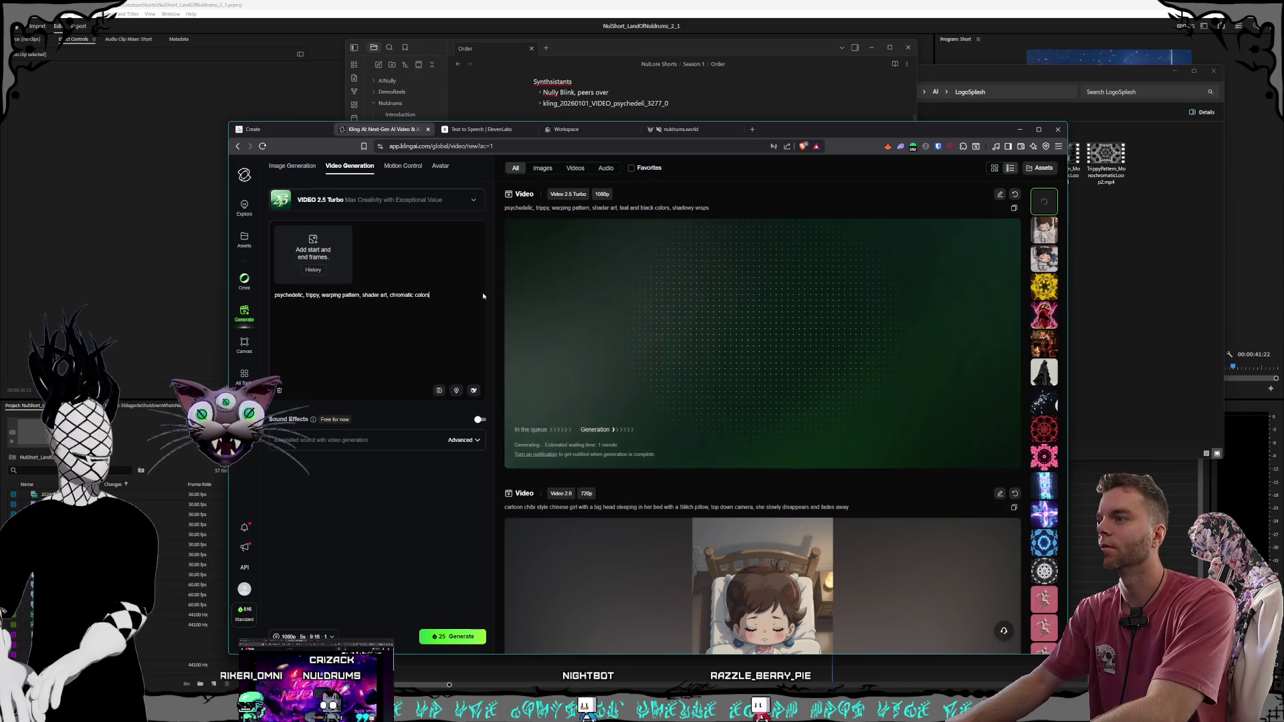
text(, magical vibes)
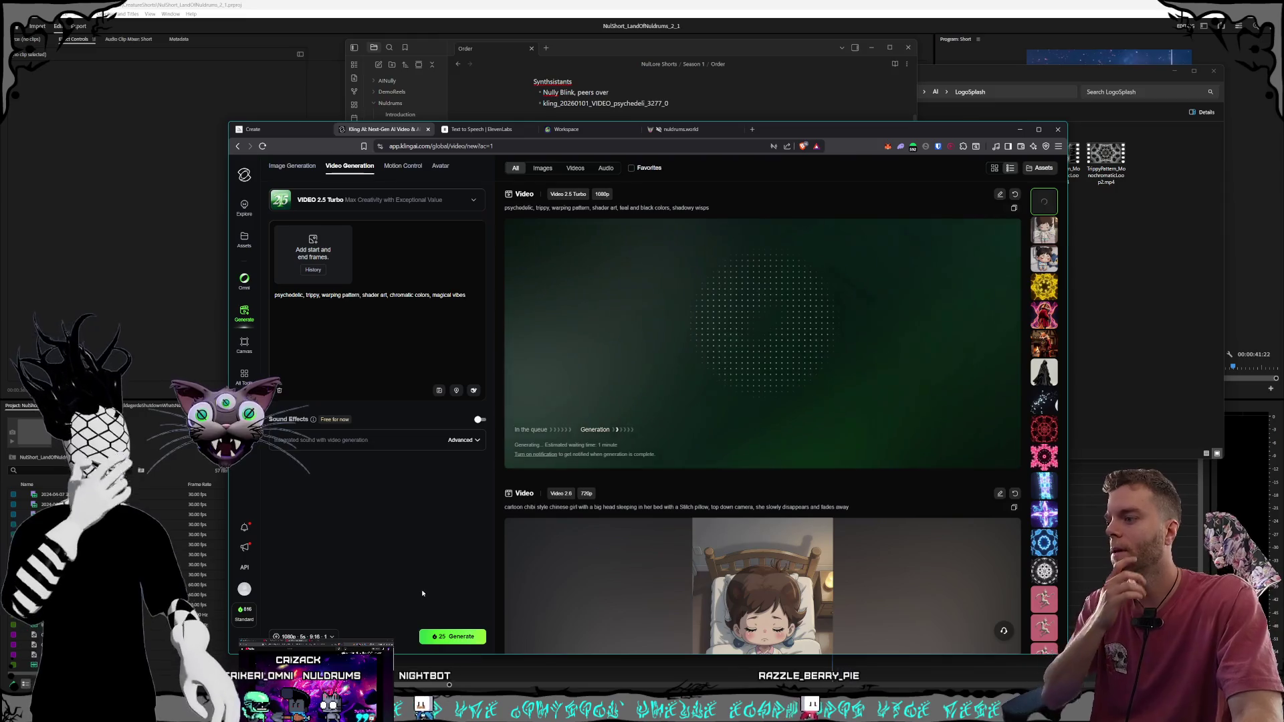
click(447, 636)
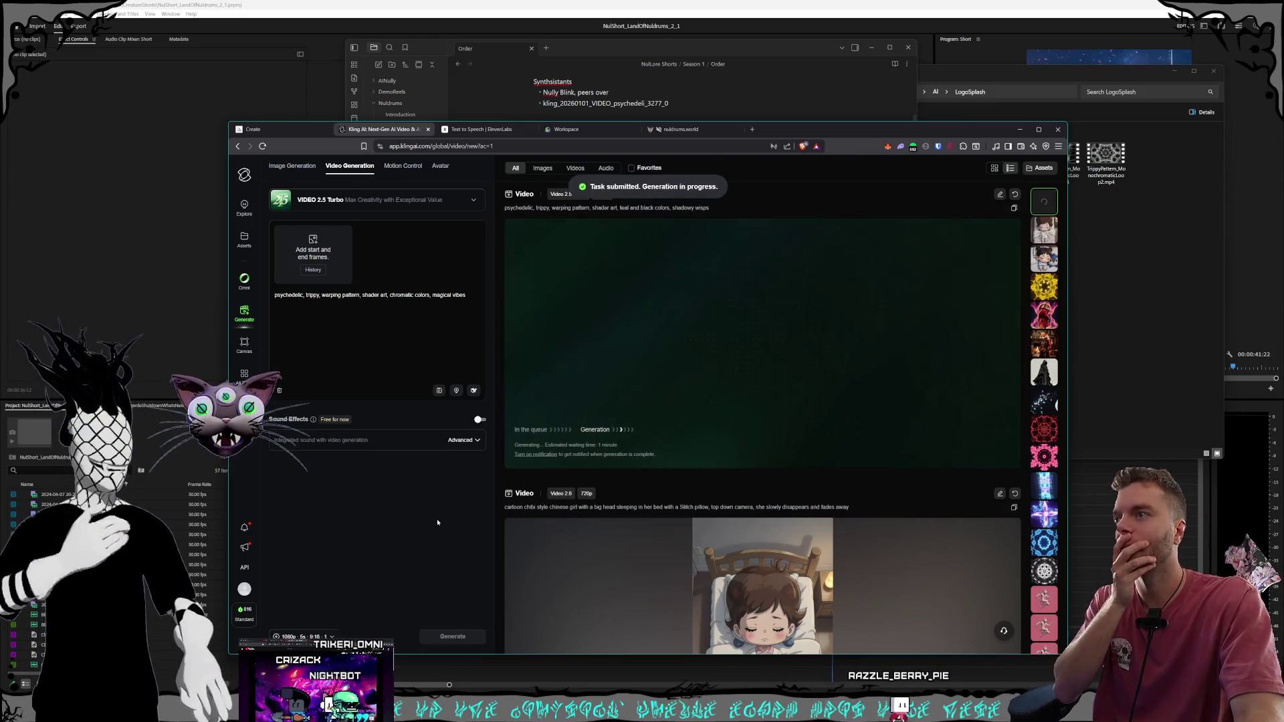
click(716, 51)
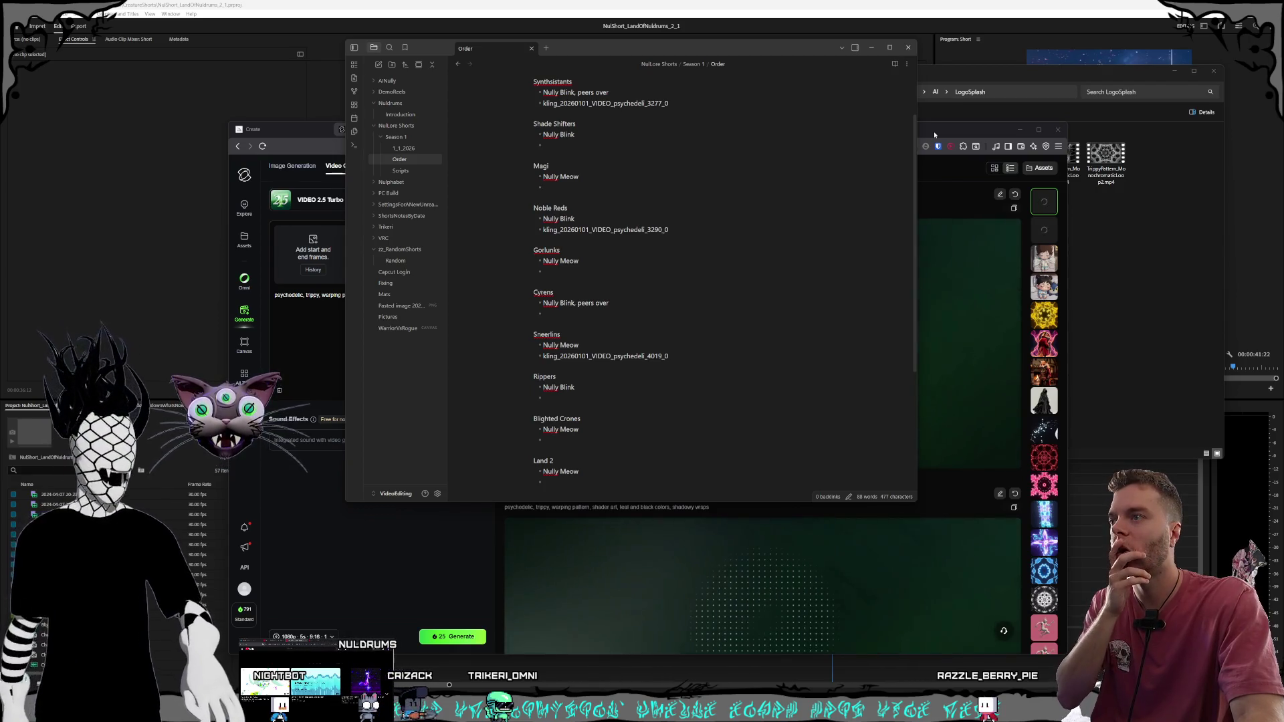
Change the prompt's wording to 'brown earthy colors and vibes', generate, and open the finished clip
click(935, 136)
drag(390, 295, 507, 324)
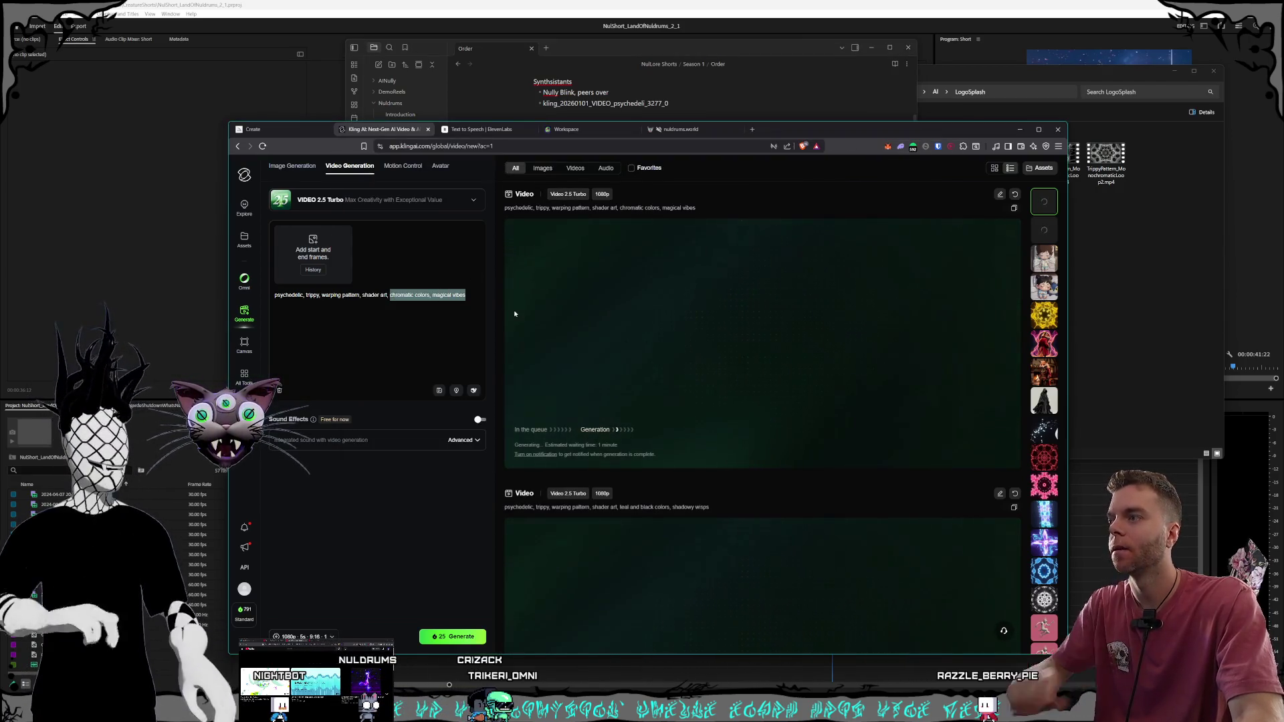
text(brown)
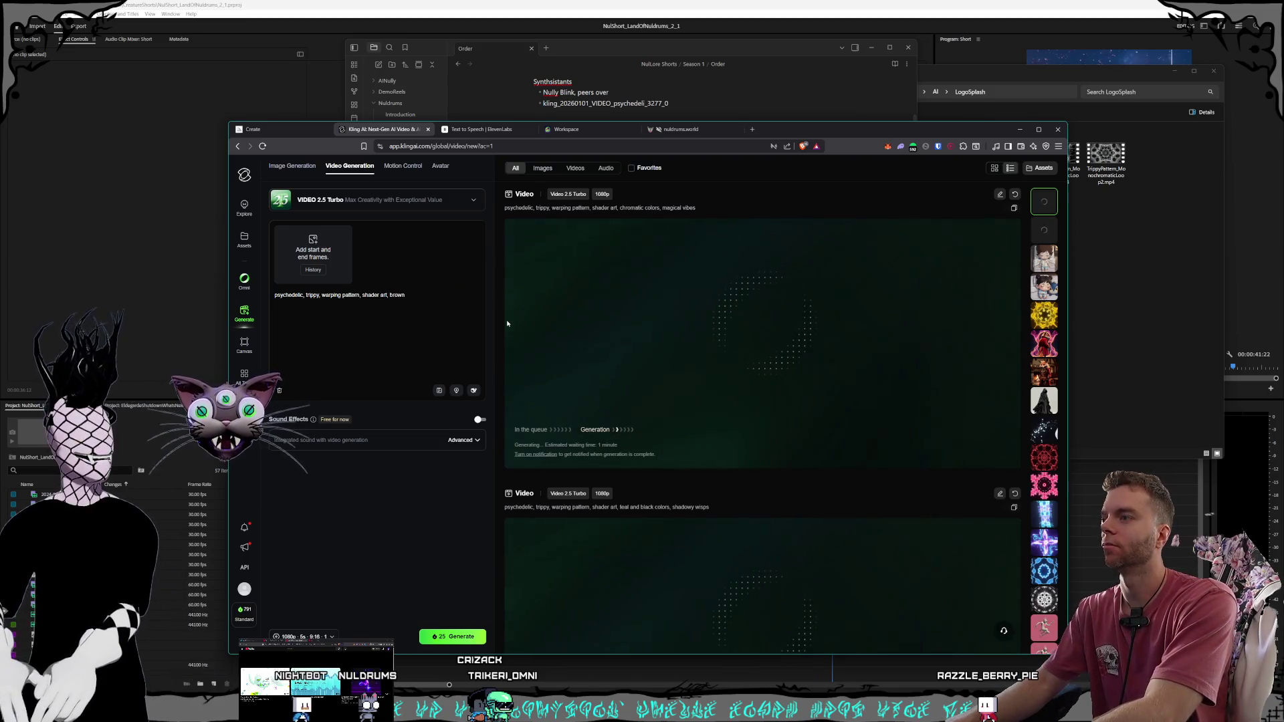
text( earthy )
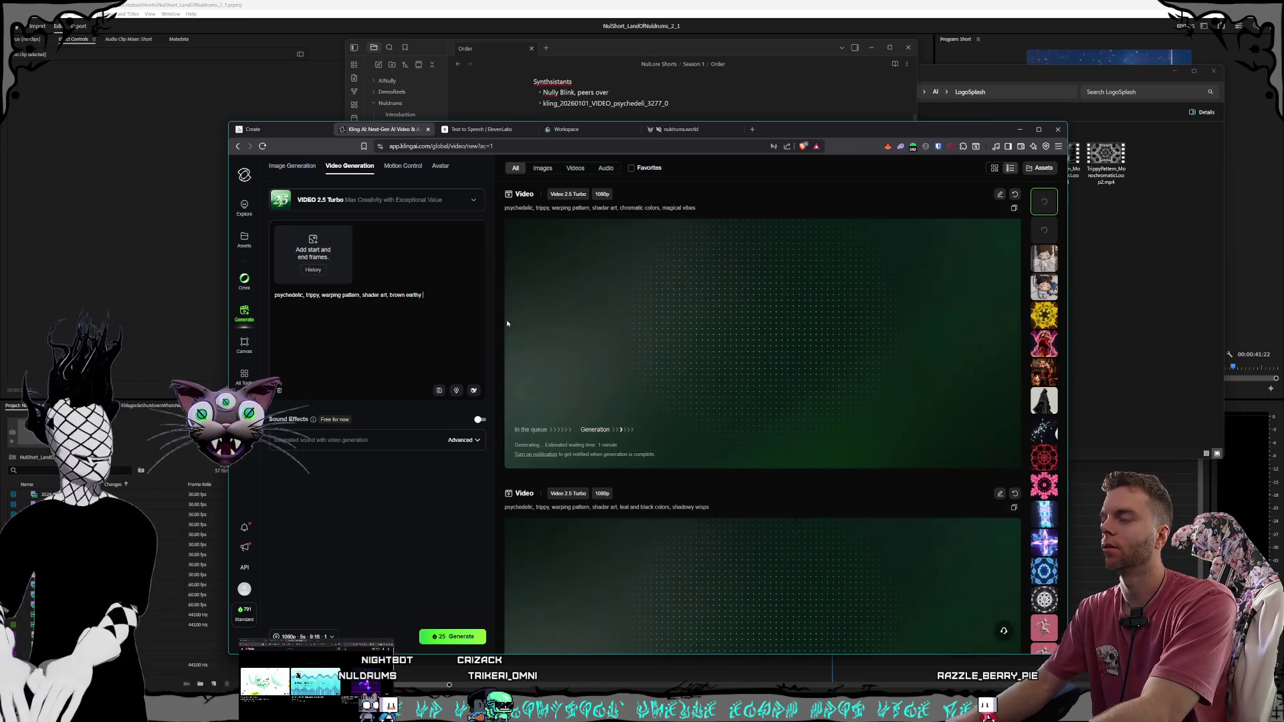
text(colors and vibes)
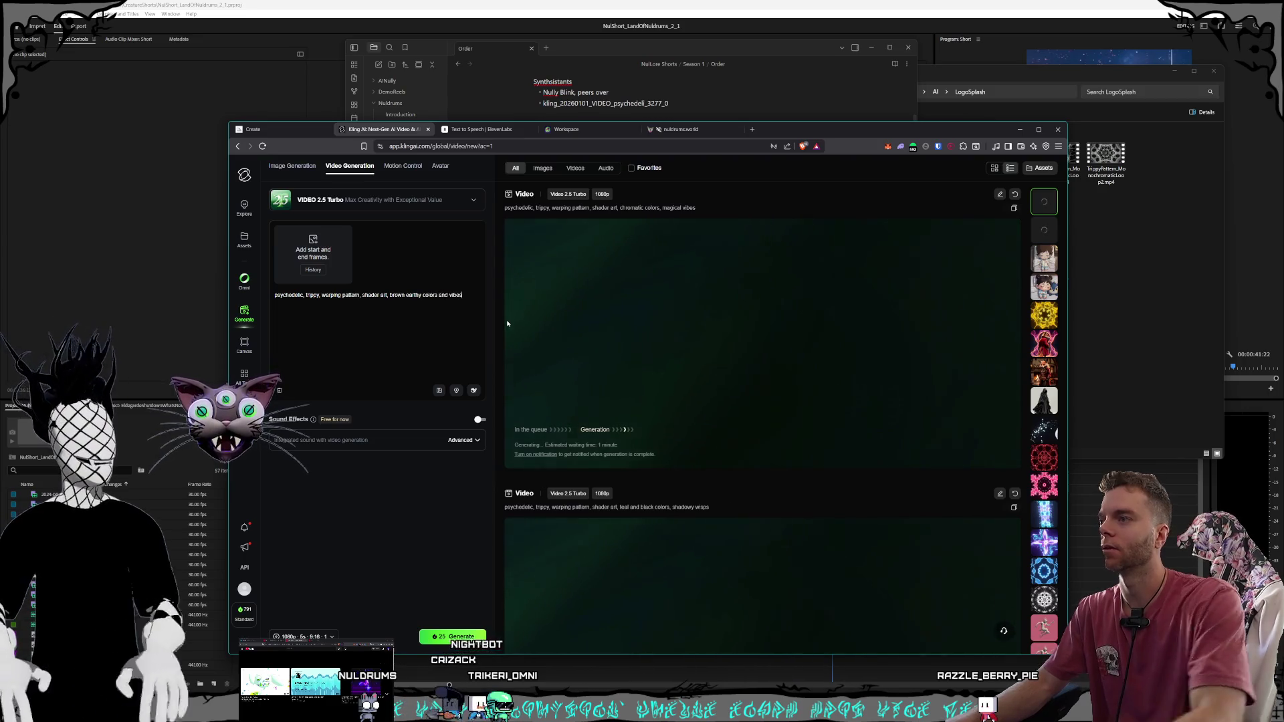
click(452, 636)
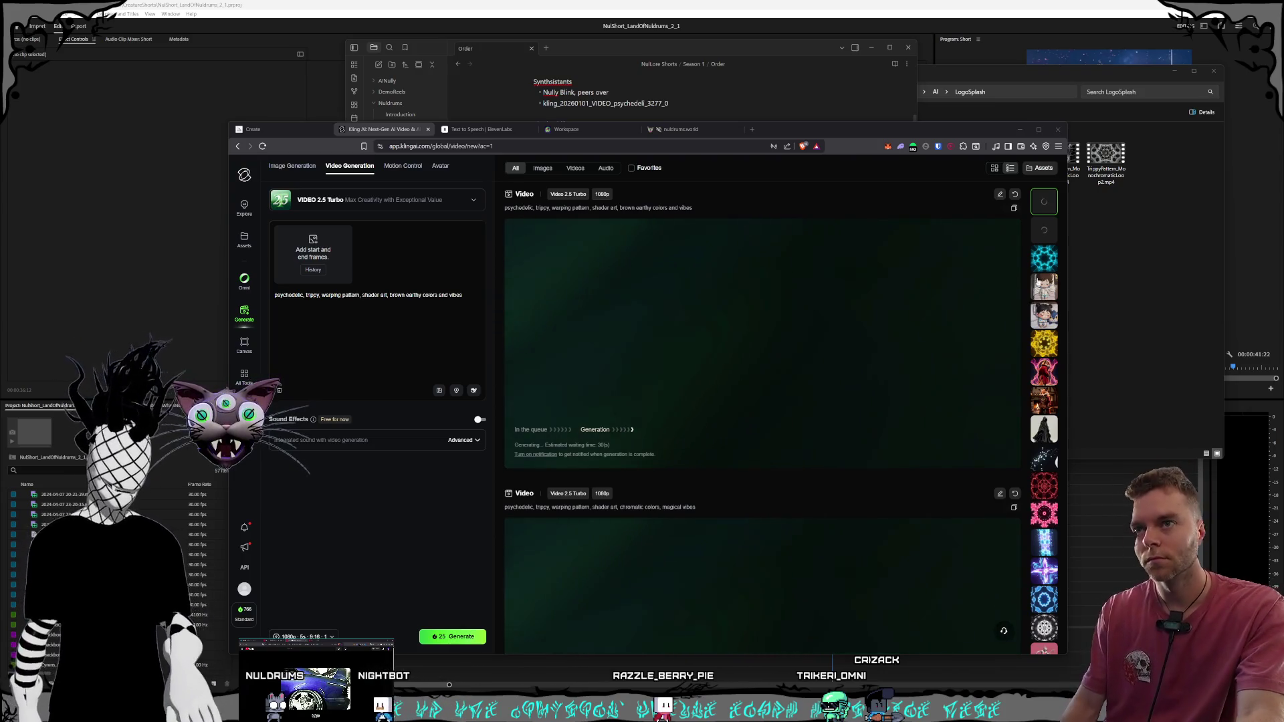
click(1044, 259)
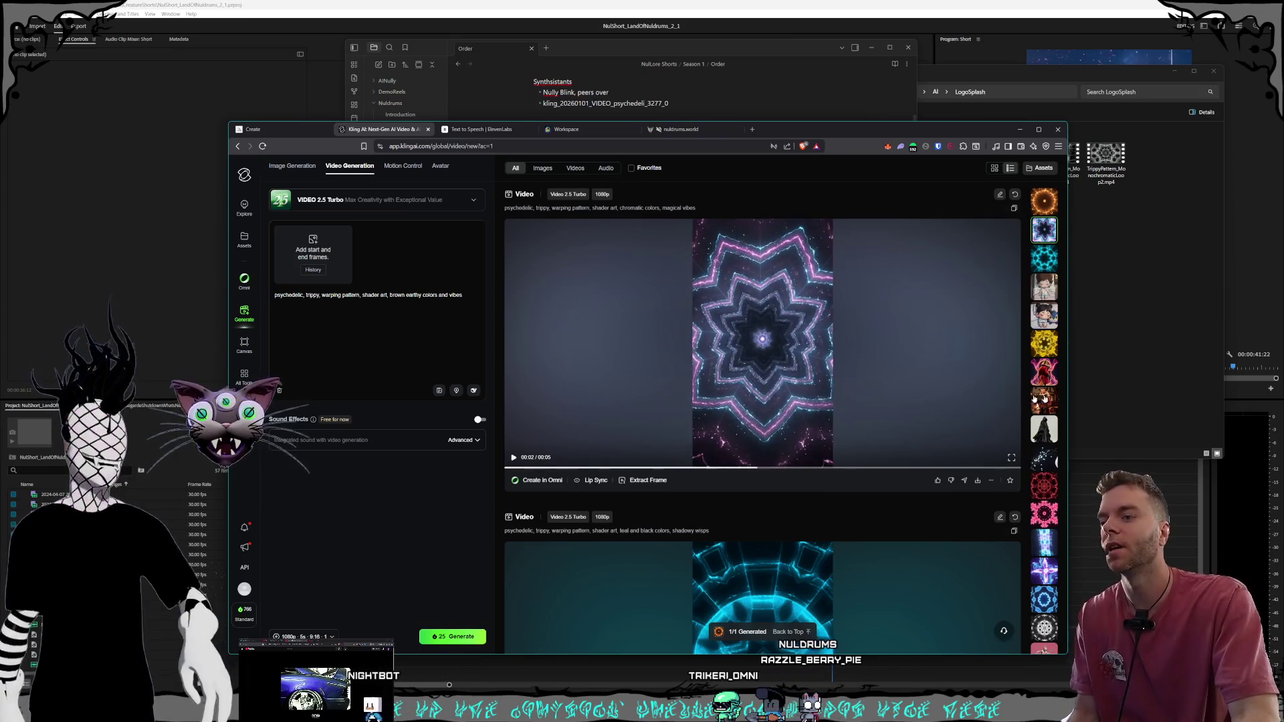
Scroll the feed up to the amber earthy mandala clip, then switch to Premiere Pro
scroll(760, 401, down, 3)
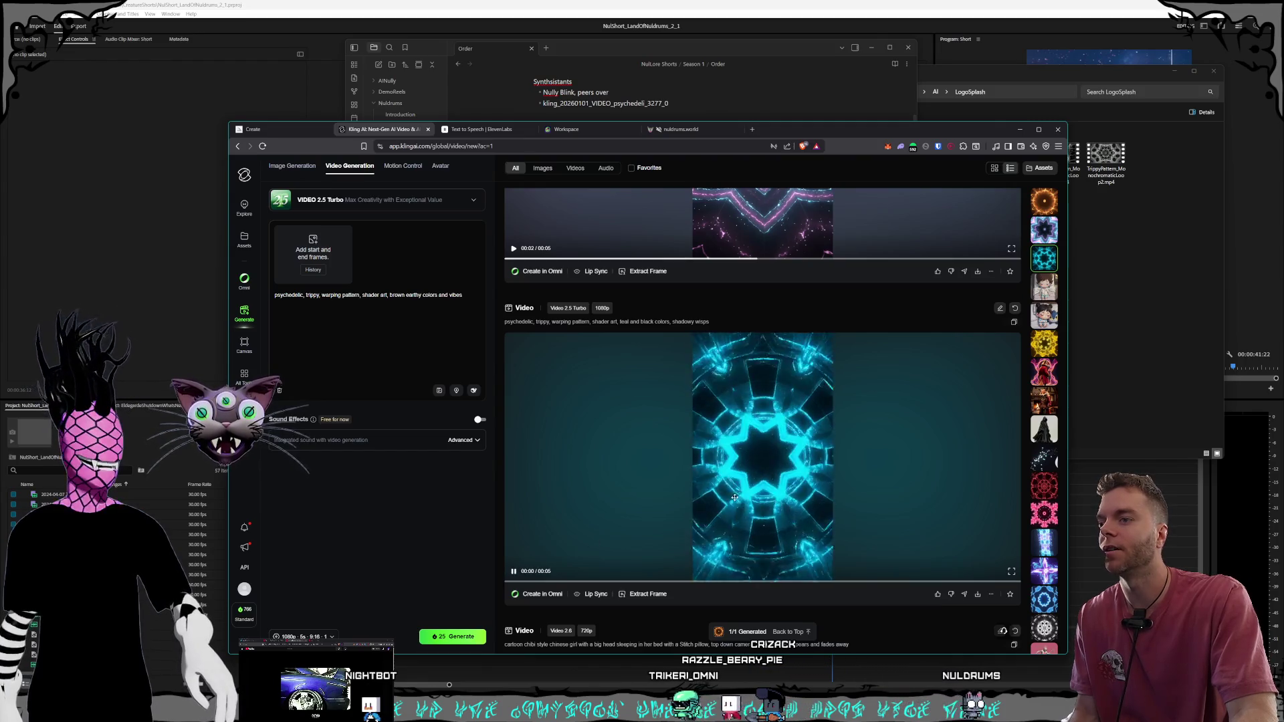
scroll(765, 501, up, 3)
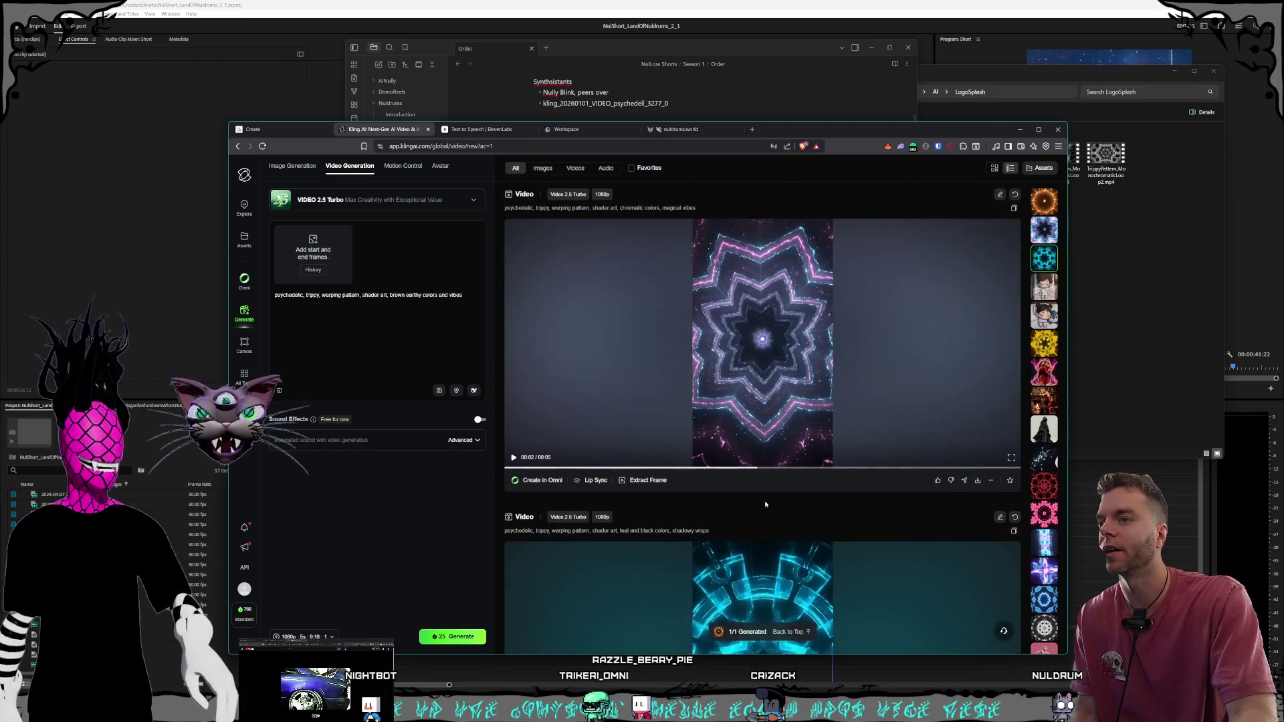
scroll(765, 500, up, 5)
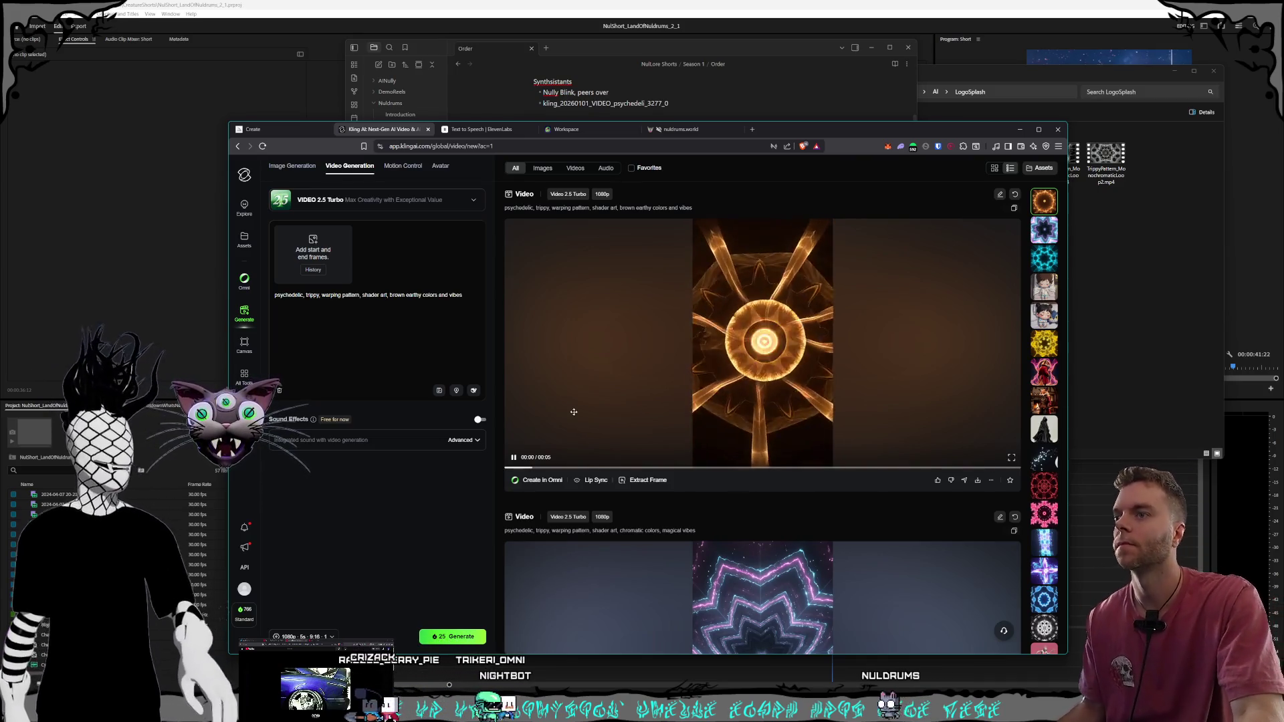
key(alt+Tab)
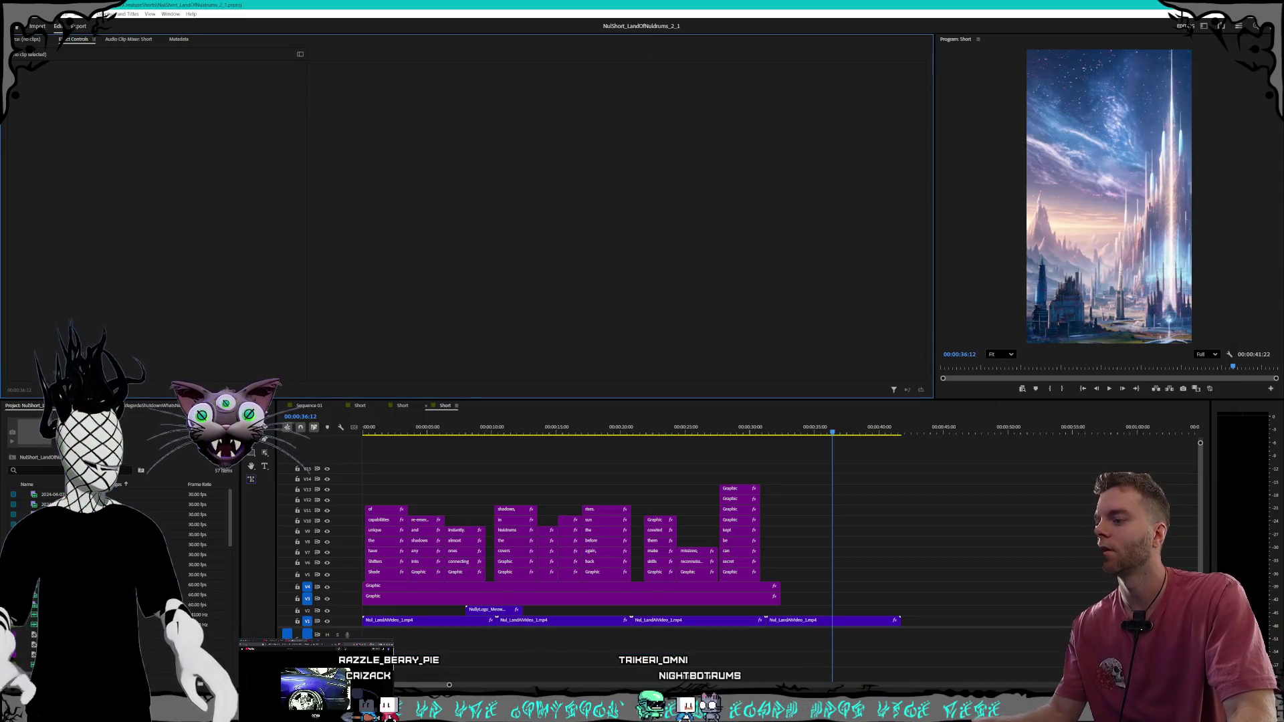
Scroll through the Obsidian Order note listing the shorts
key(alt+Tab)
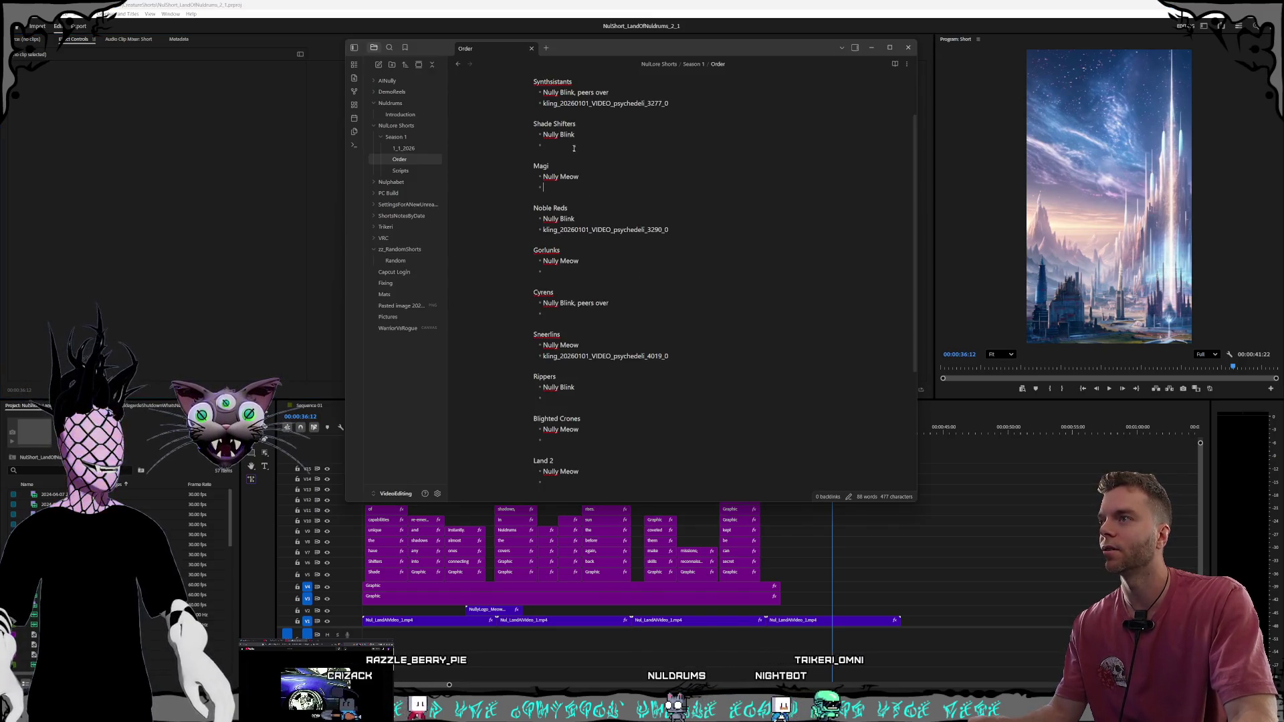
scroll(573, 145, up, 2)
scroll(569, 186, down, 2)
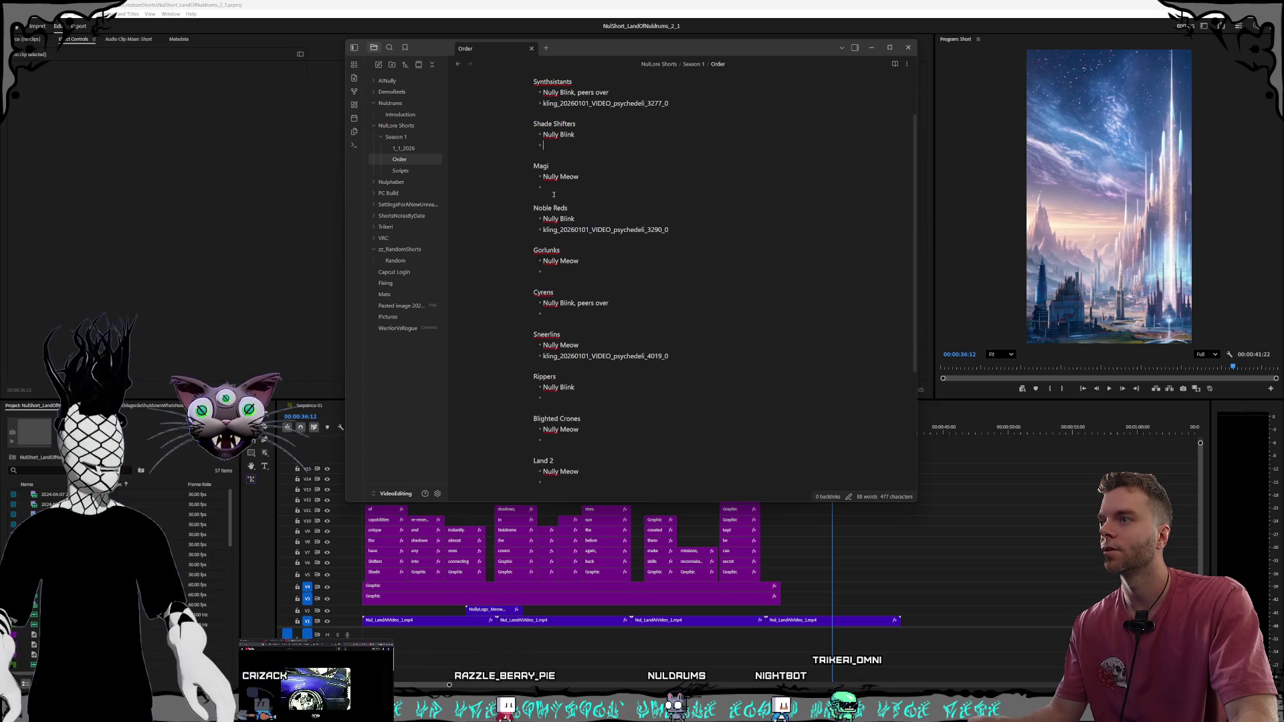
scroll(592, 198, down, 2)
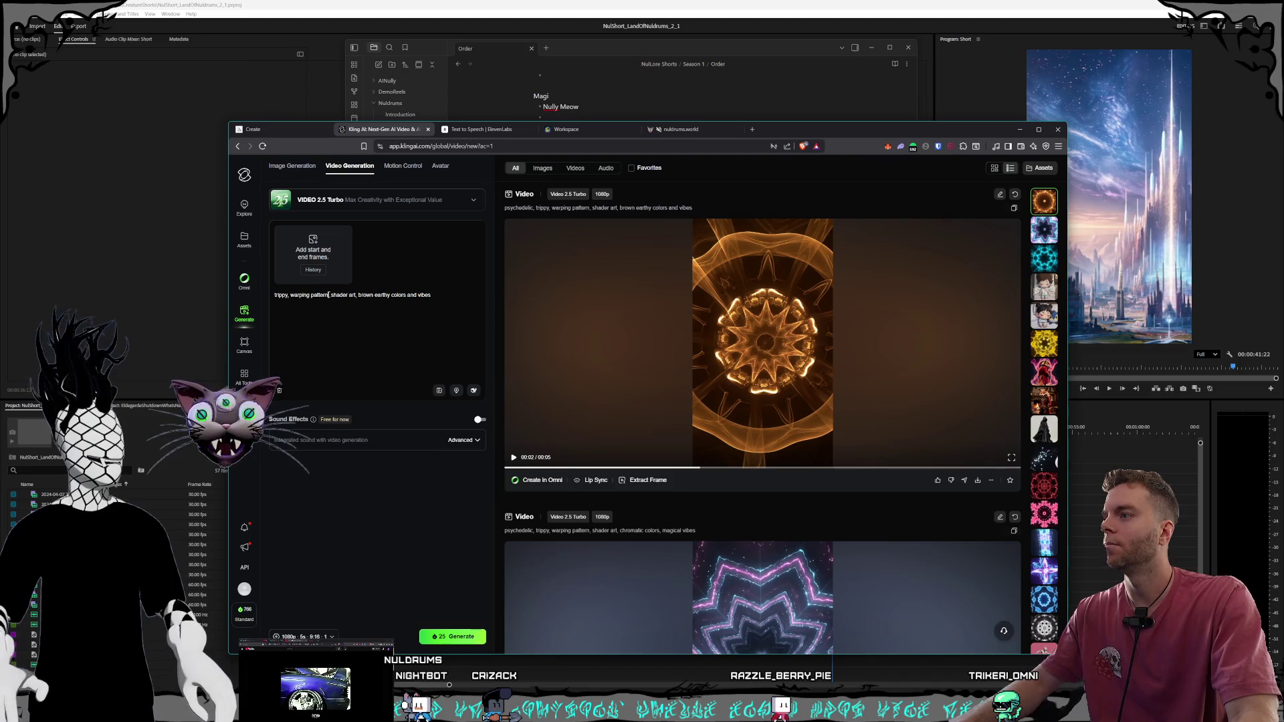
Rewrite the prompt to 'mechanical circuit board pattern, shader art, loop' and generate it
text(mechanical)
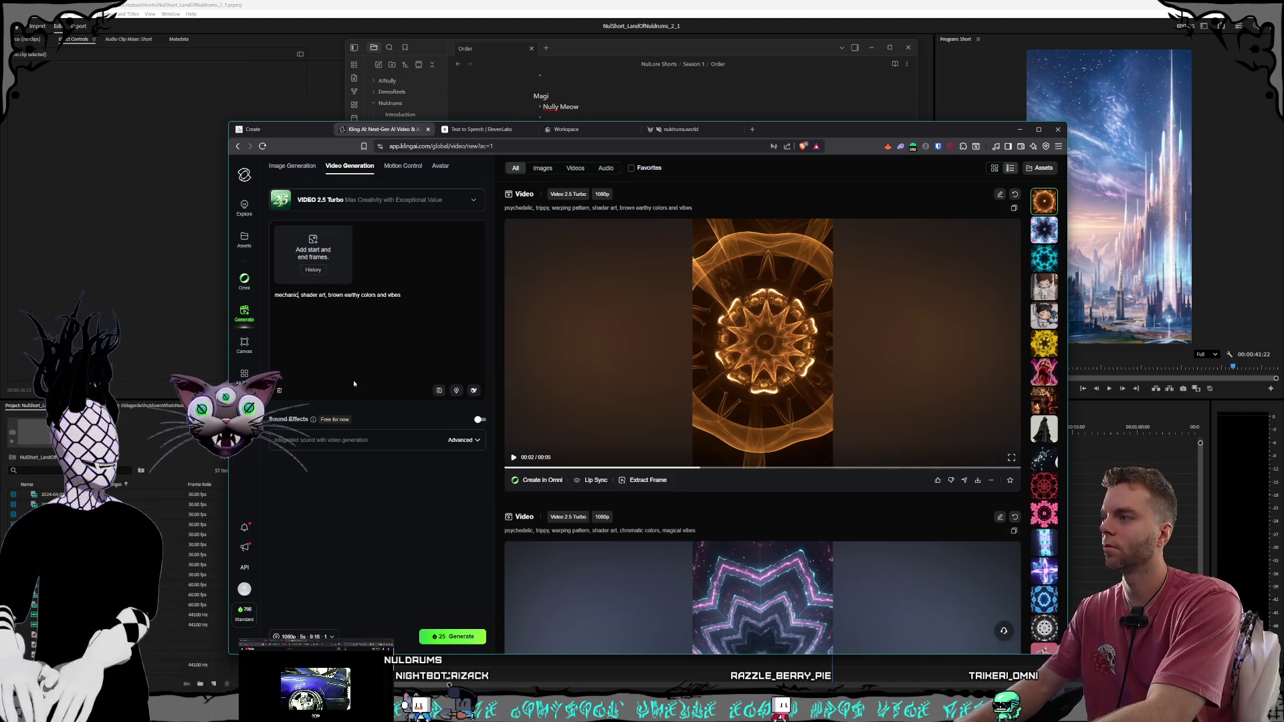
text( circuit b)
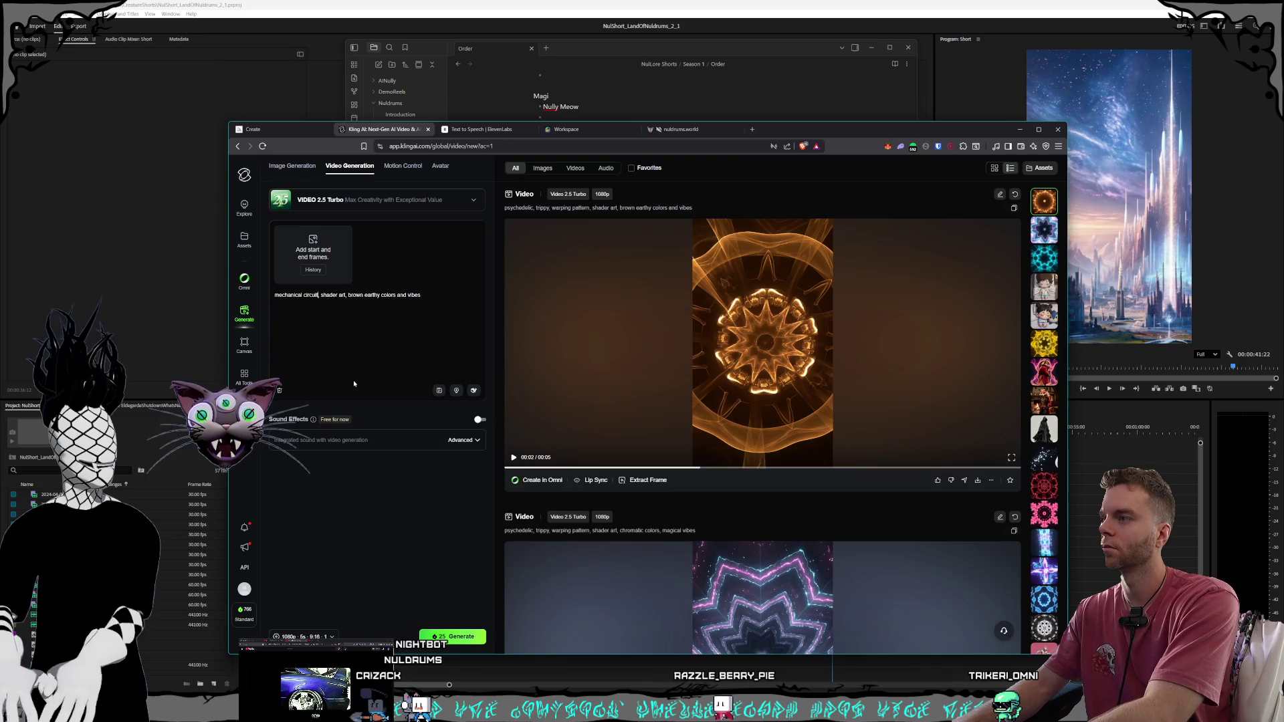
text(oard)
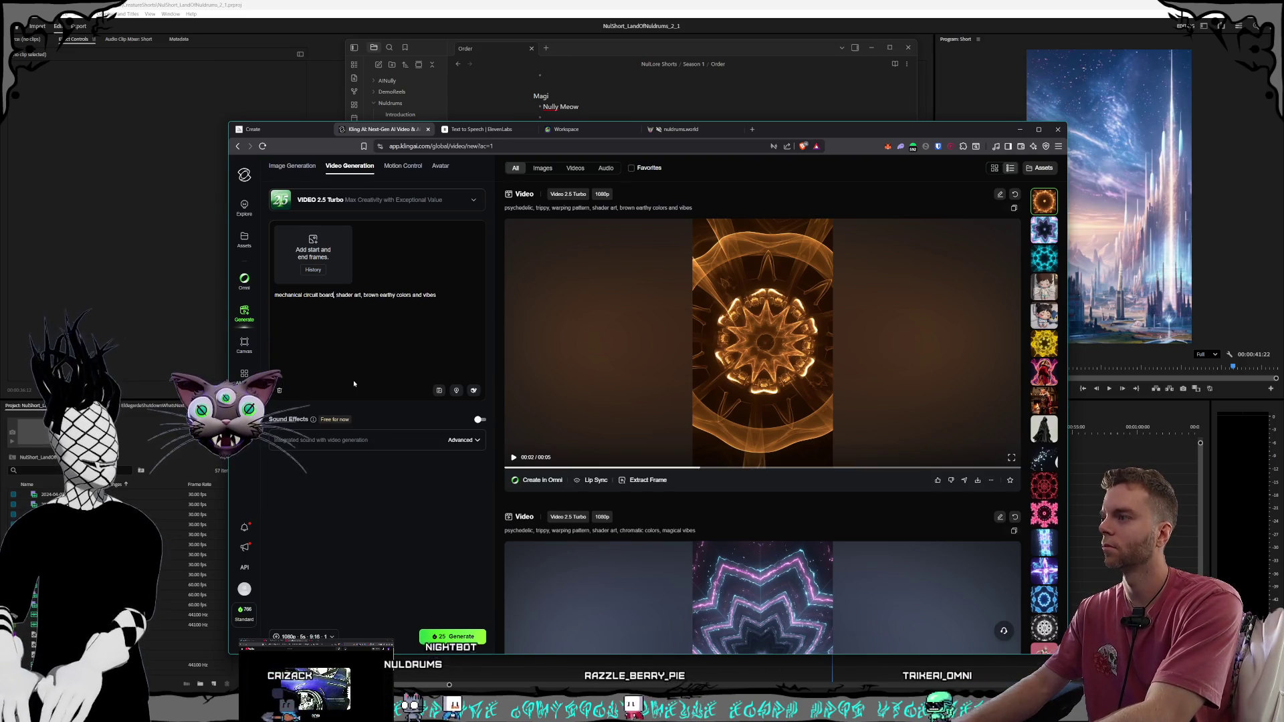
text( pattern)
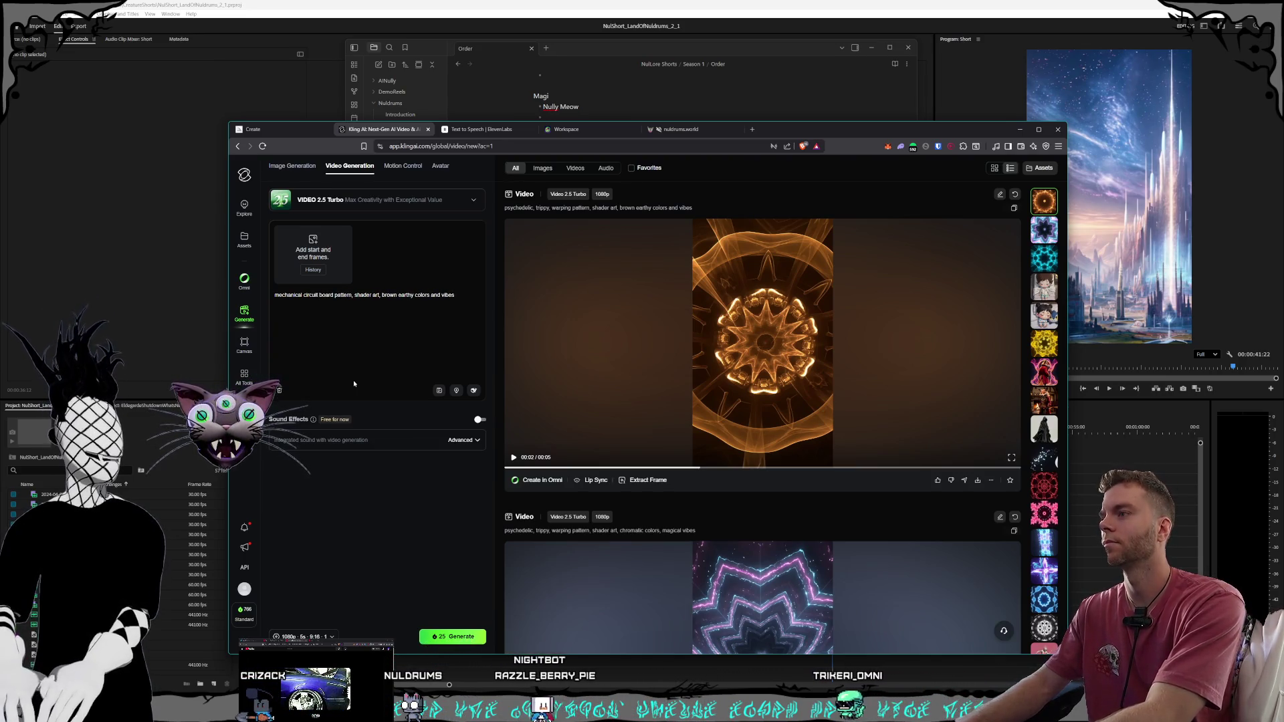
drag(456, 295, 382, 295)
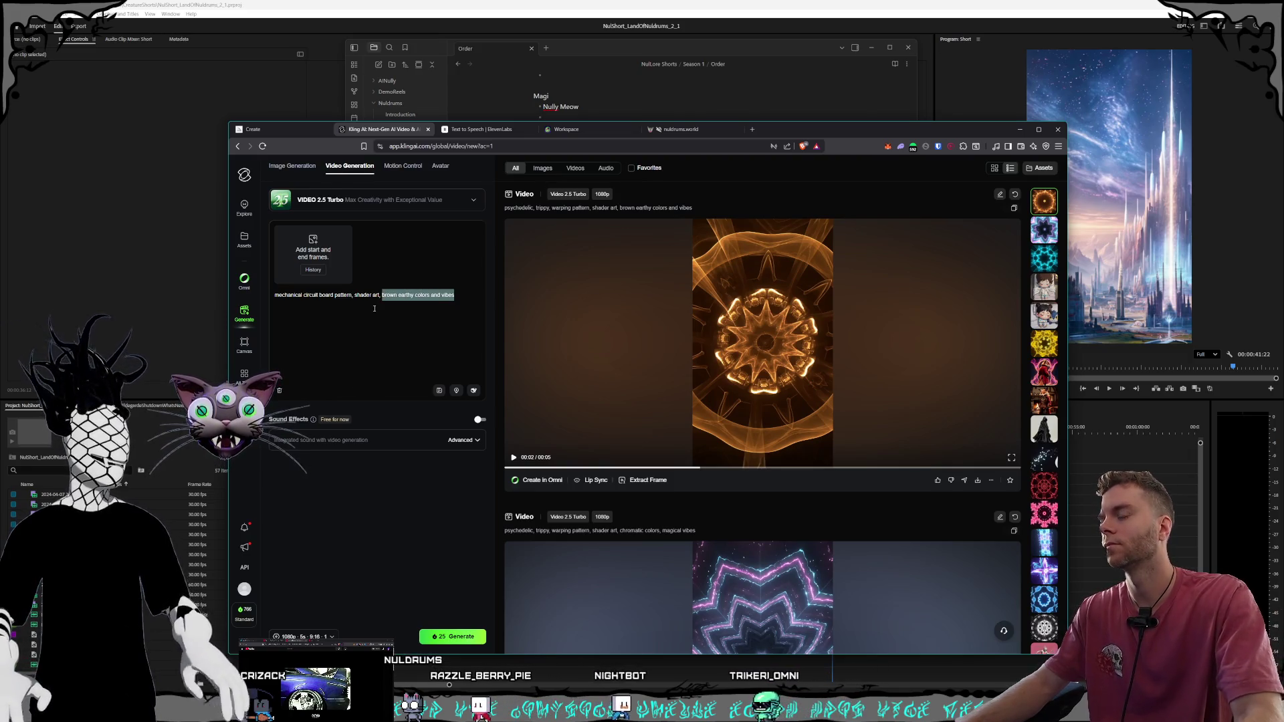
key(BackSpace)
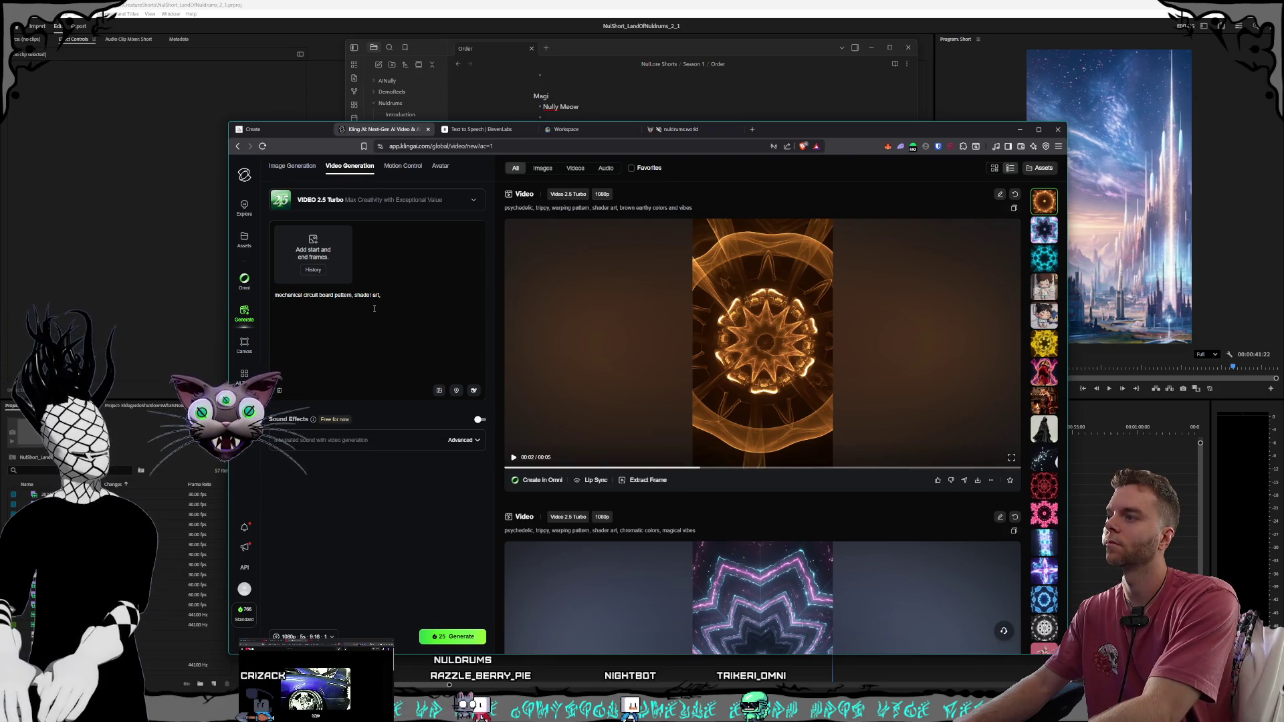
text( trippy)
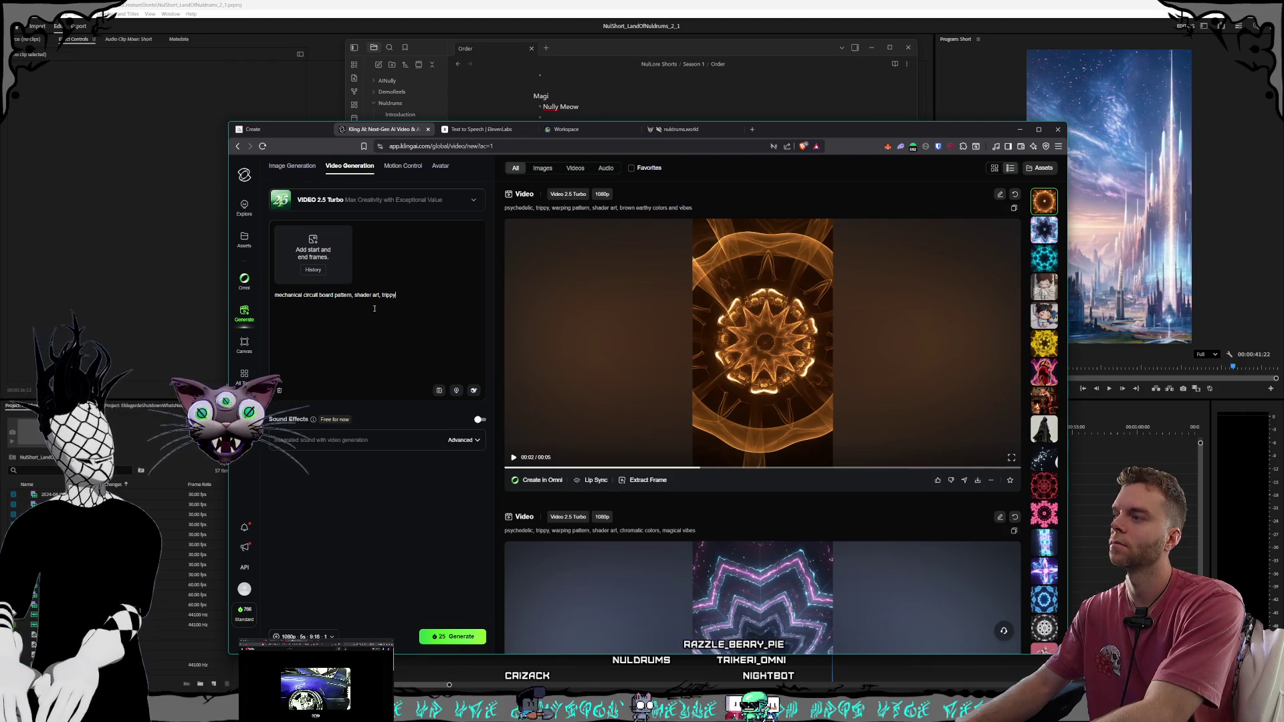
text(looping)
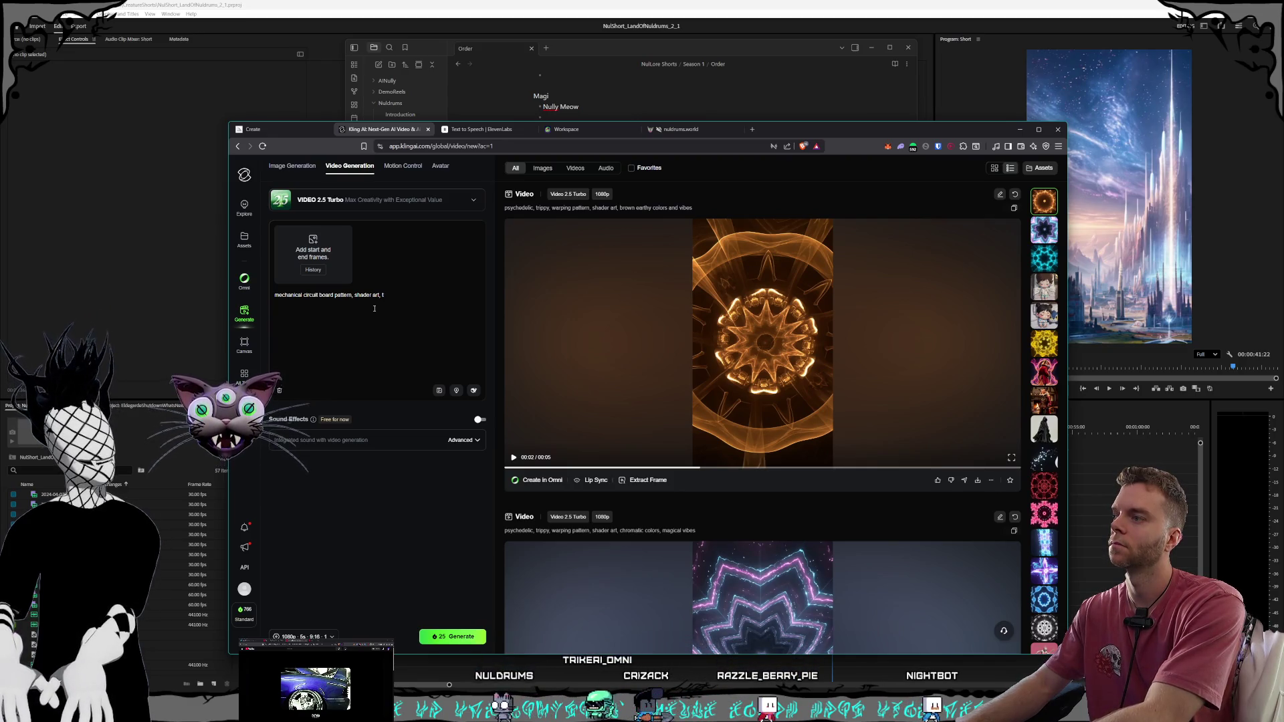
key(BackSpace)
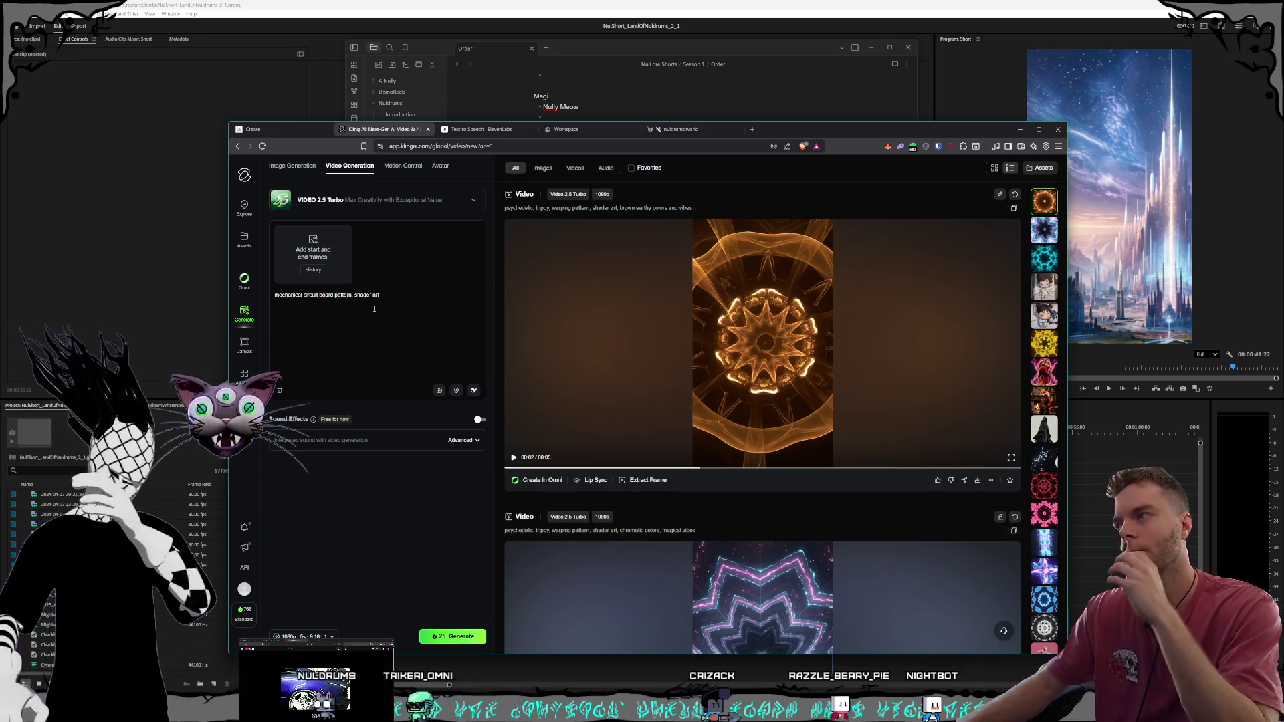
text(, loop)
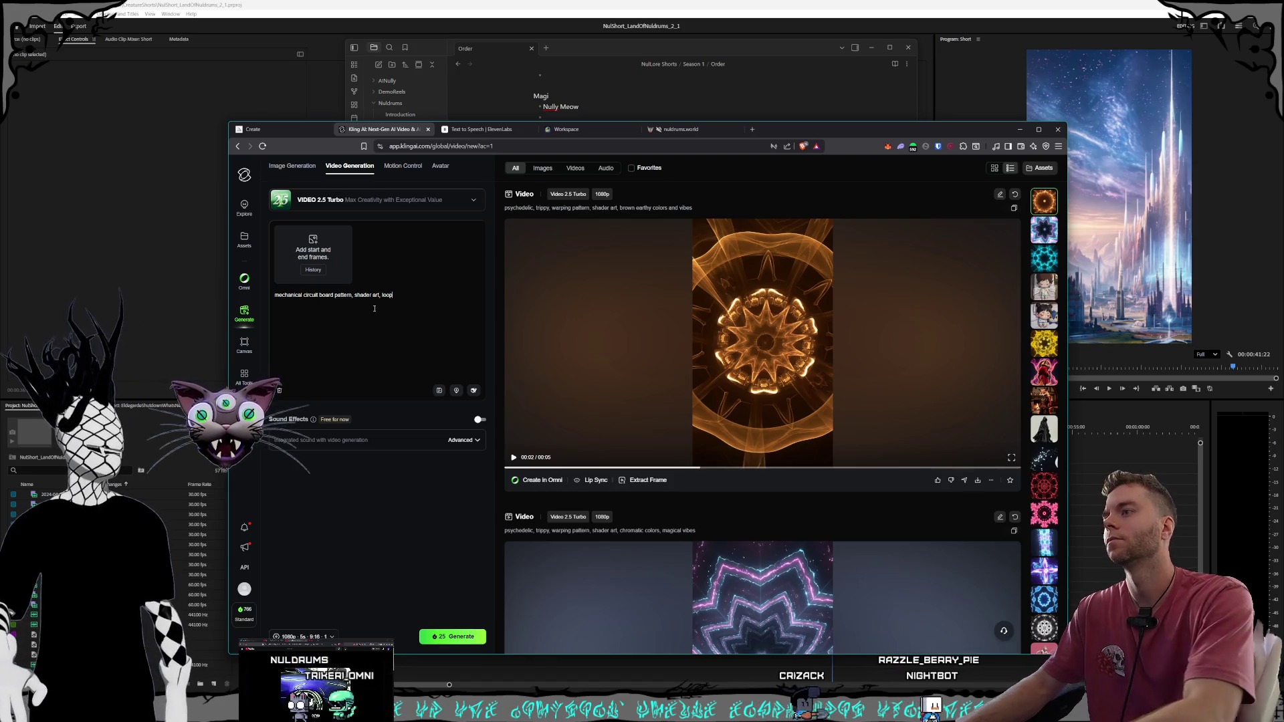
click(452, 636)
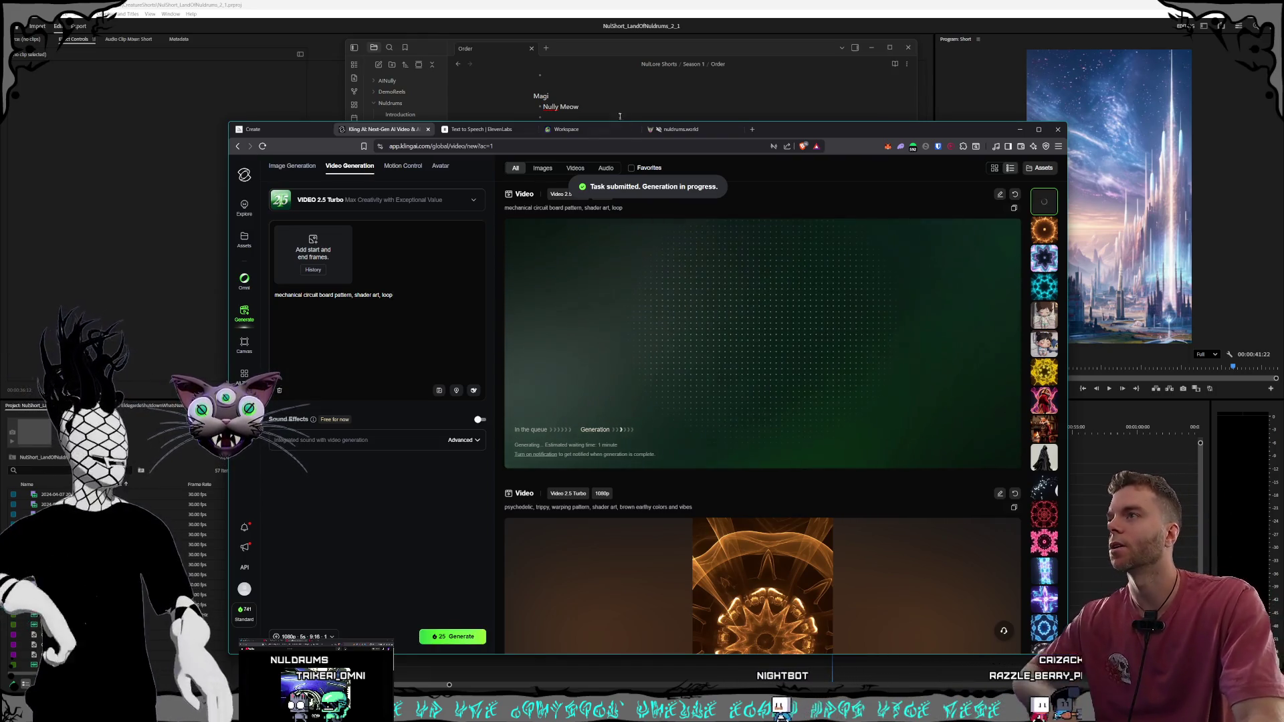
click(632, 51)
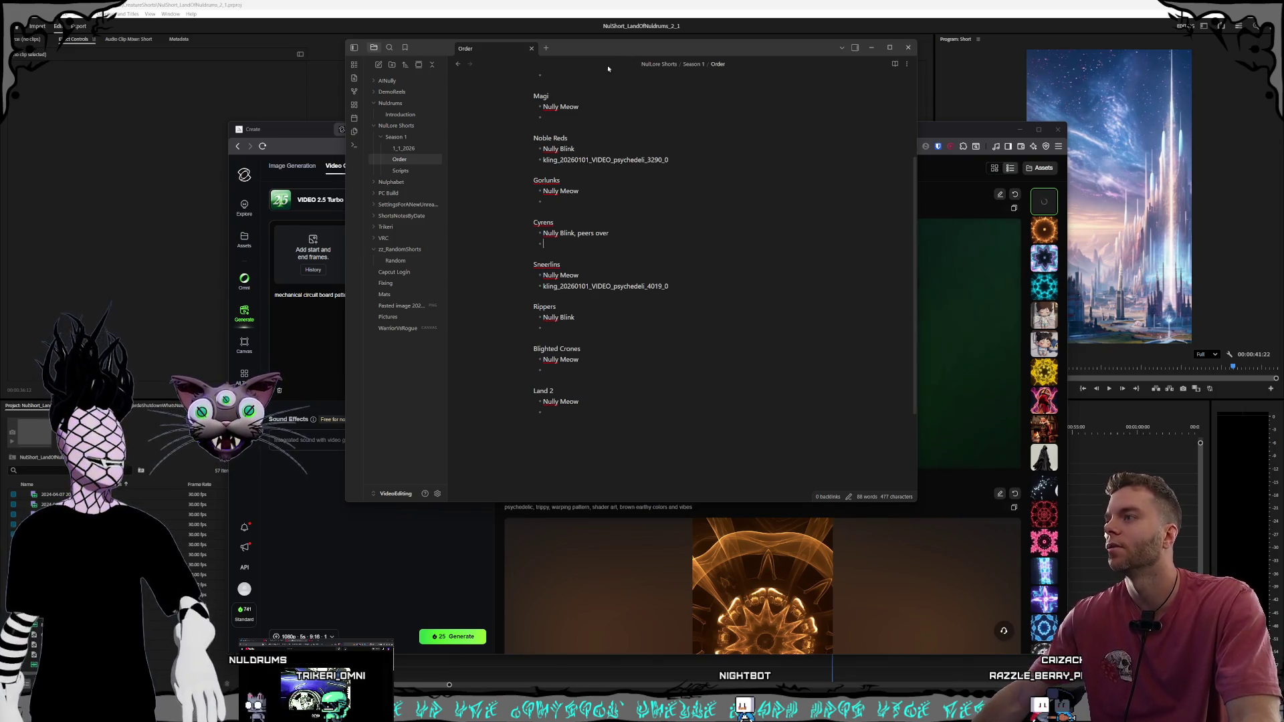
Generate 'gnashing teeth warping pattern, shader art, red and black colors, psychedelic' in place of the circuit prompt
click(309, 150)
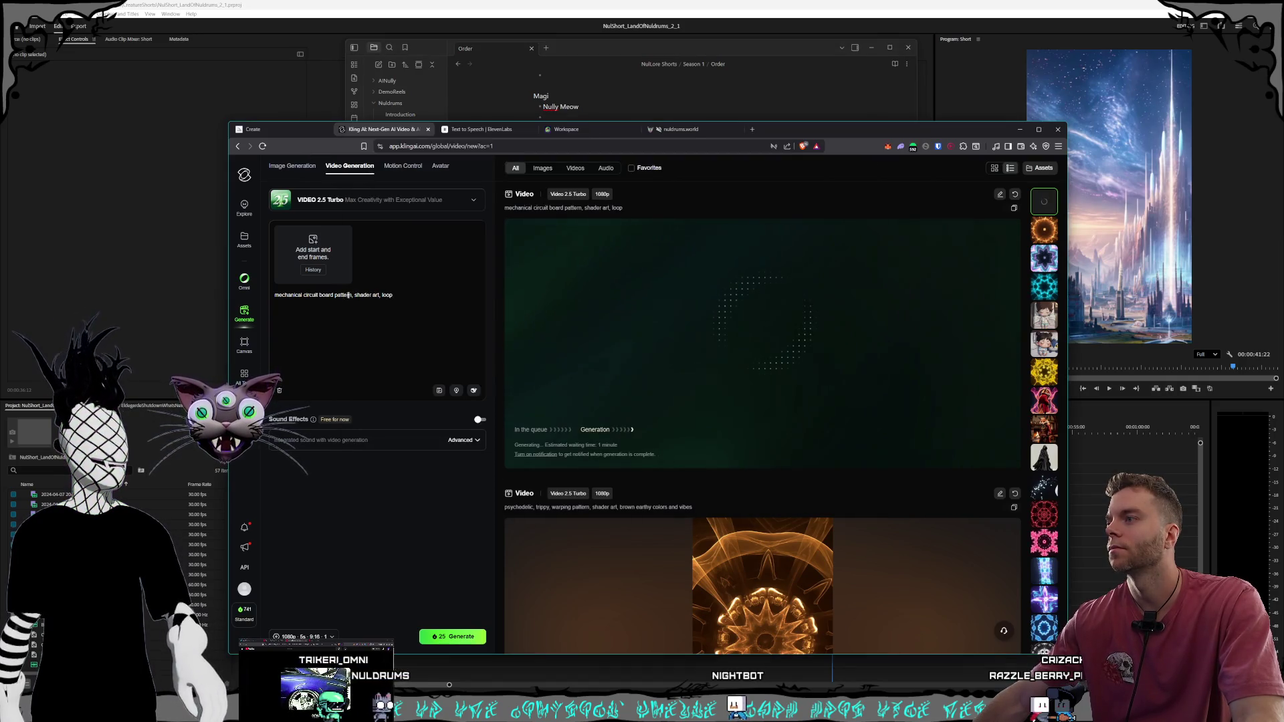
drag(351, 295, 274, 295)
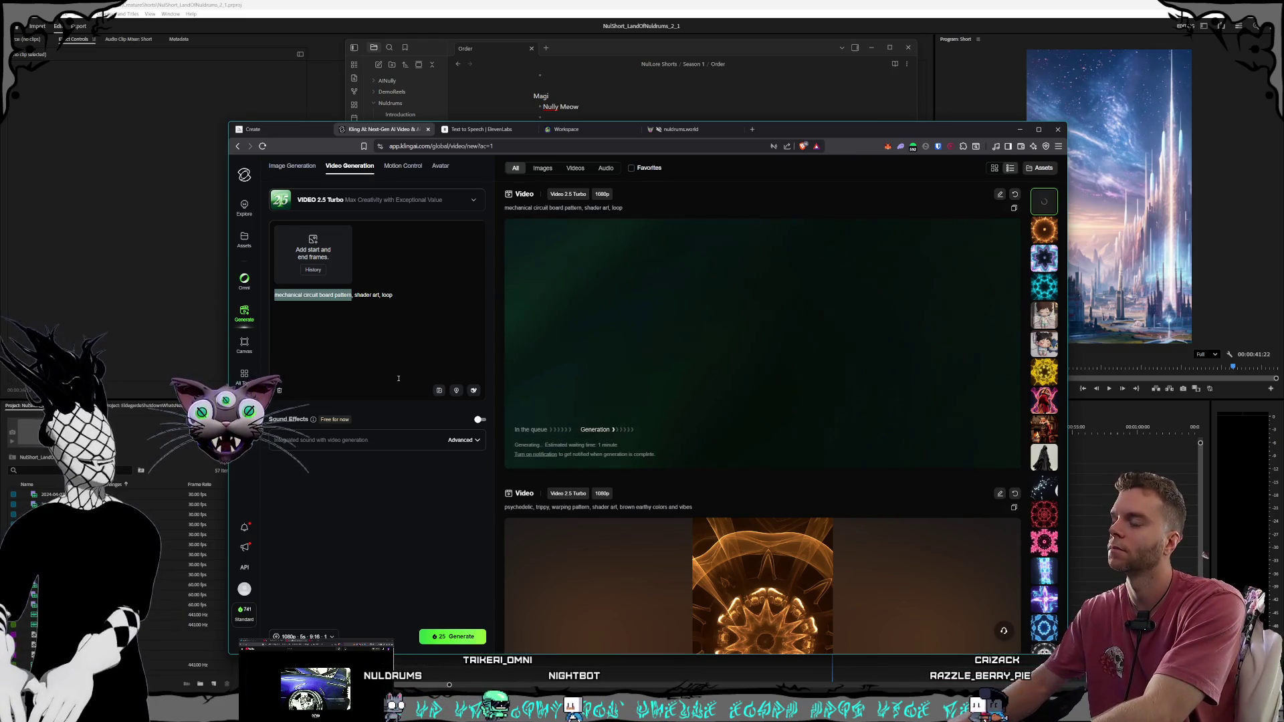
text(gnashing teeth,)
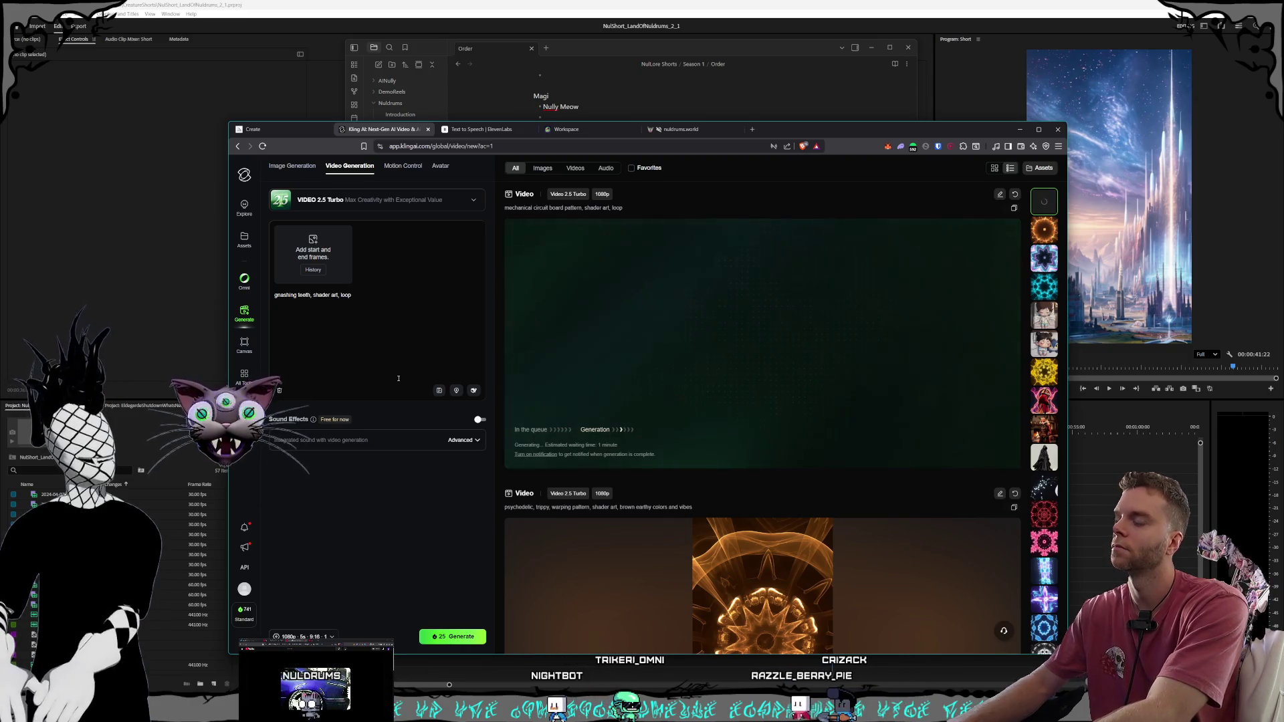
key(BackSpace)
text(warping patt)
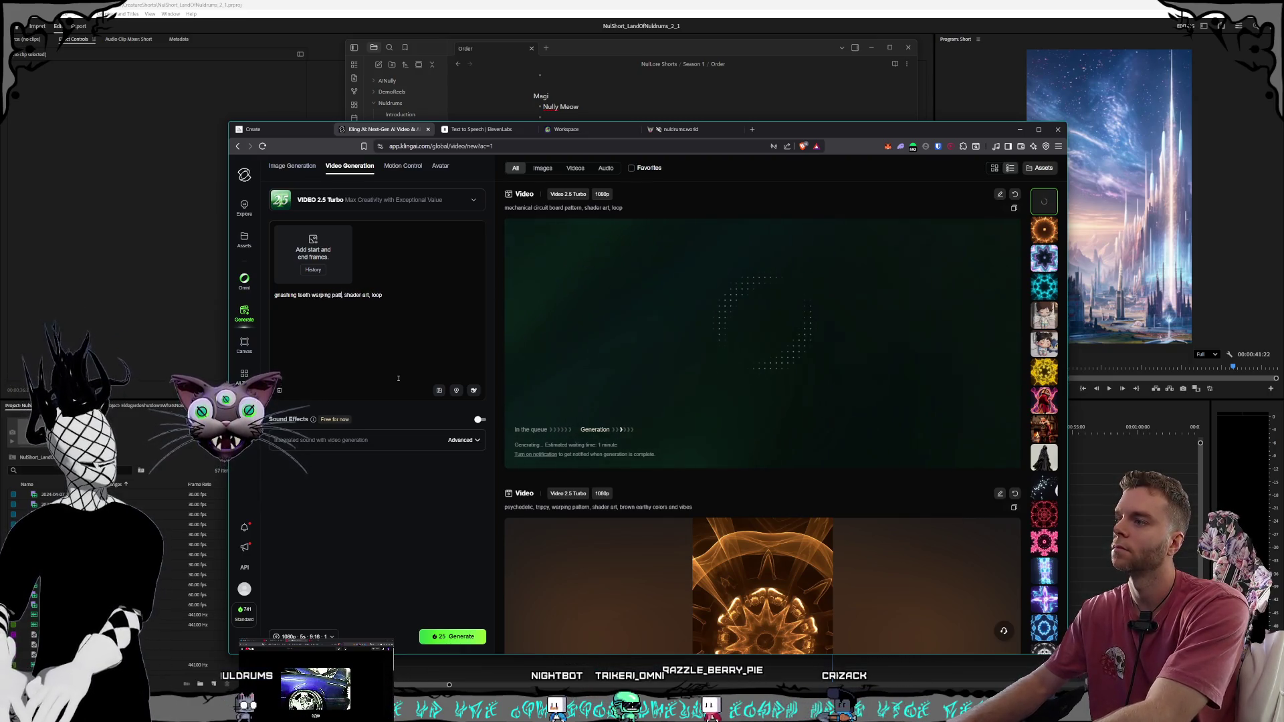
text(ern,)
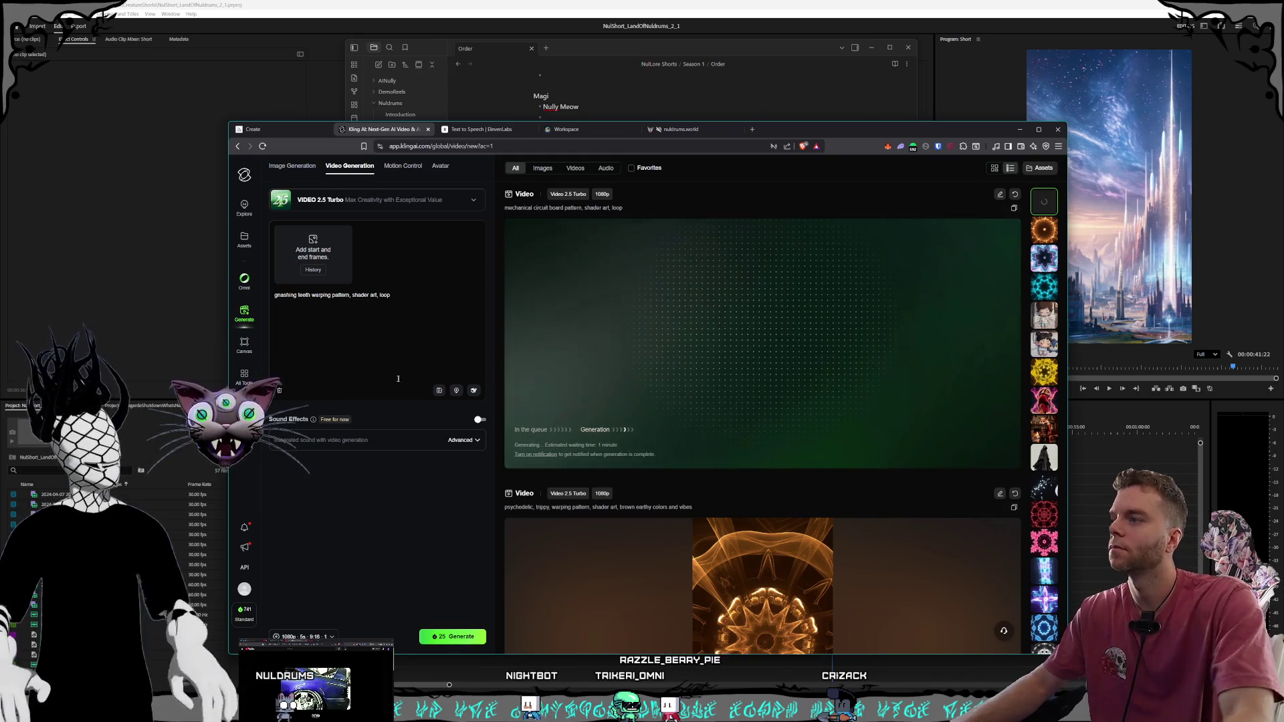
click(409, 297)
key(BackSpace)
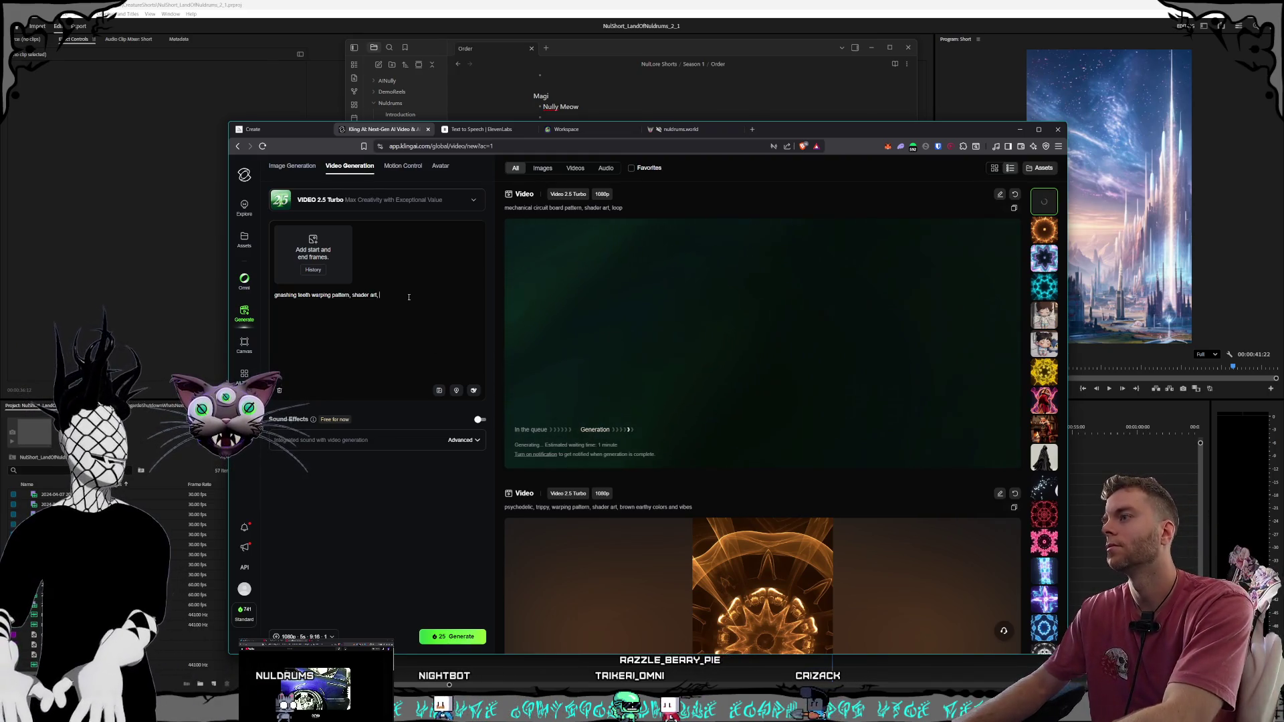
text(red )
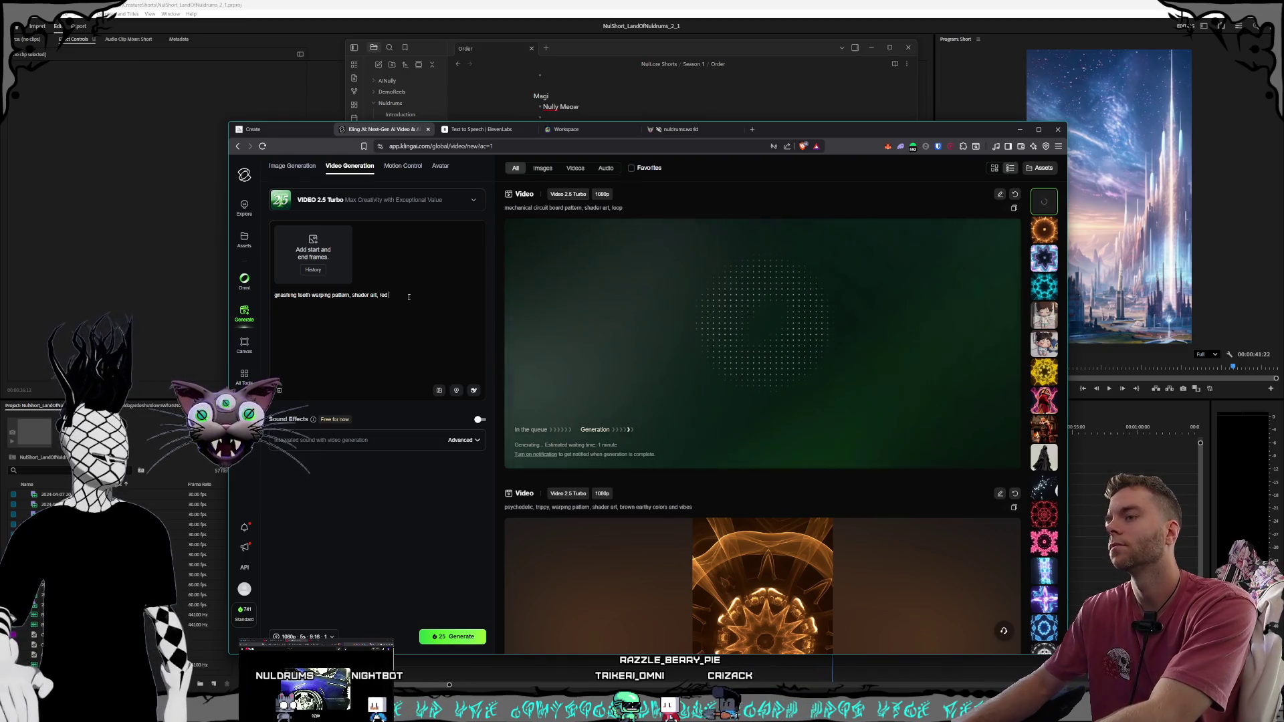
text(and black colors)
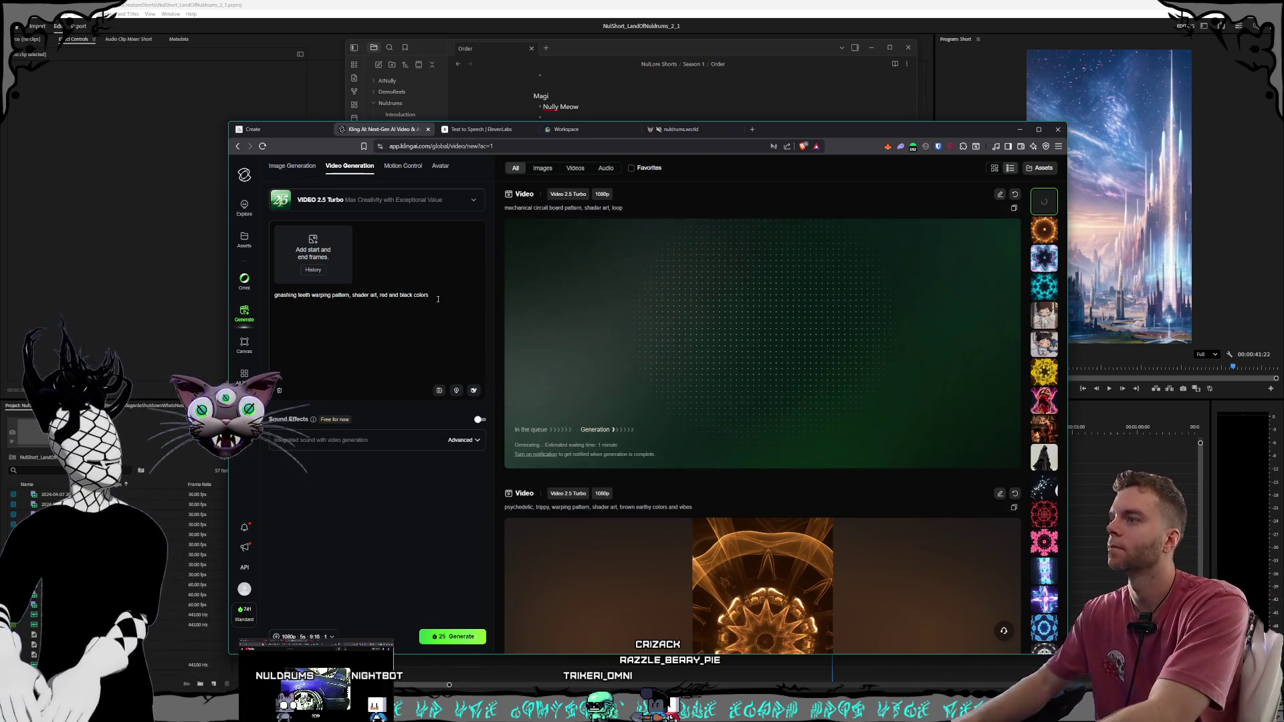
text(, psyche)
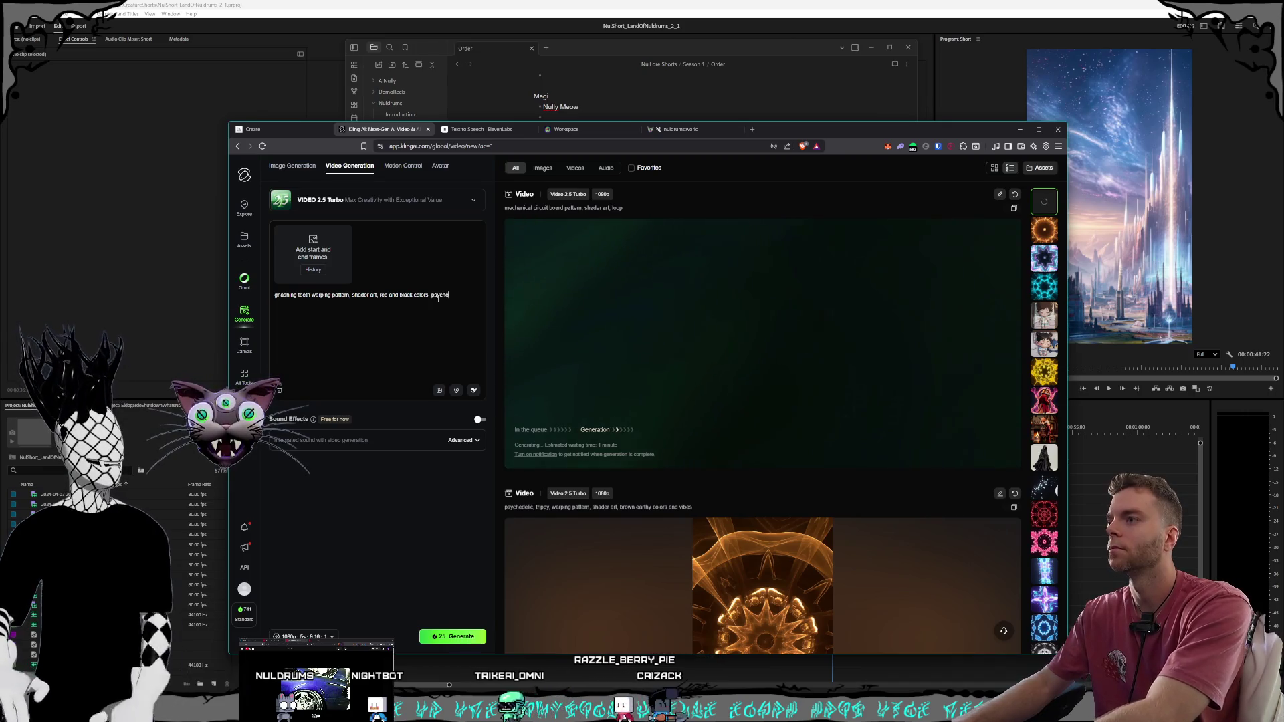
text(delic)
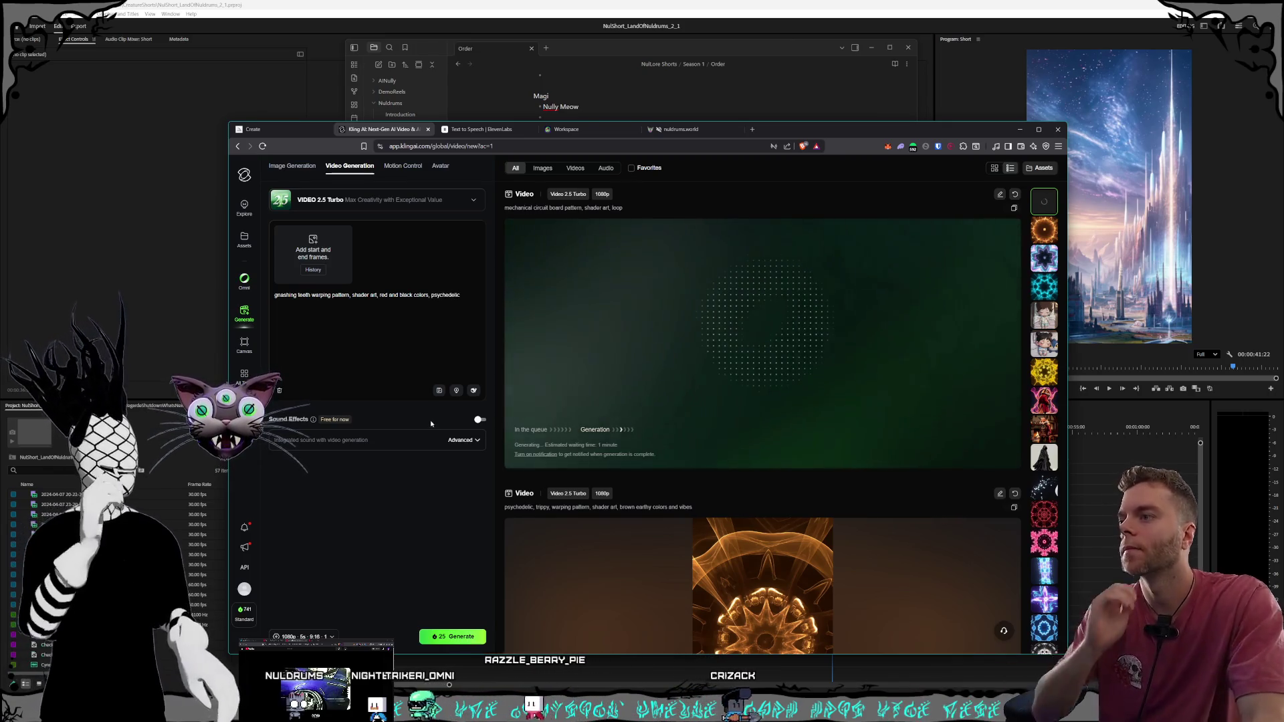
click(452, 636)
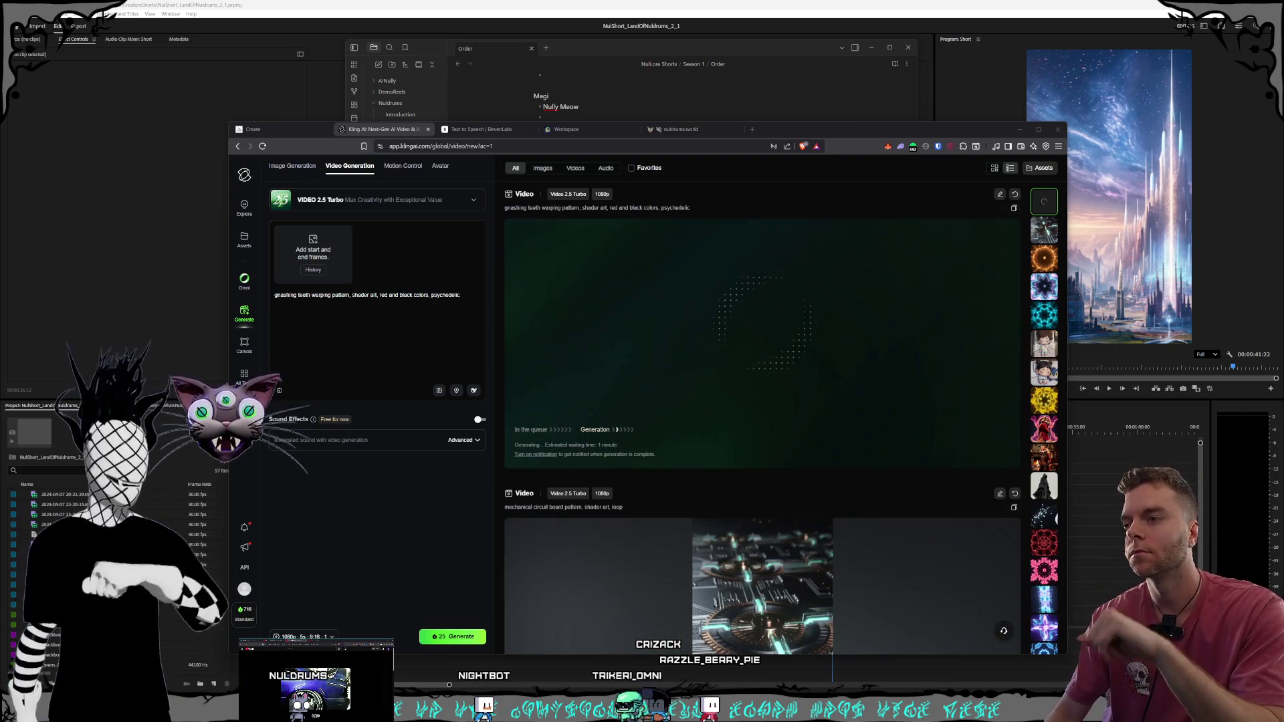
Scroll the generation feed while the gnashing-teeth clip finishes rendering
scroll(710, 365, down, 2)
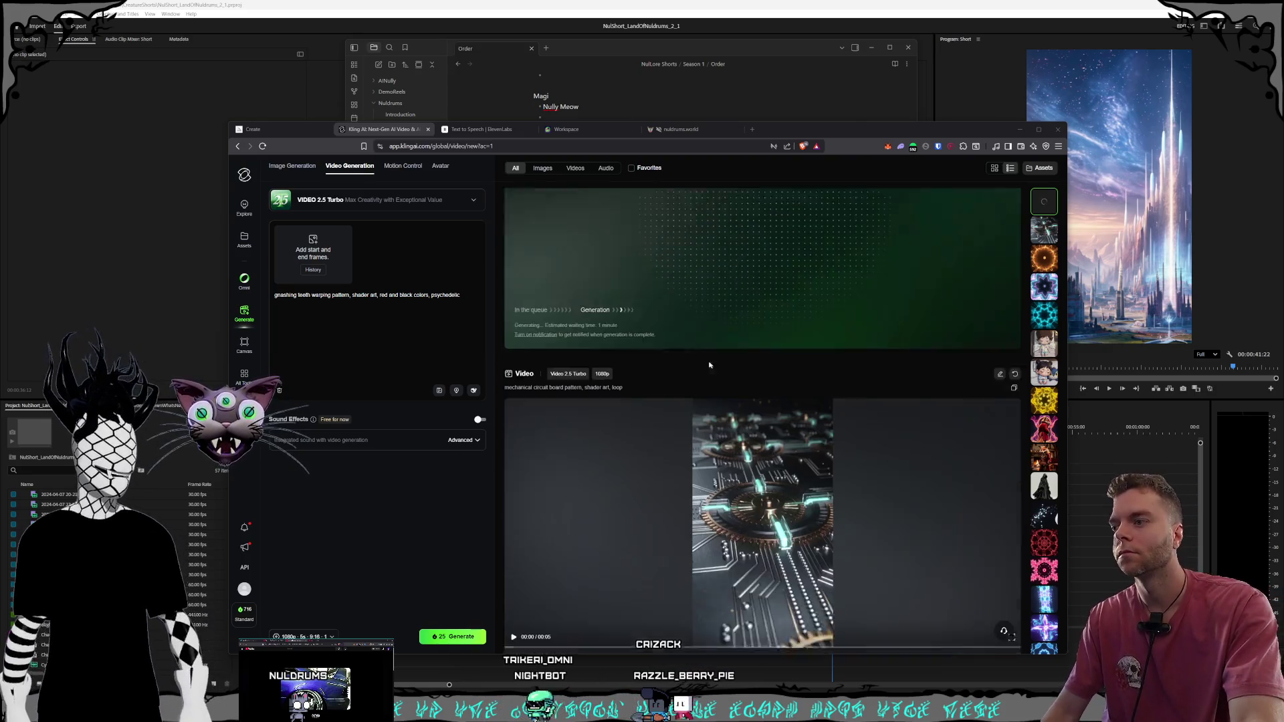
scroll(571, 415, down, 3)
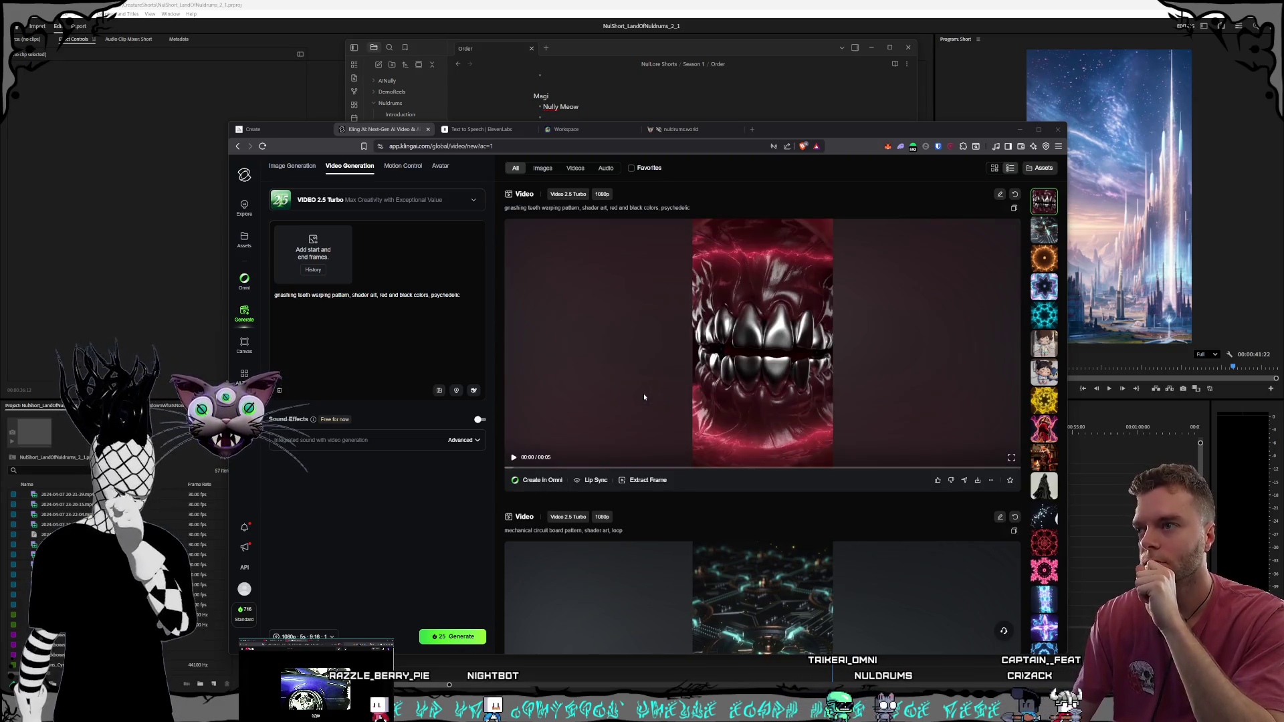
click(609, 380)
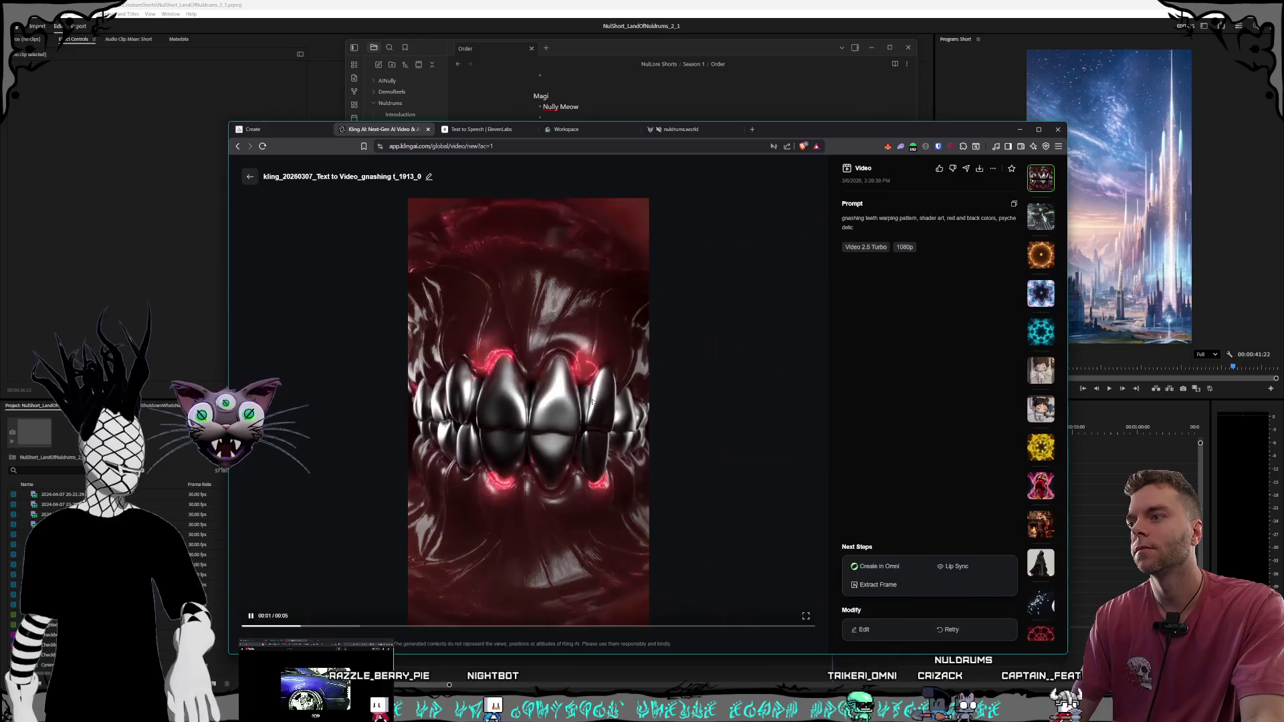
key(Escape)
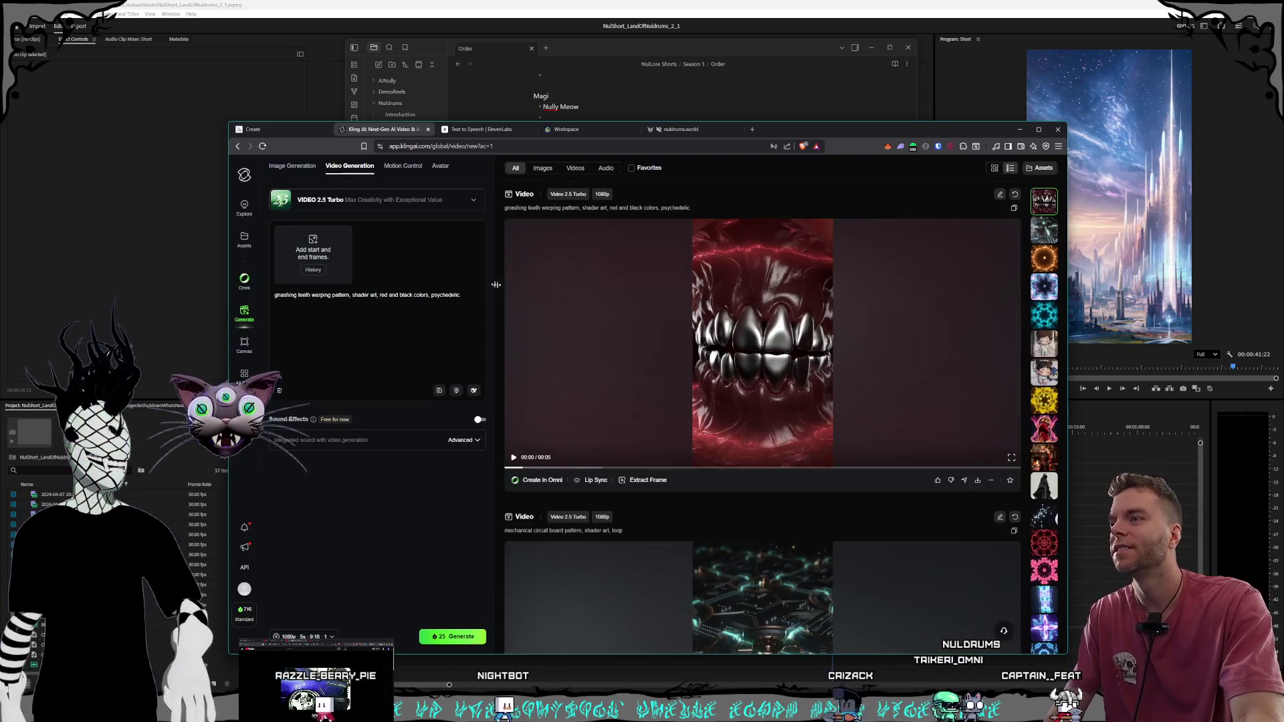
click(514, 458)
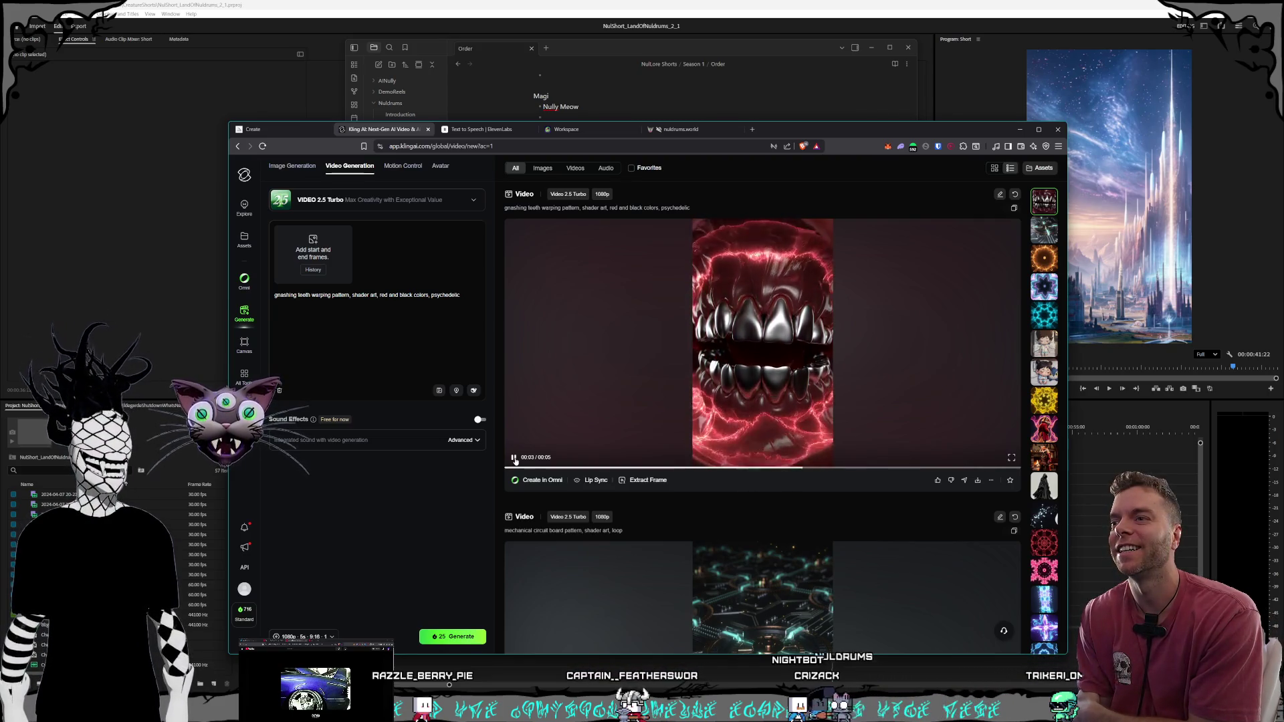
click(514, 458)
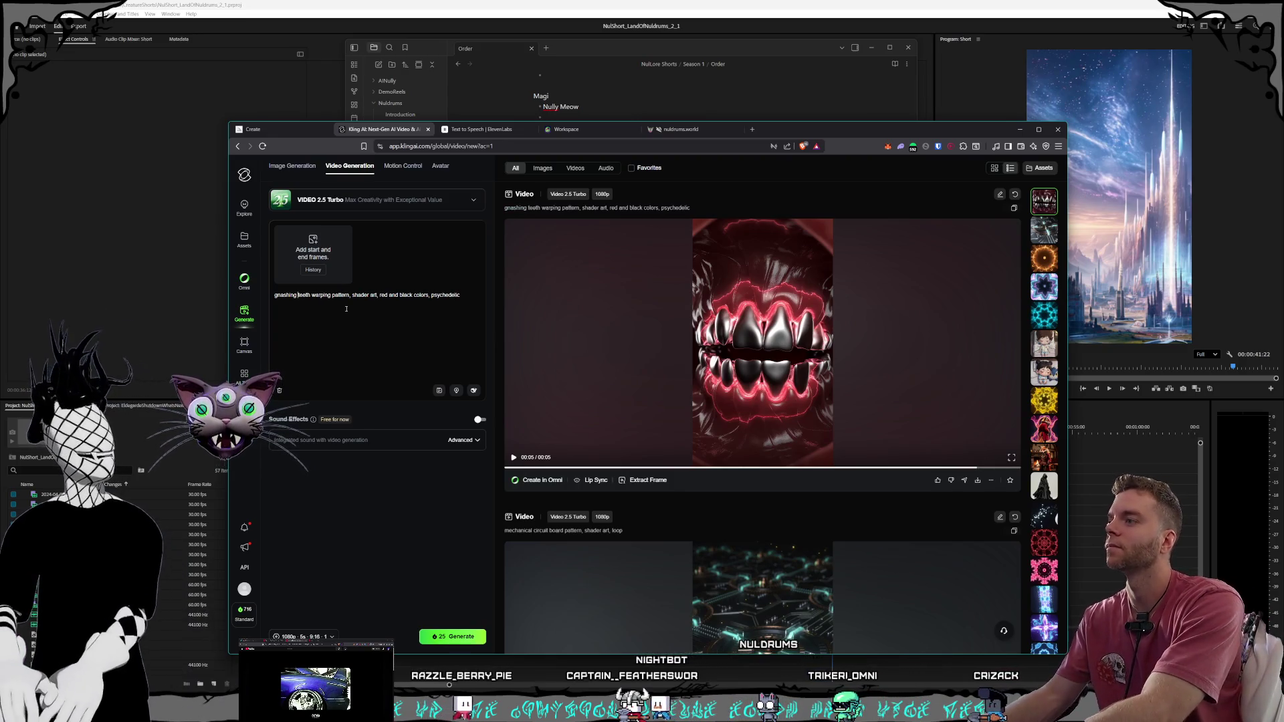
text(sharpened)
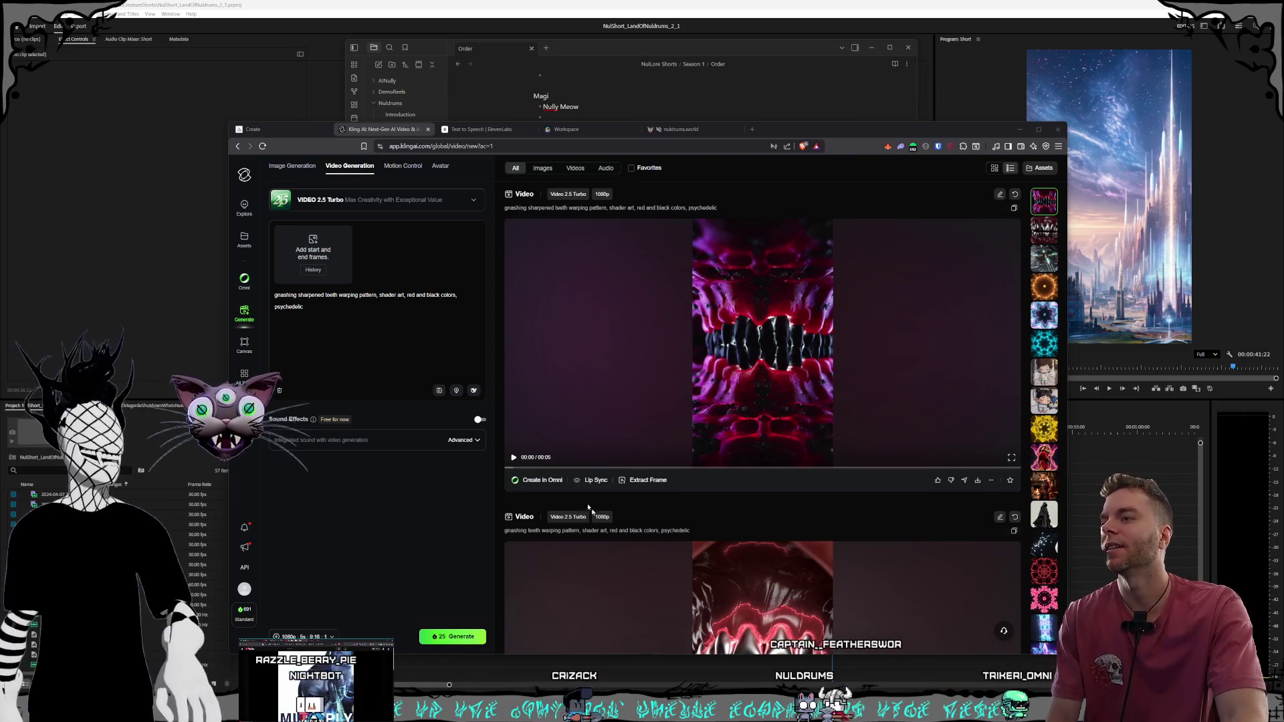
mouse_move(514, 458)
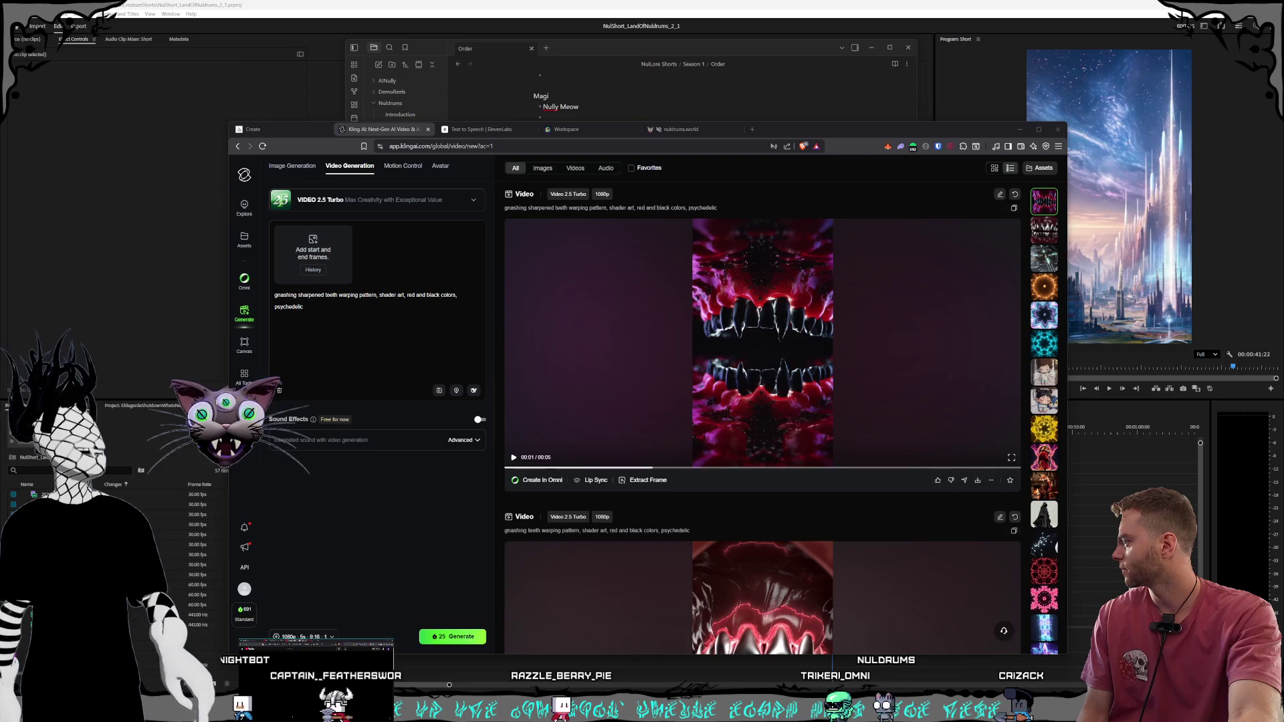
Play the sharpened-teeth mirrored loop clip and pause it at two seconds
click(513, 458)
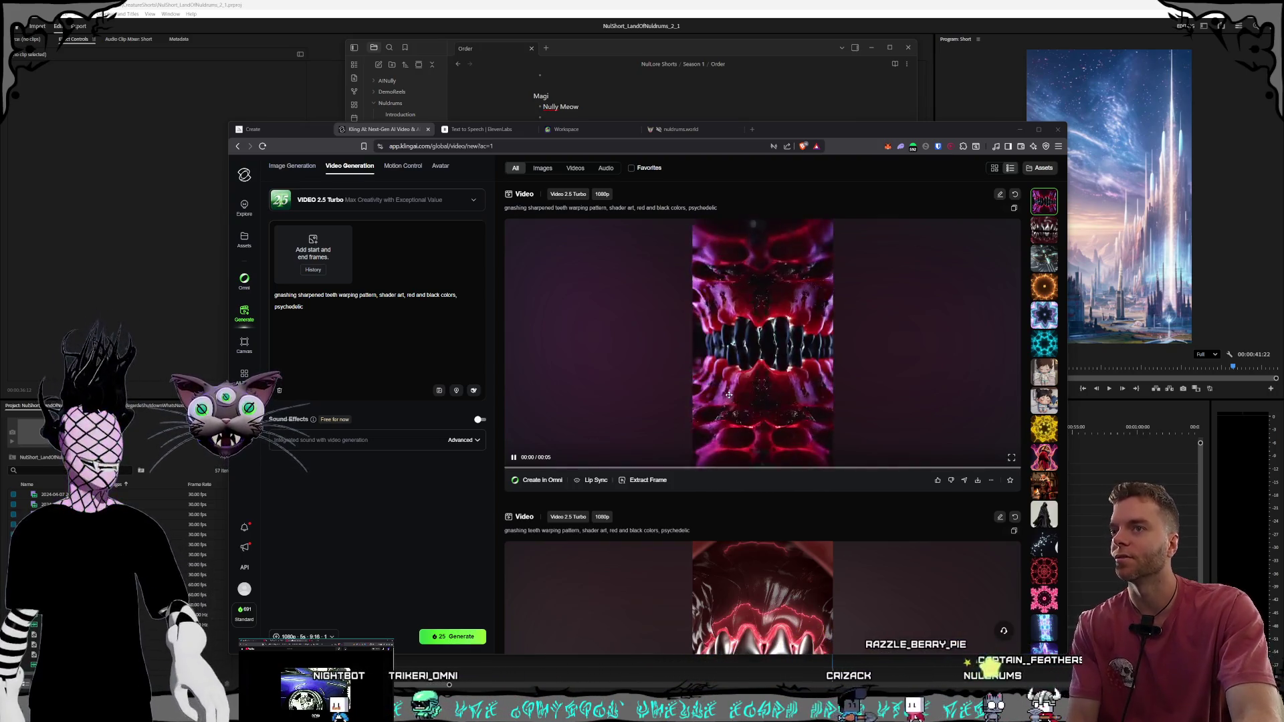
click(535, 303)
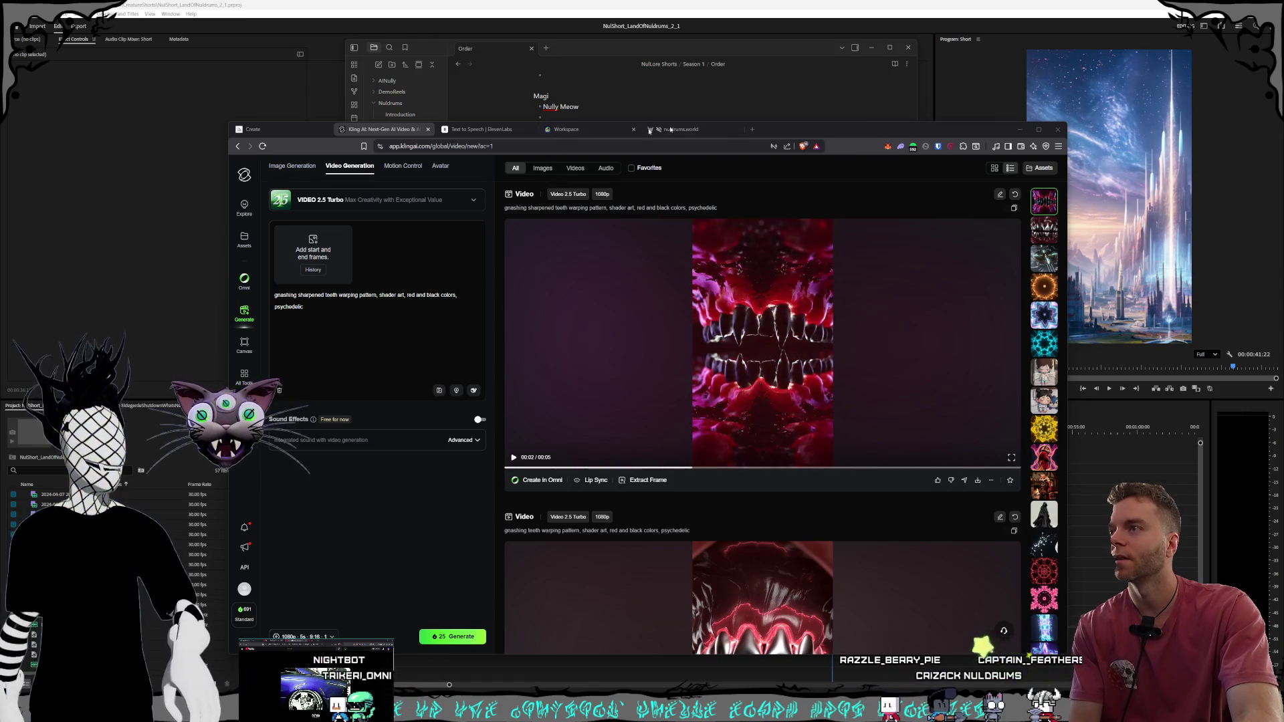
After checking the Order note, start the Kling prompt with 'magical spells exploding pattern,'
click(704, 48)
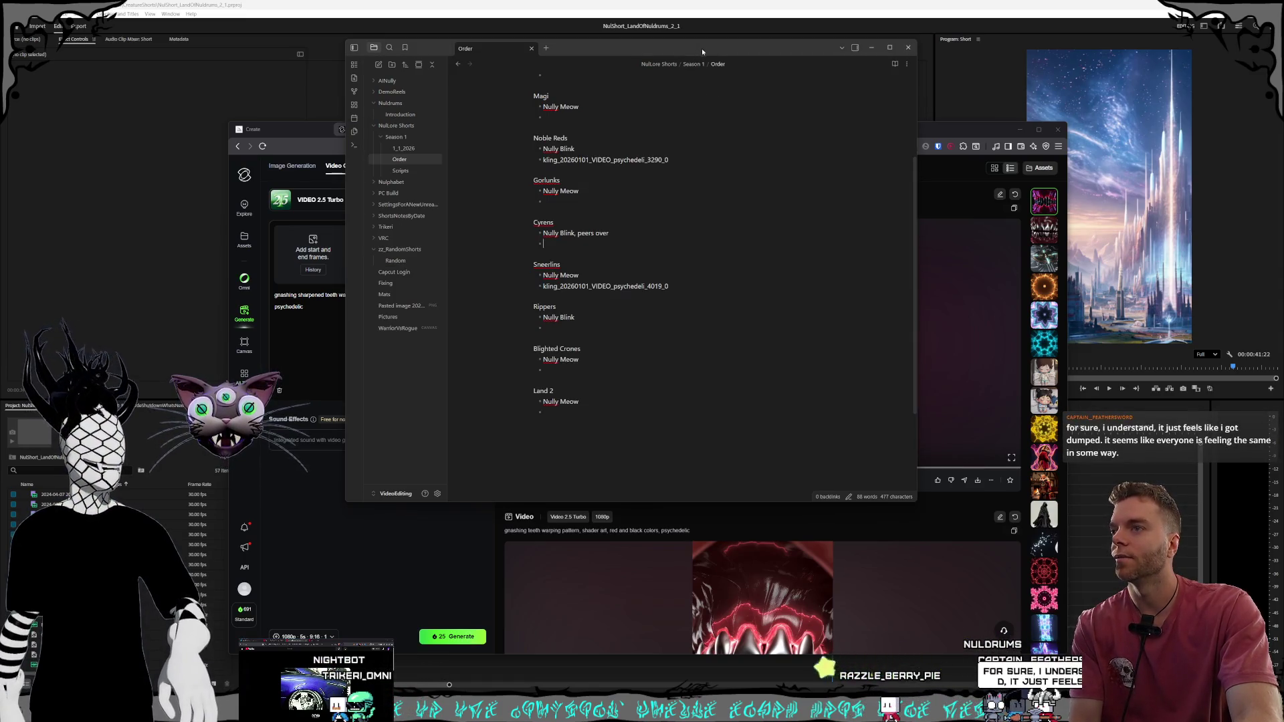
click(930, 129)
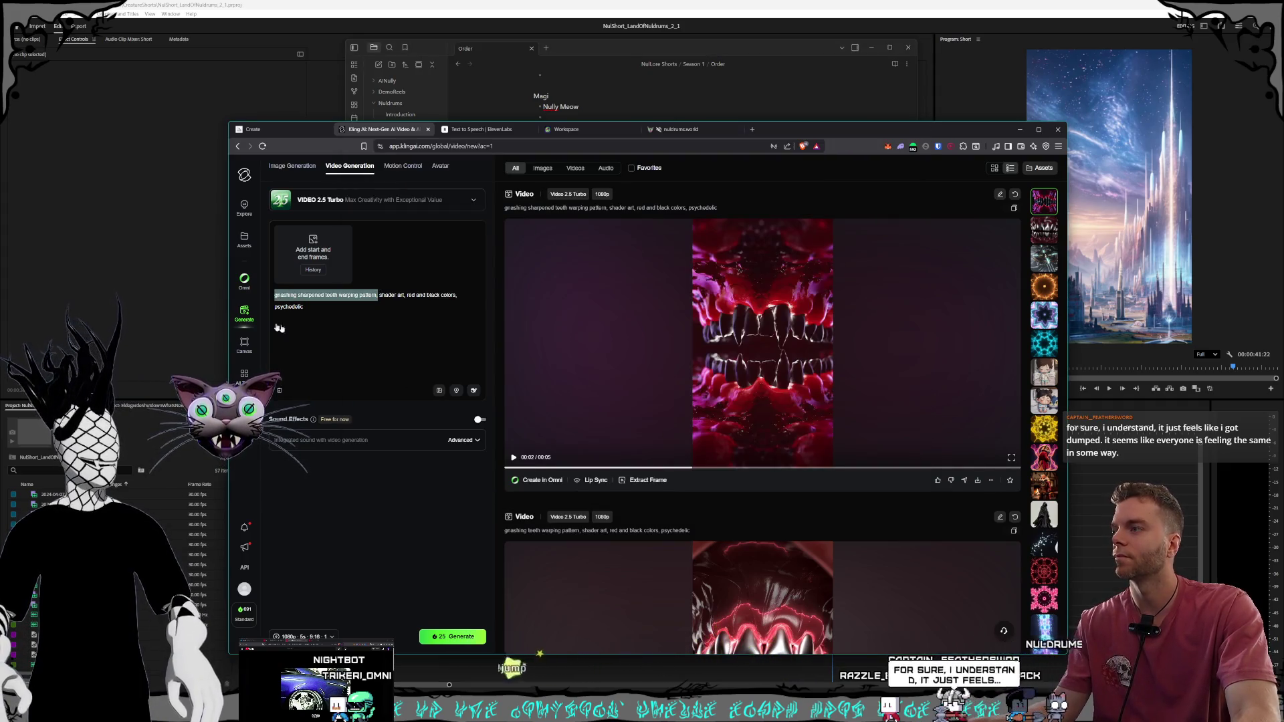
text(spe)
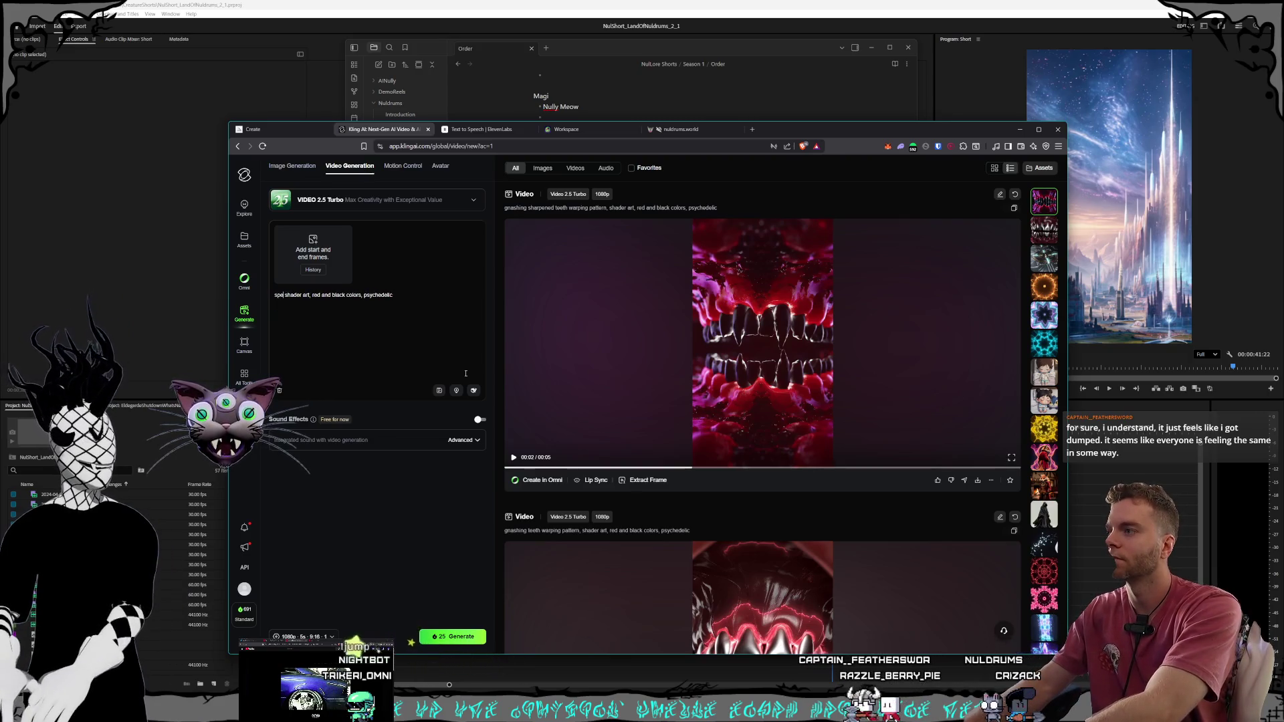
key(BackSpace)
key(BackSpace)
key(BackSpace)
text(magic)
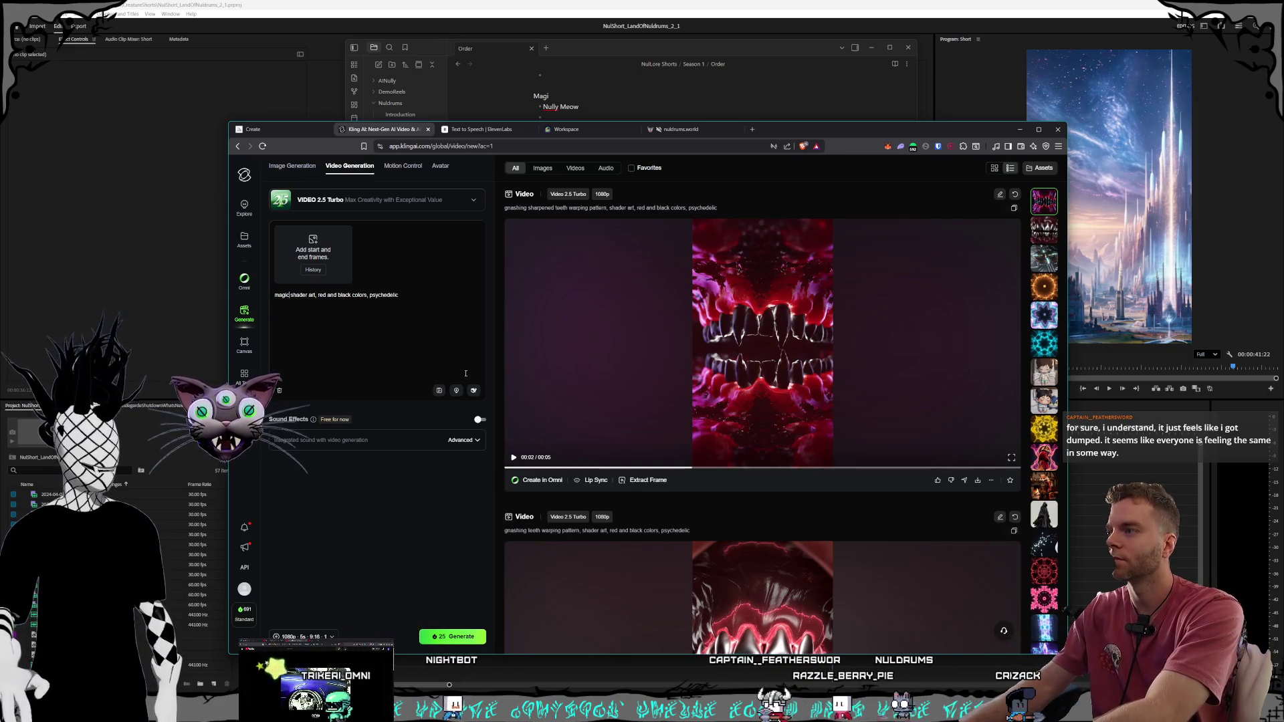
text(al spells exploding pattern)
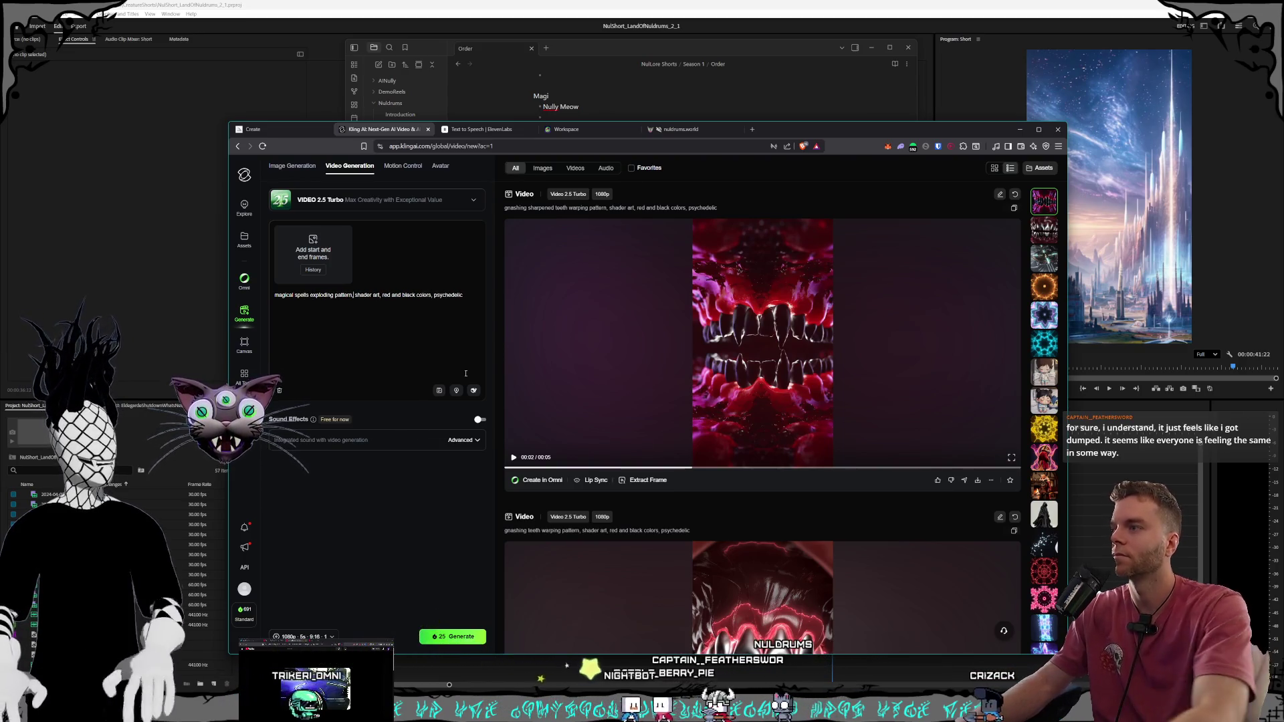
text(,)
drag(383, 295, 432, 295)
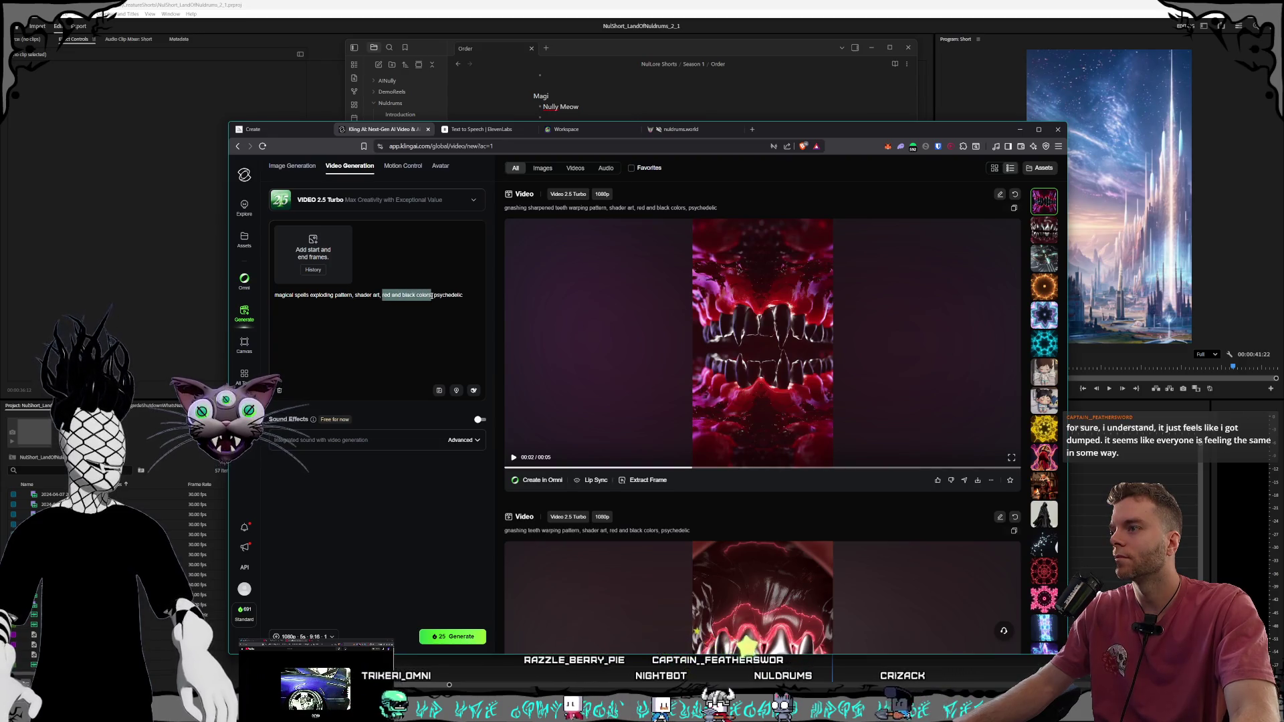
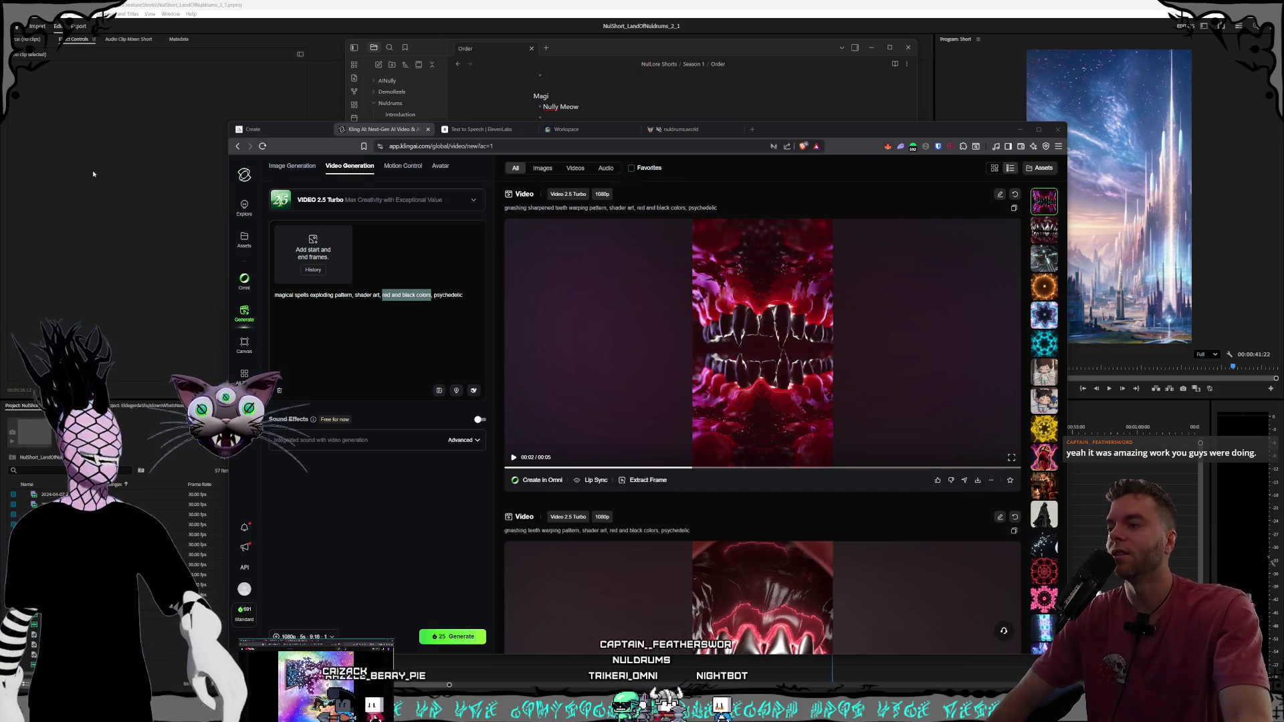
Scroll down past the teeth and circuit-board clips to the brown earthy pattern video and pause it
scroll(646, 386, down, 3)
scroll(646, 386, down, 1)
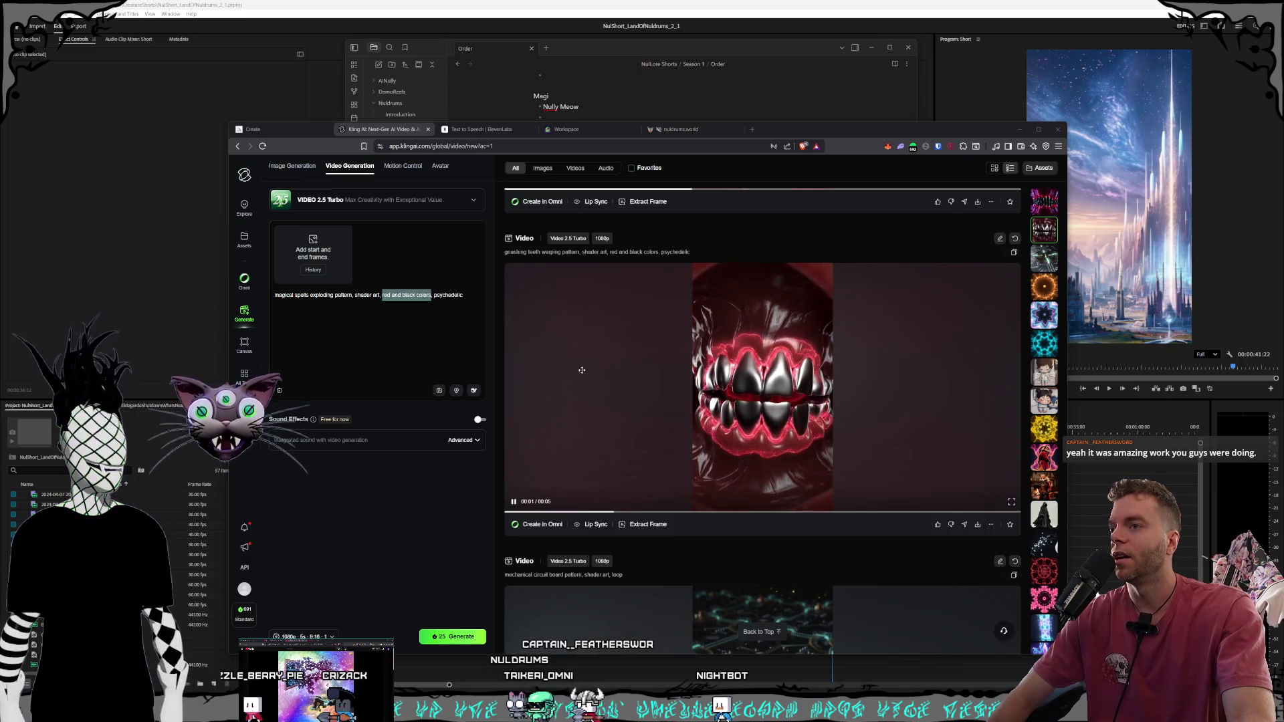
scroll(582, 370, down, 1)
scroll(583, 370, up, 2)
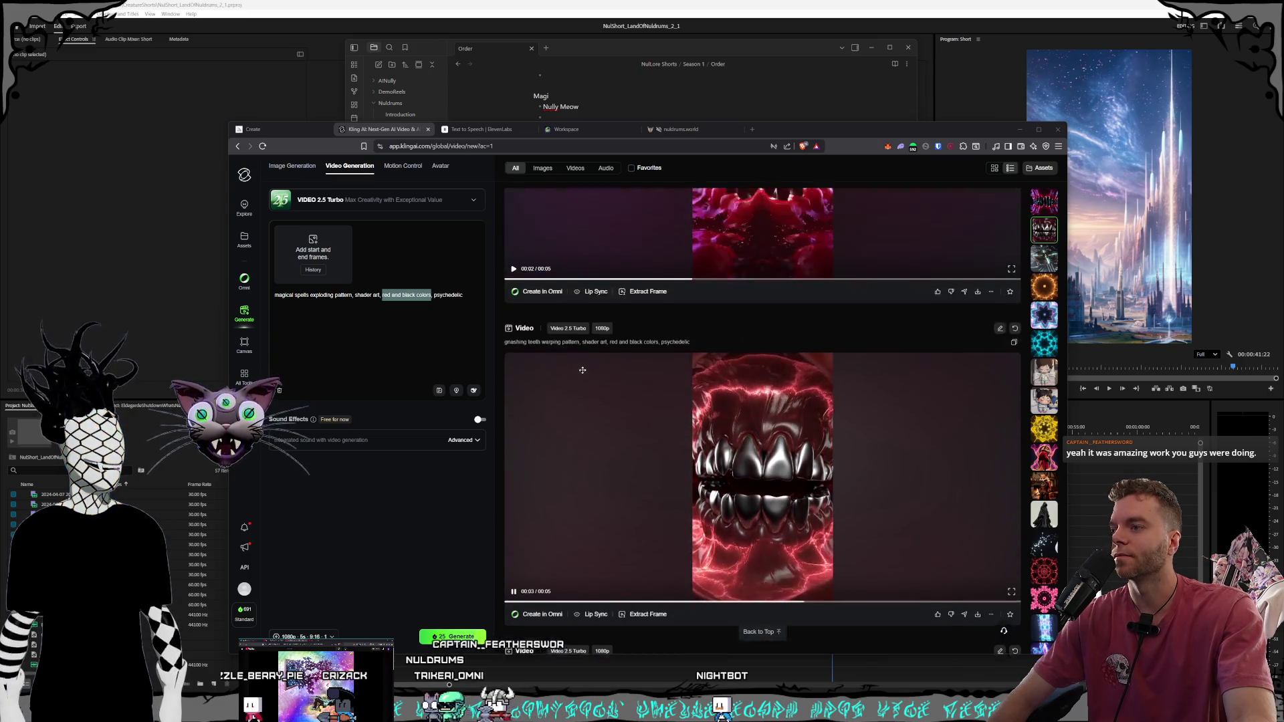
scroll(583, 370, down, 4)
scroll(582, 374, down, 1)
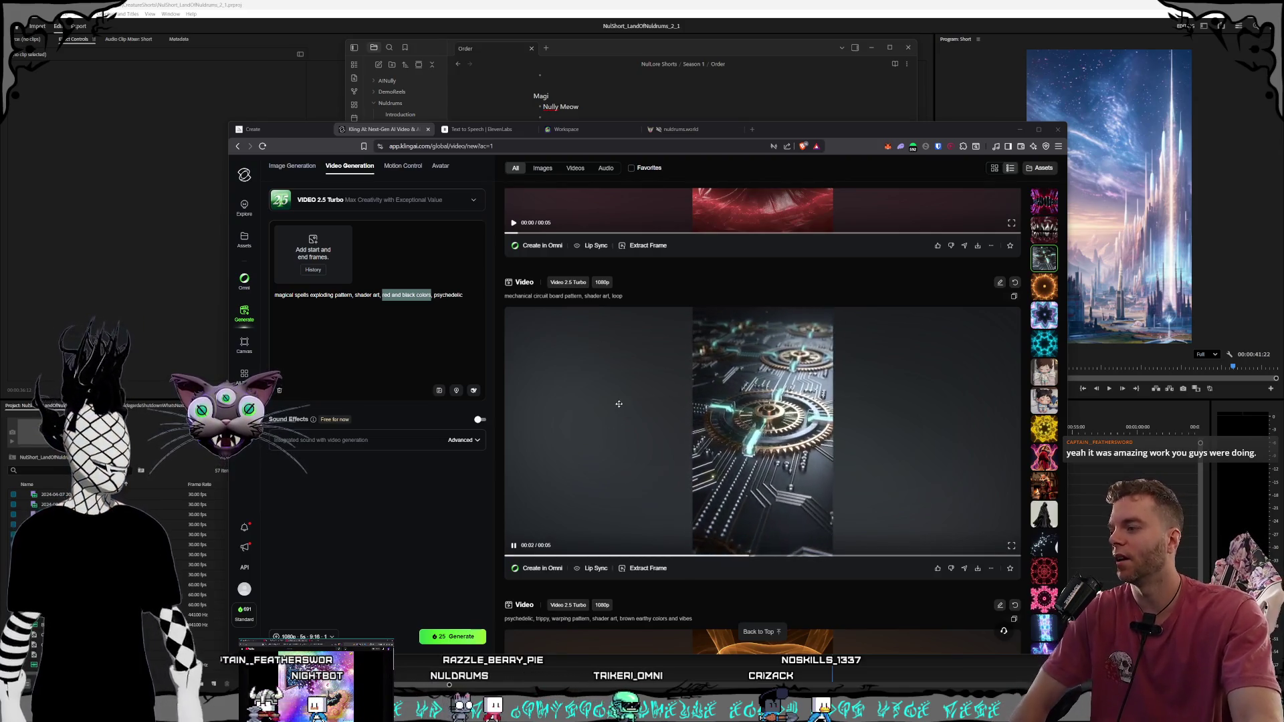
scroll(624, 410, down, 1)
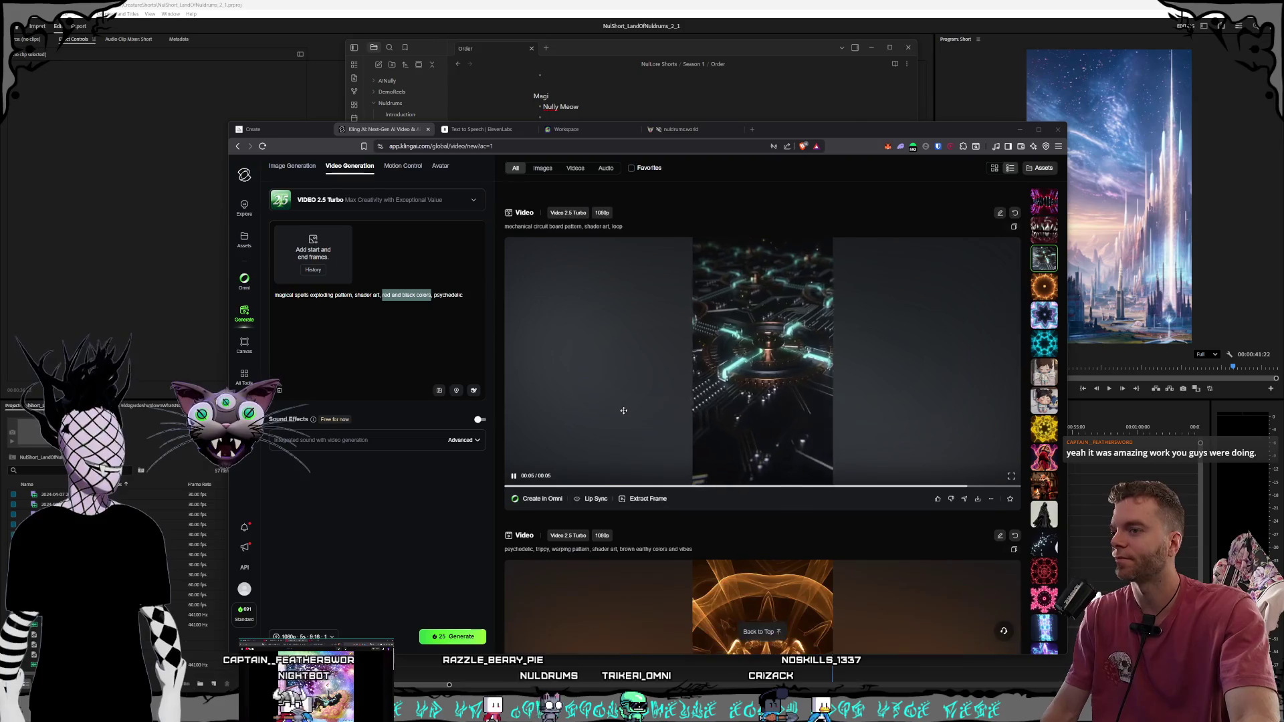
scroll(624, 412, down, 2)
scroll(623, 414, down, 3)
scroll(621, 415, up, 1)
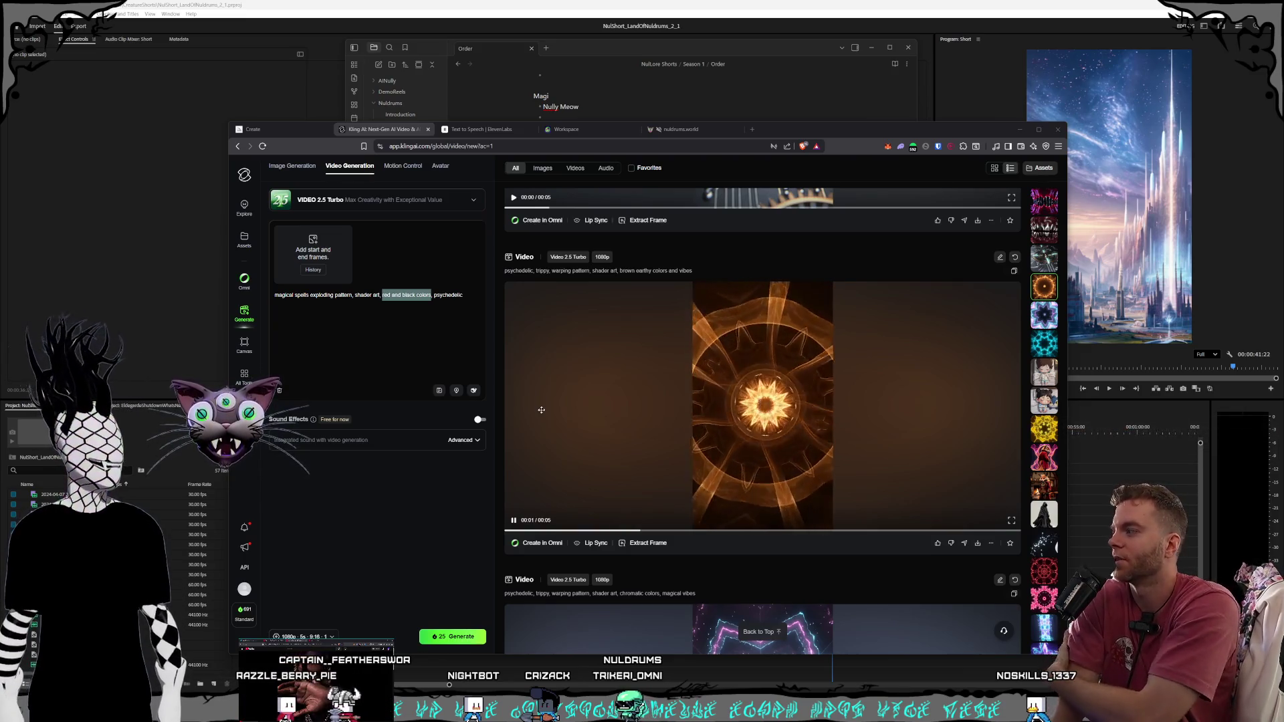
click(765, 405)
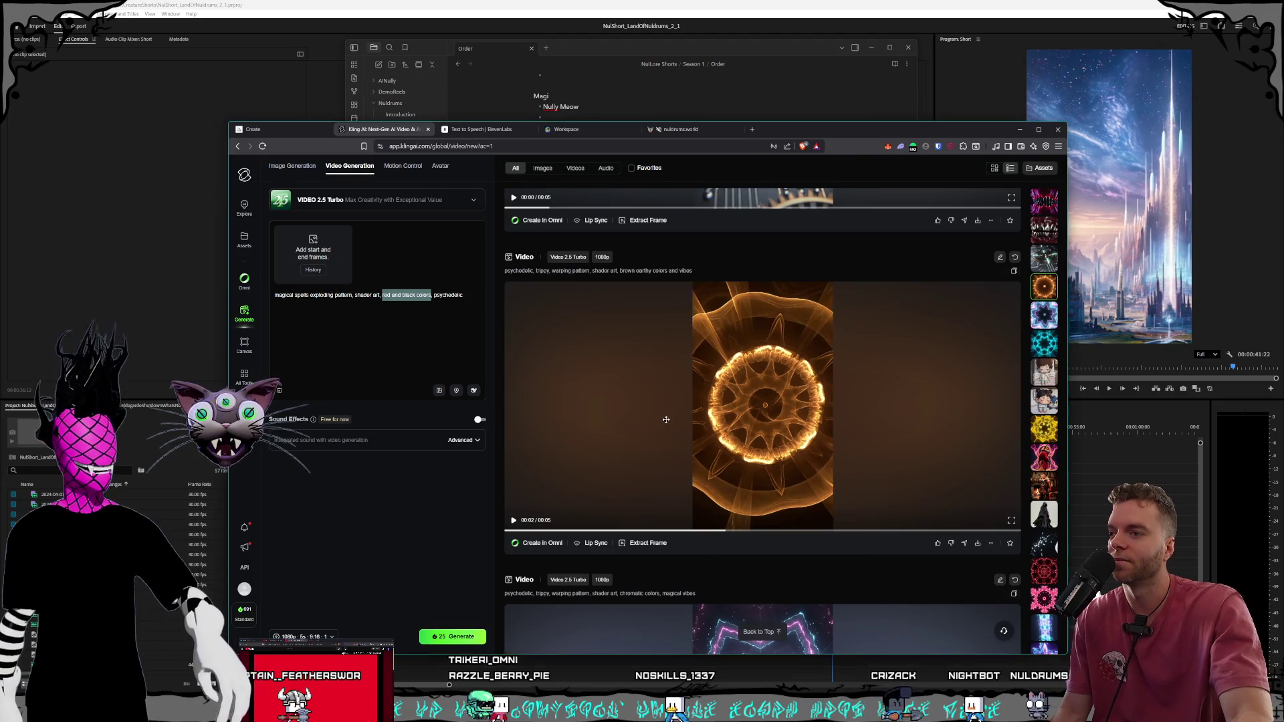
Open the brown earthy psychedelic video's detail page
click(763, 435)
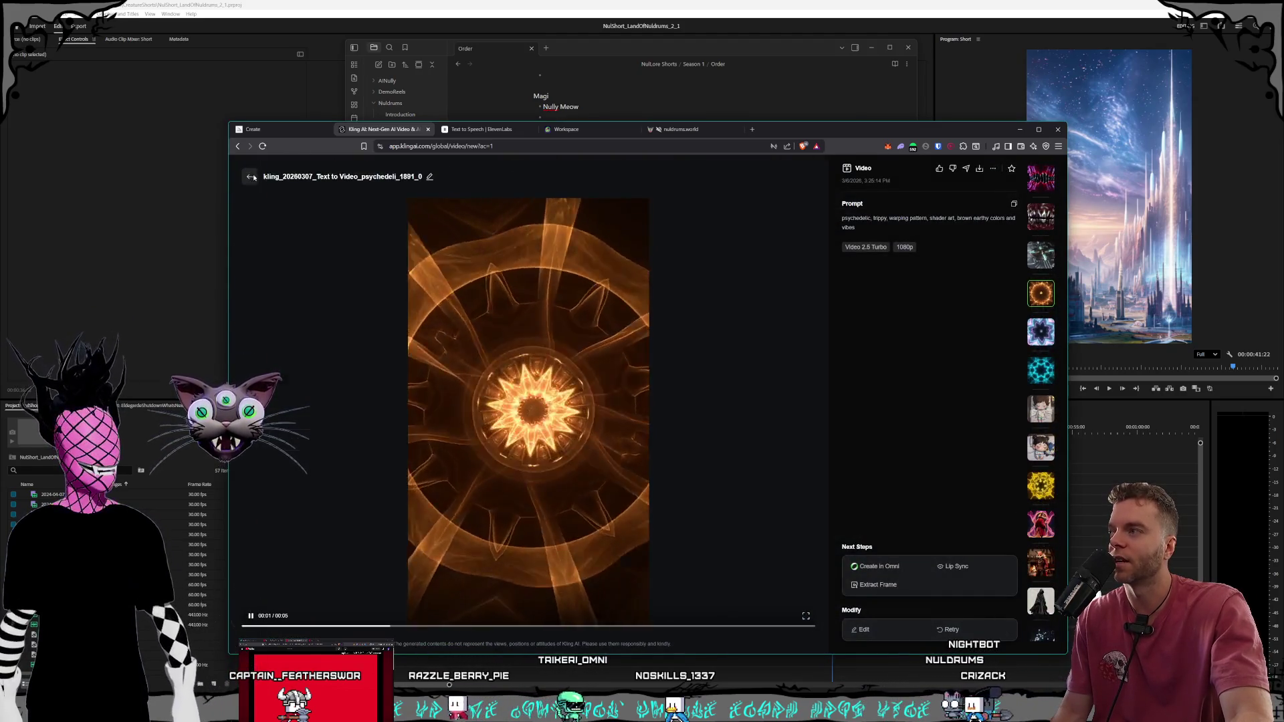
Leave the brown clip's detail page and go back to the generation feed
click(249, 176)
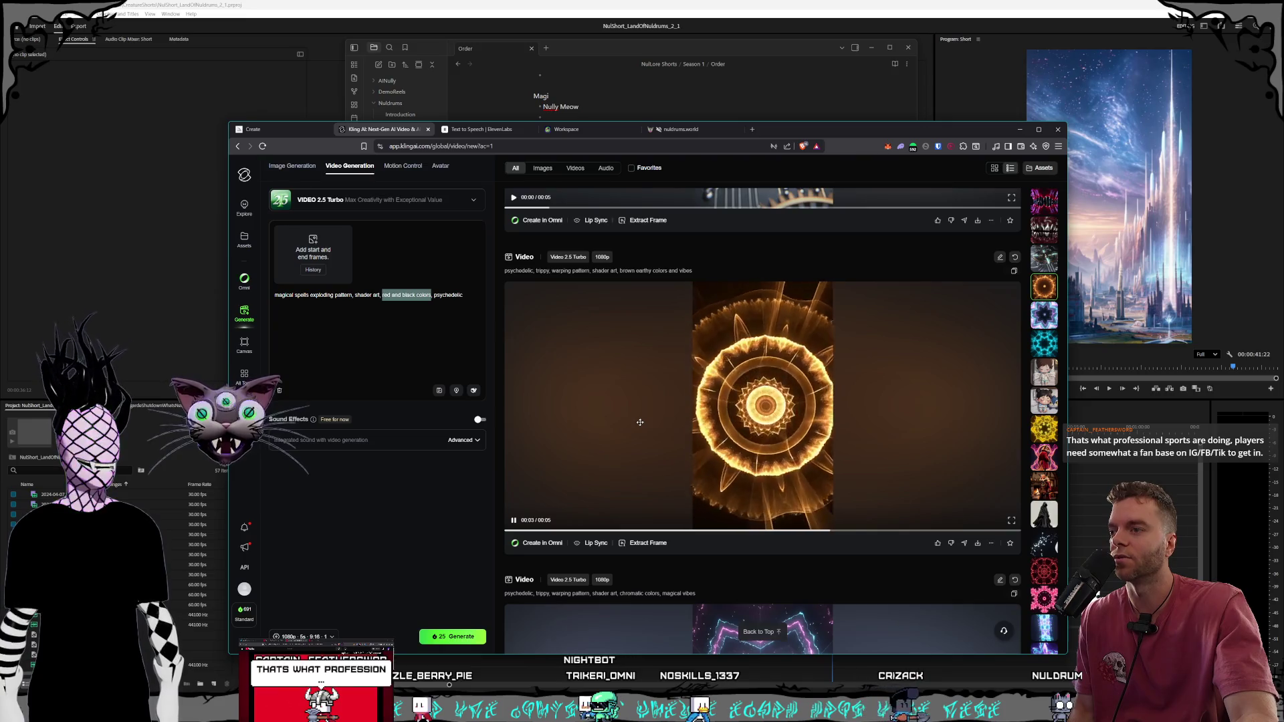
Scroll the feed back up to the red-and-black 'gnashing teeth warping pattern' shader-art clip
scroll(640, 423, down, 2)
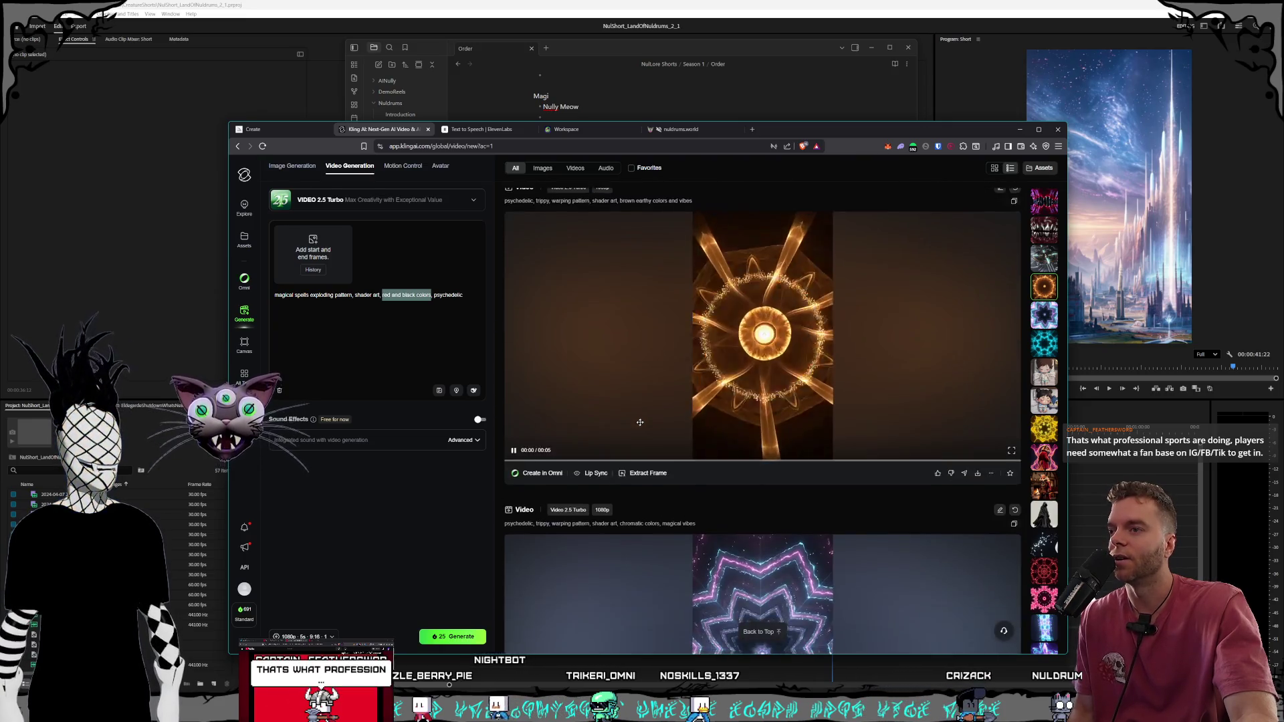
scroll(640, 424, down, 2)
scroll(641, 425, down, 1)
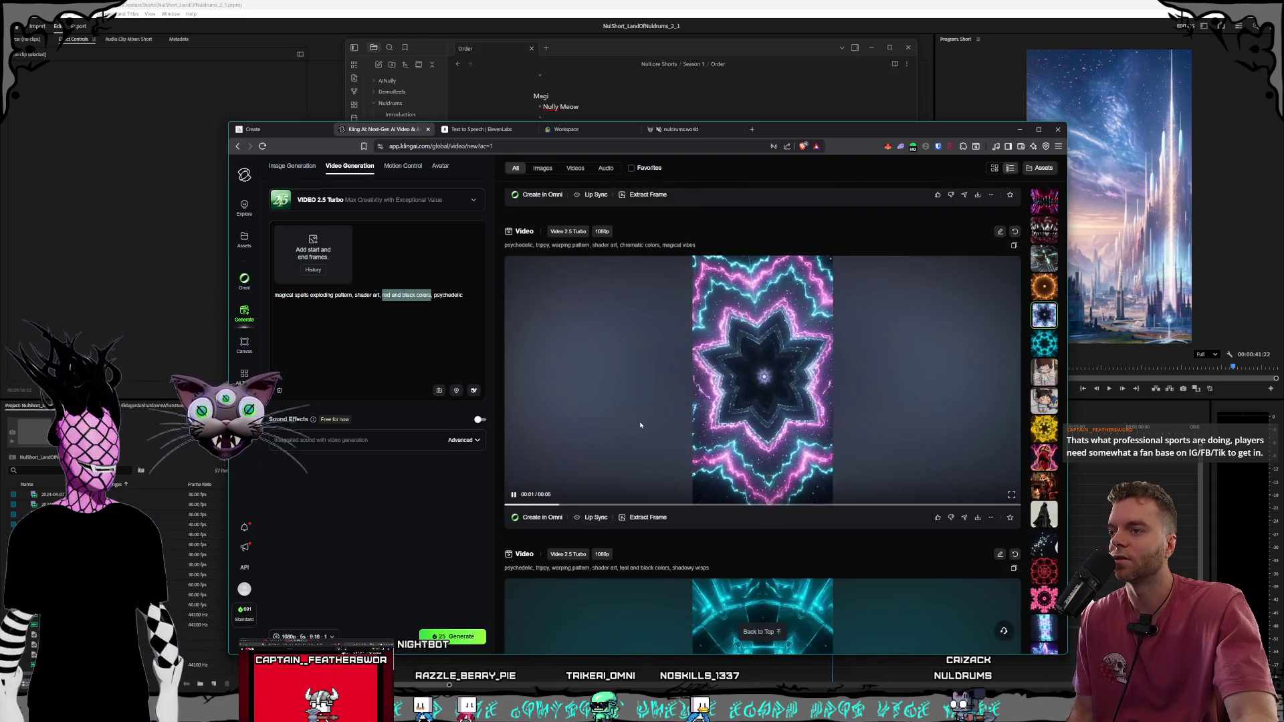
scroll(640, 425, down, 1)
scroll(640, 425, down, 1)
scroll(640, 425, down, 2)
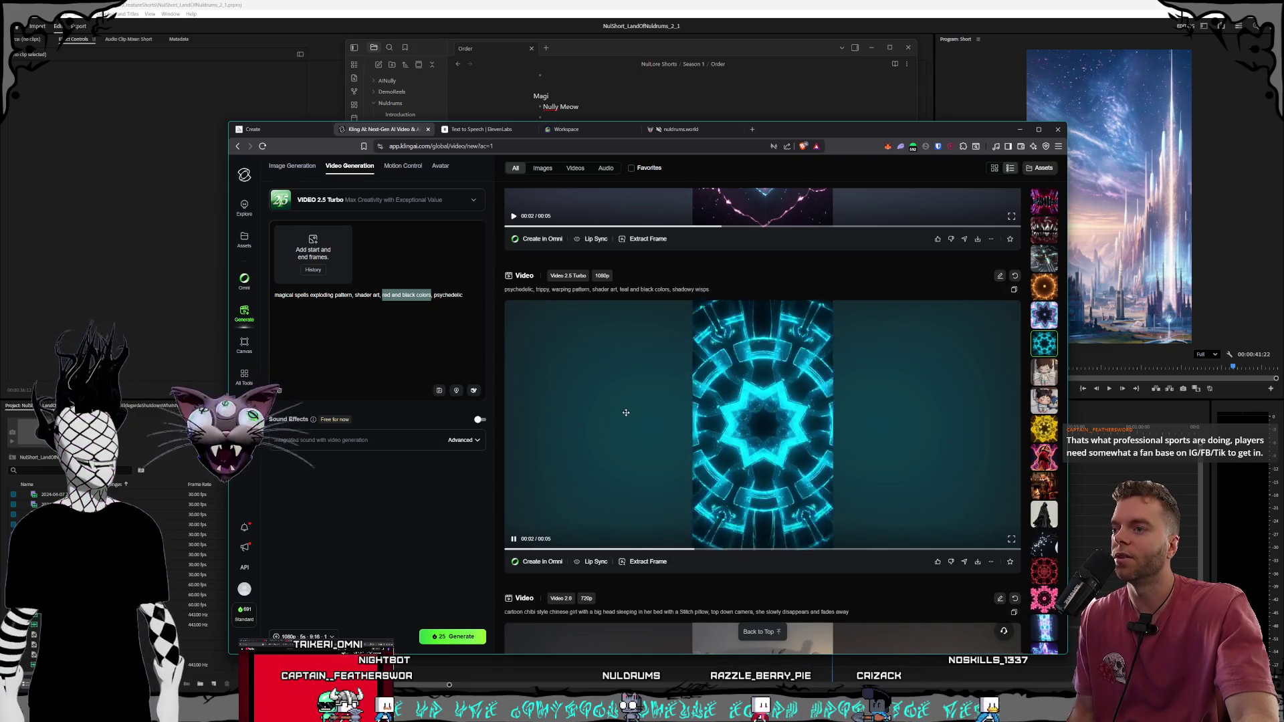
scroll(626, 413, down, 1)
scroll(626, 412, up, 3)
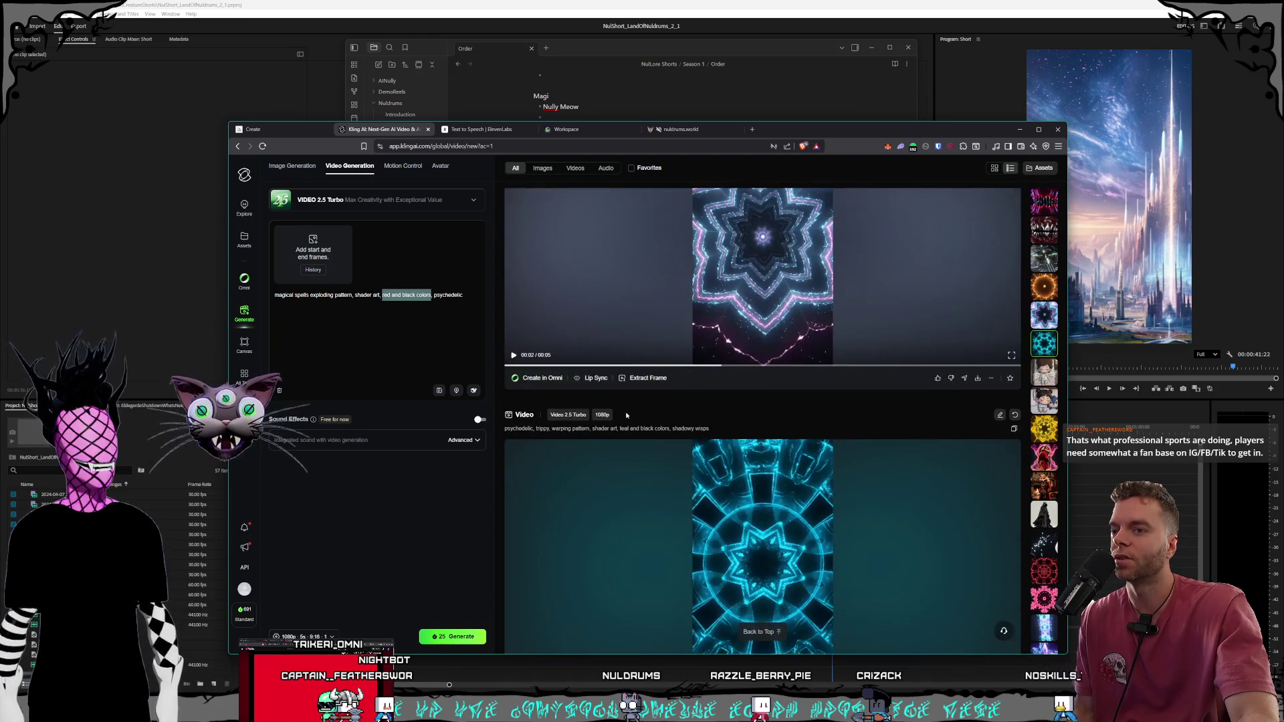
scroll(627, 416, up, 3)
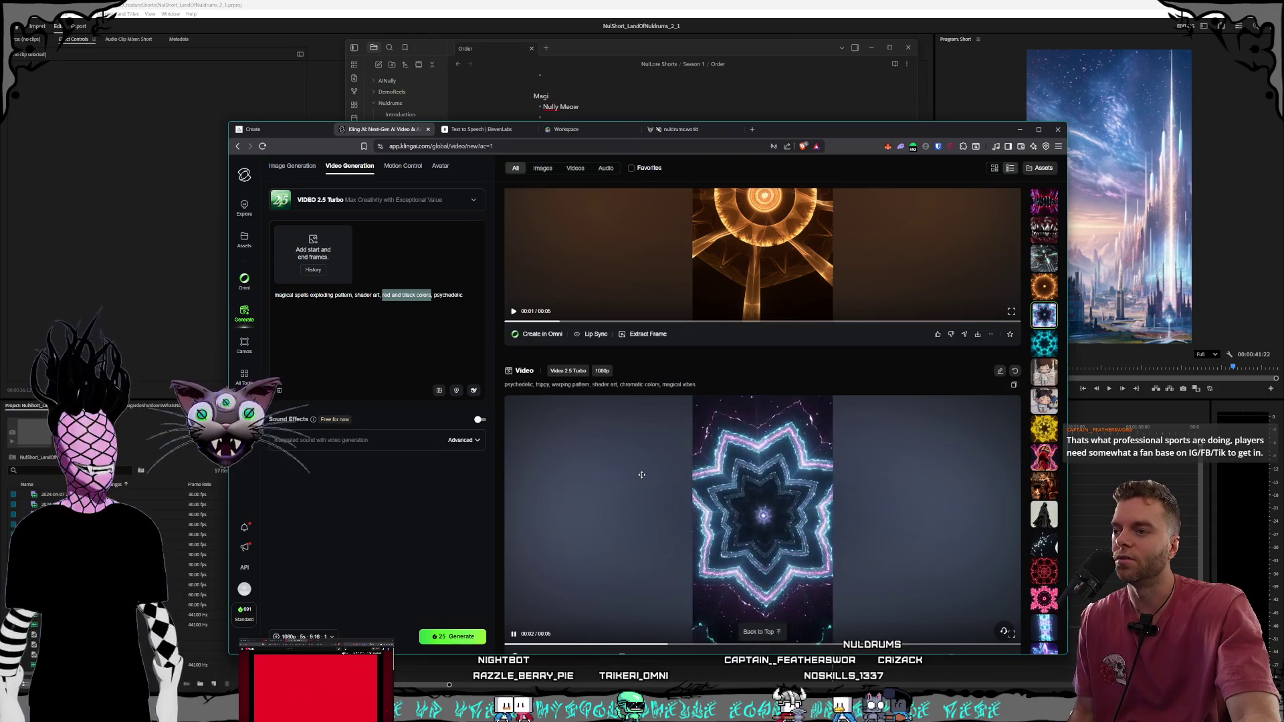
scroll(642, 475, up, 1)
scroll(652, 462, up, 2)
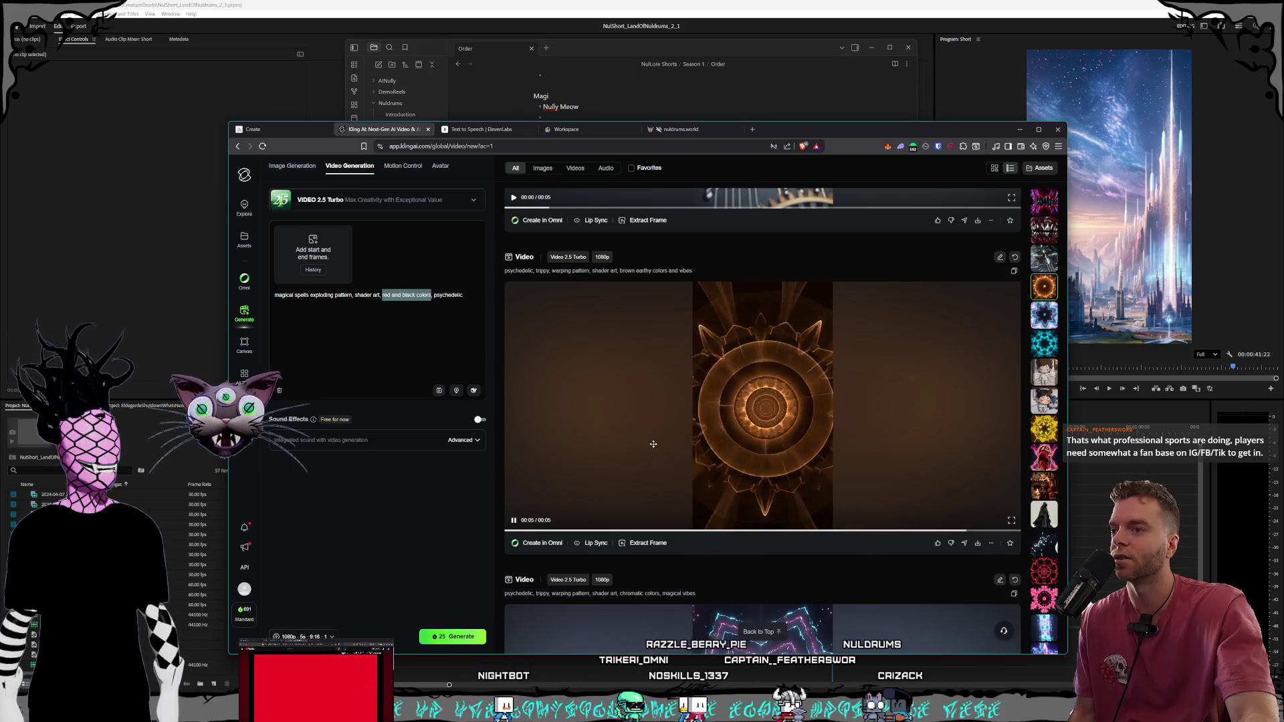
scroll(653, 446, up, 1)
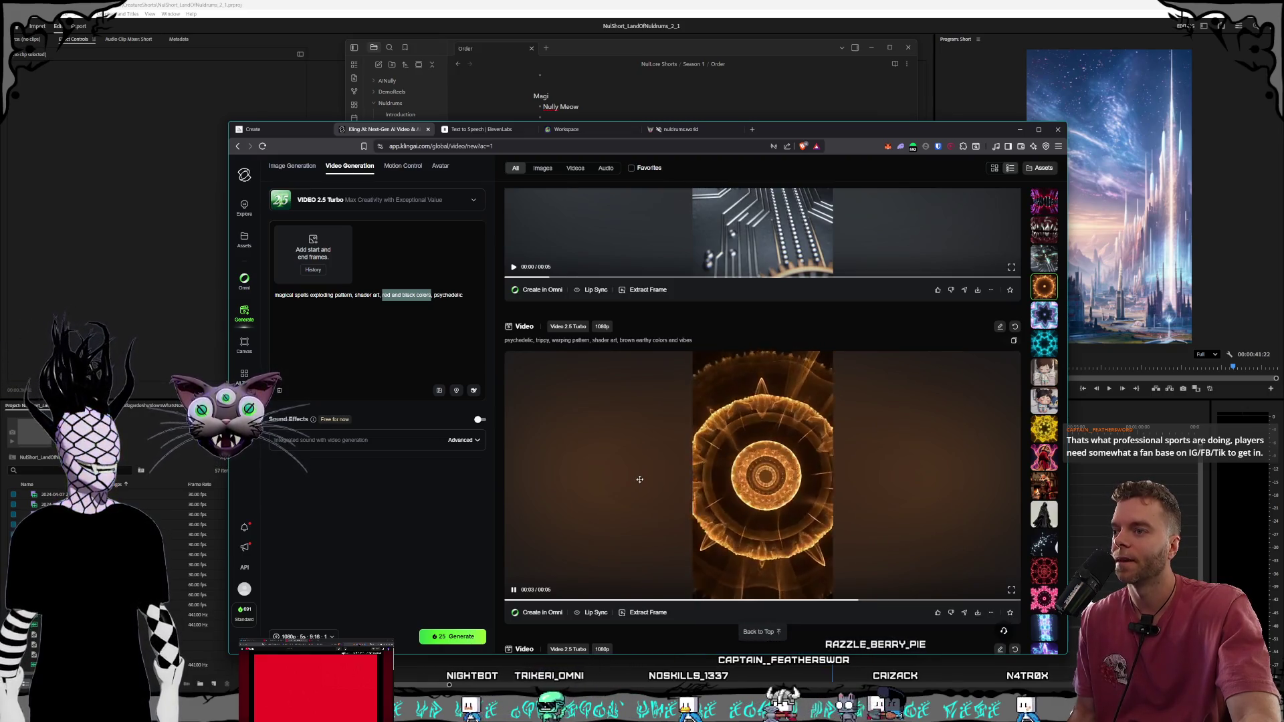
scroll(640, 479, up, 1)
scroll(640, 480, up, 1)
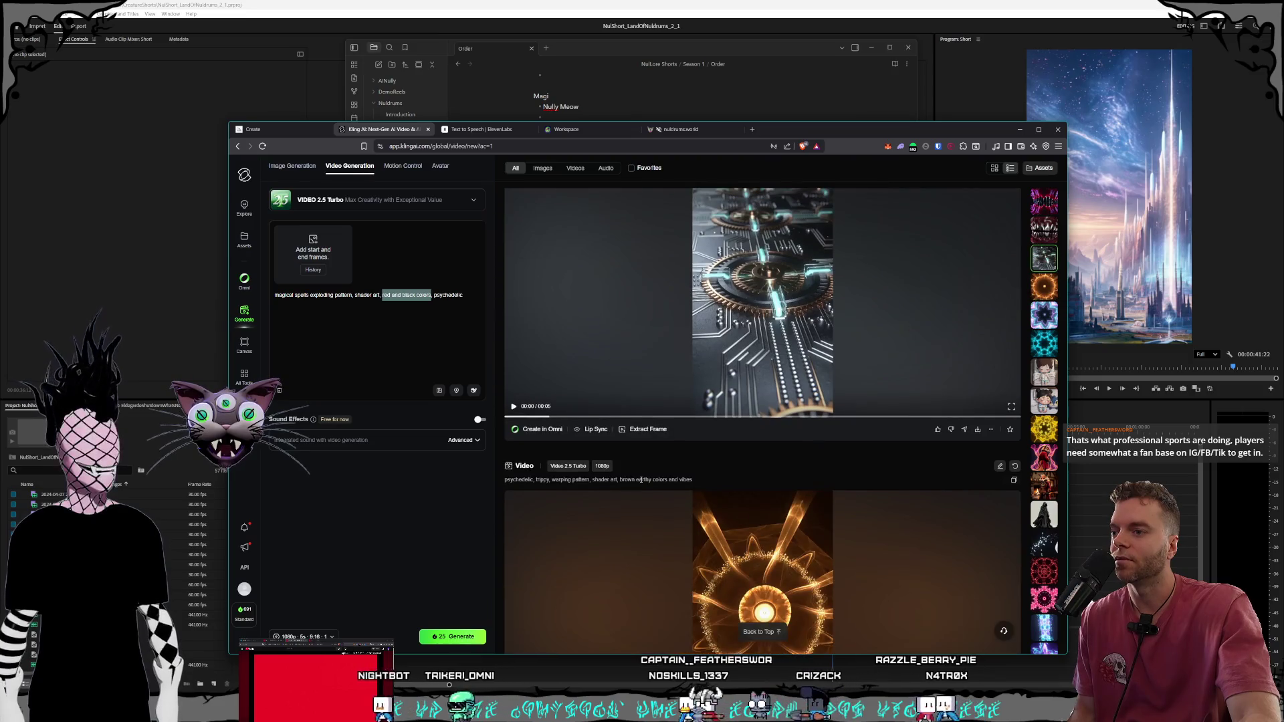
scroll(642, 477, up, 2)
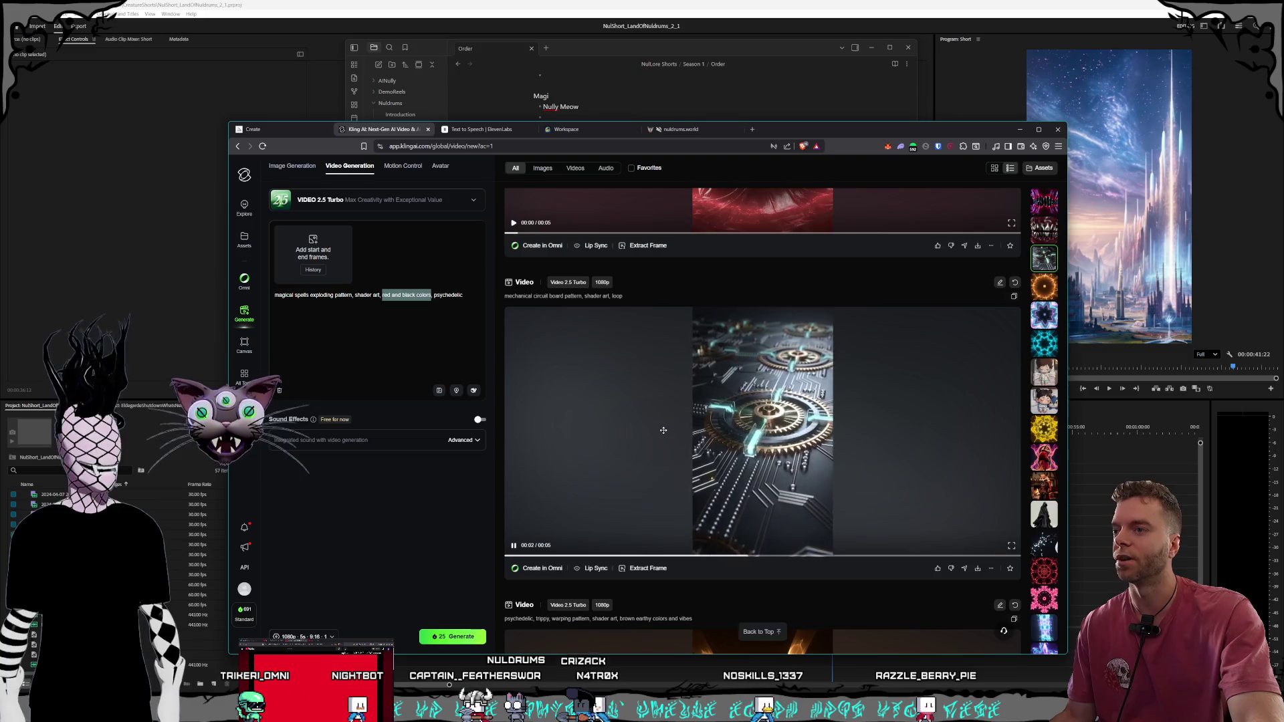
scroll(673, 434, up, 2)
scroll(669, 468, up, 4)
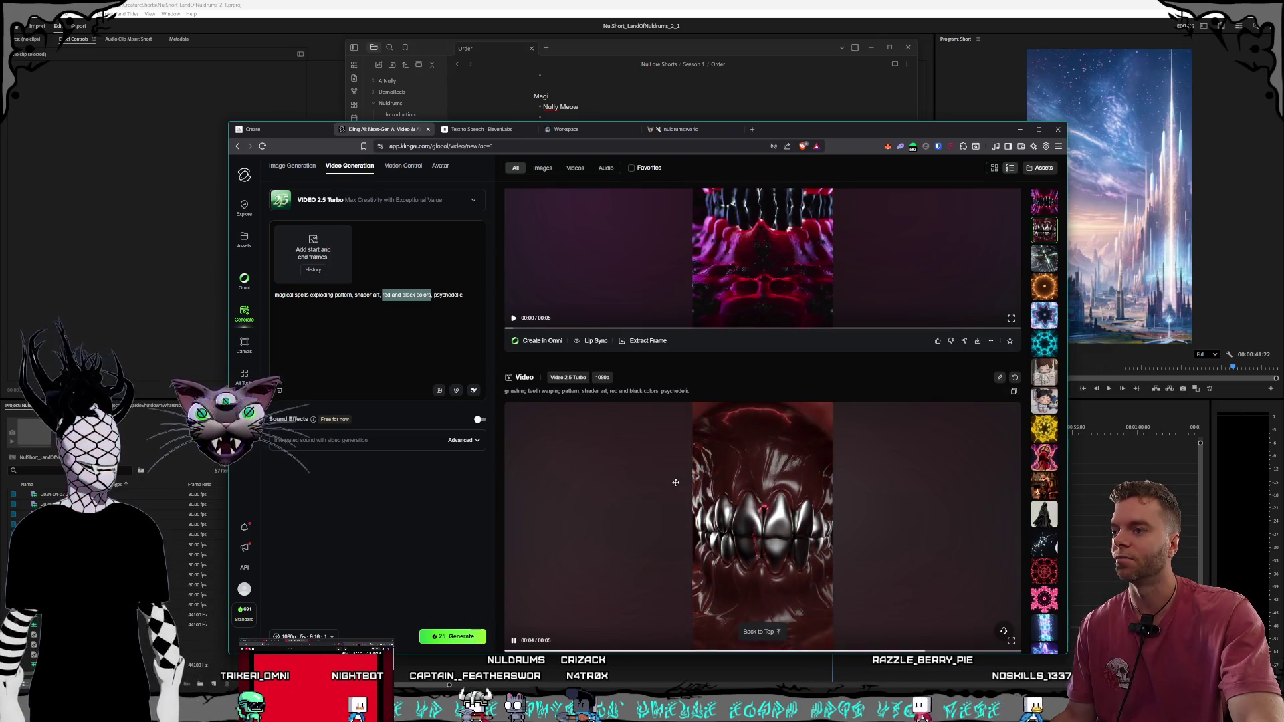
scroll(675, 481, up, 2)
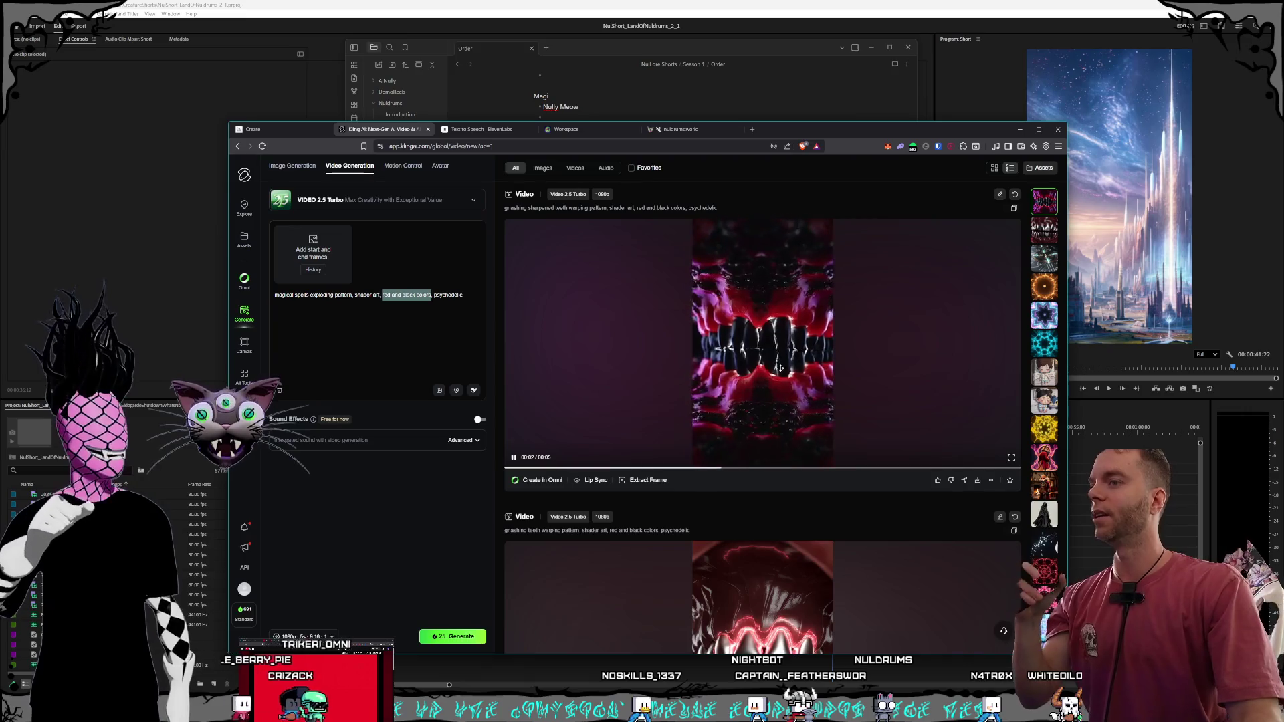
click(758, 340)
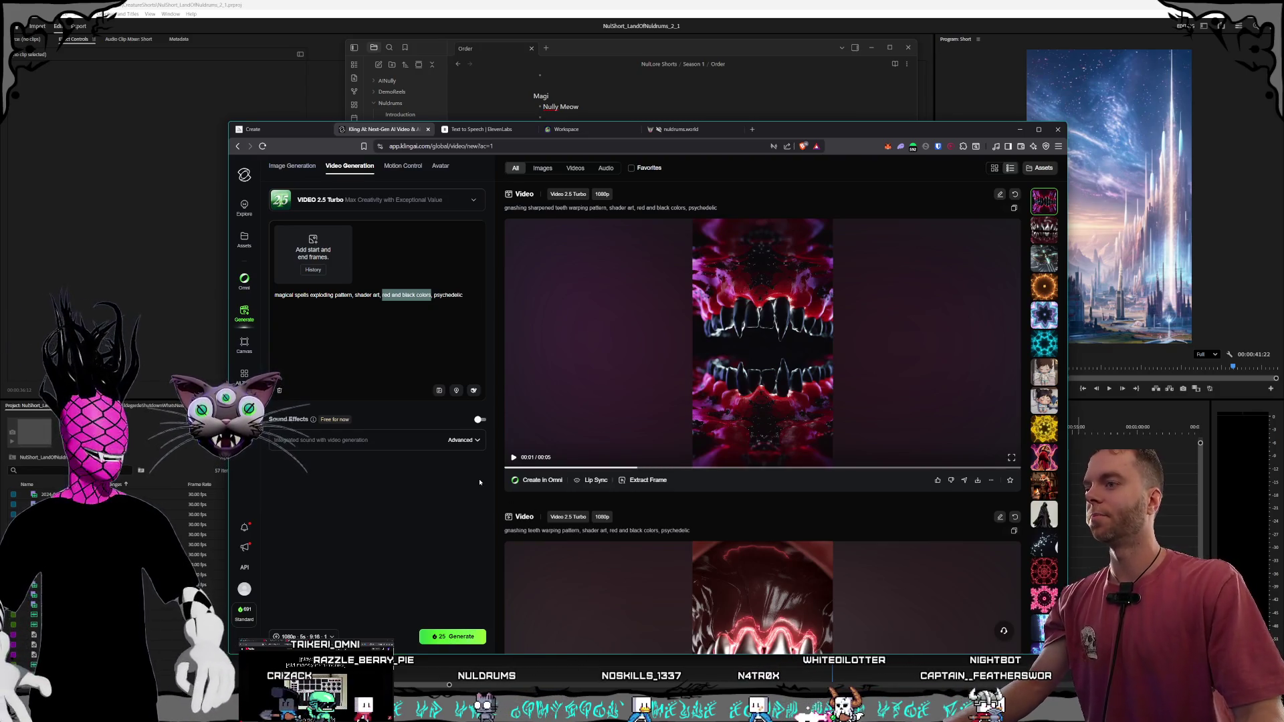
click(601, 364)
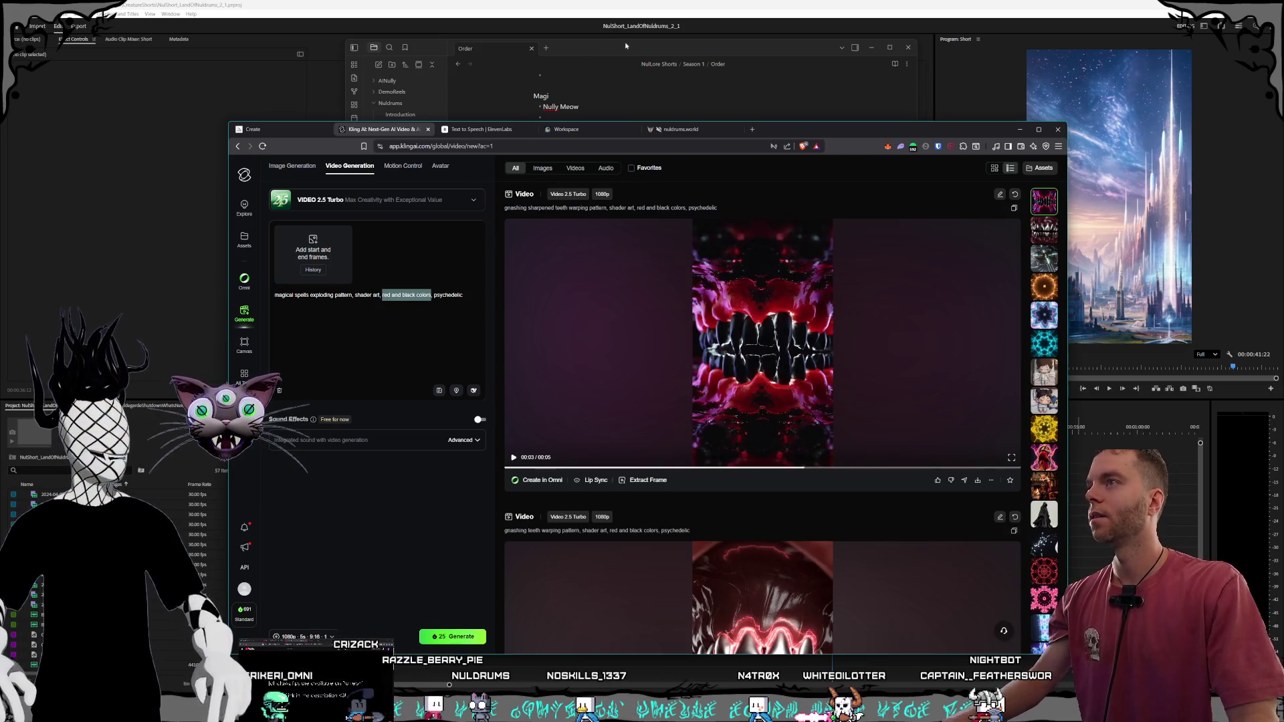
click(627, 45)
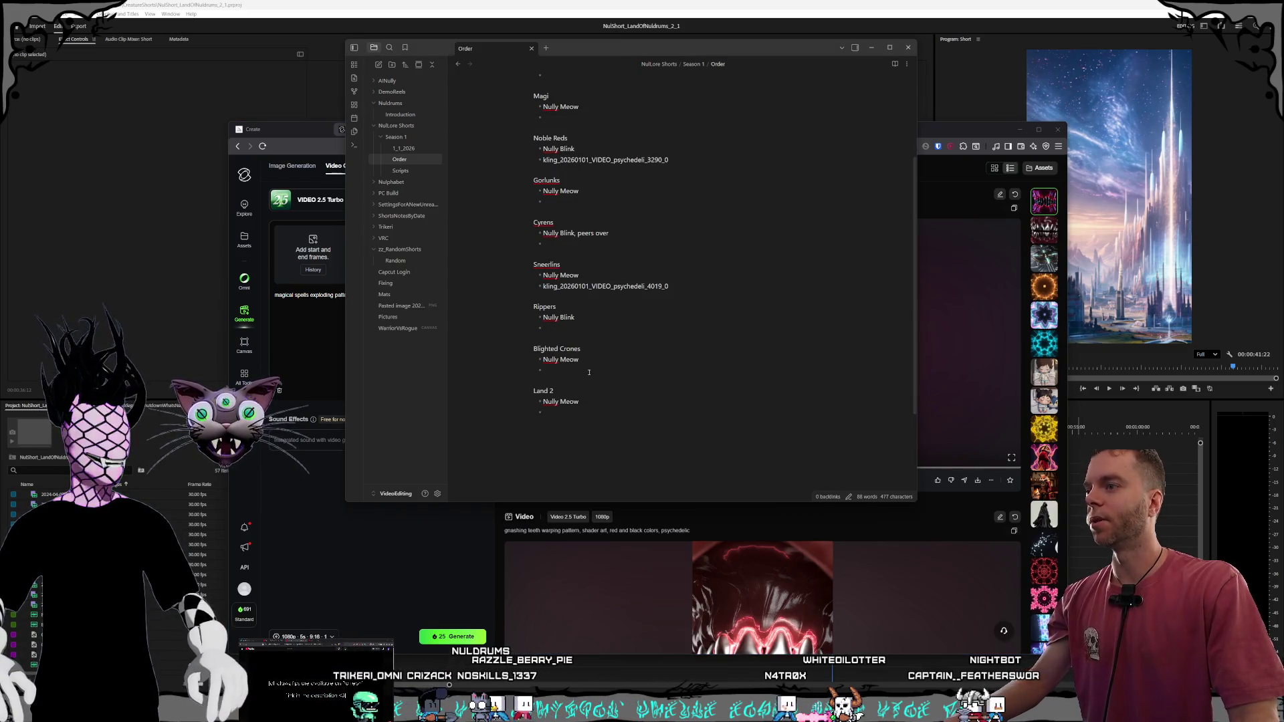
click(326, 336)
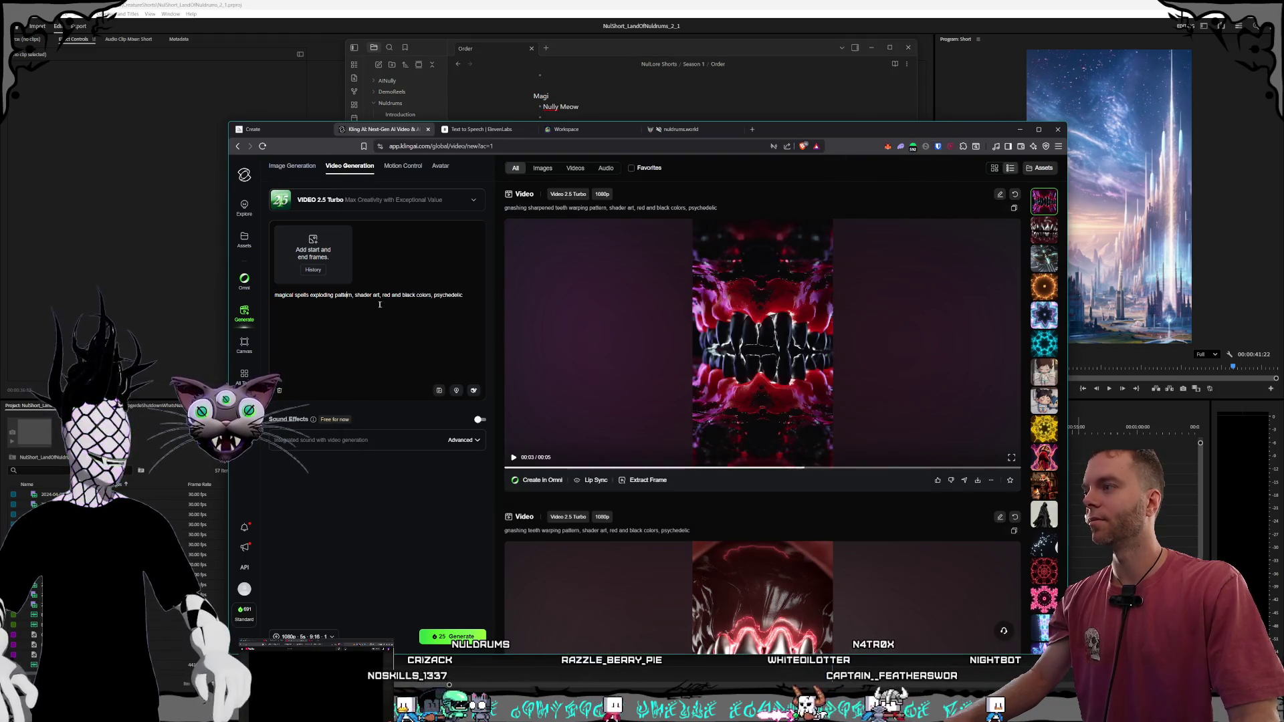
Replace 'red and black colors' in the magical spells prompt with 'rainbow colors'
click(423, 295)
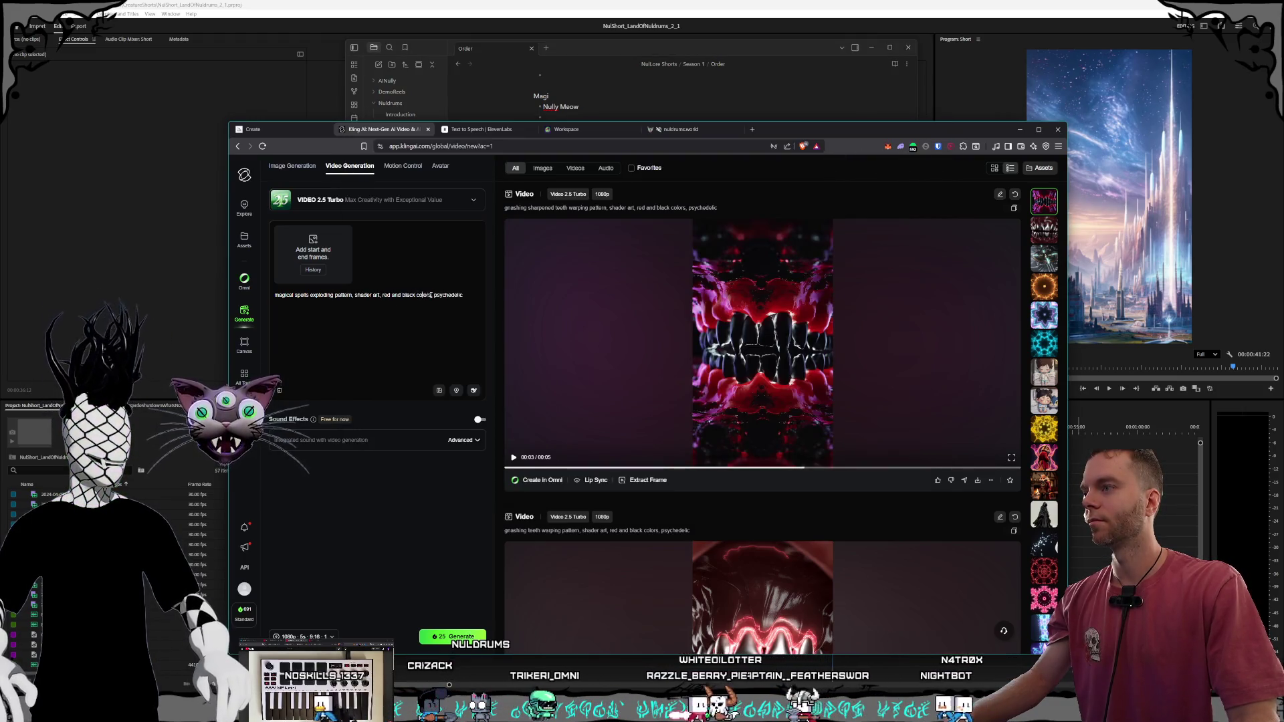
drag(432, 295, 384, 295)
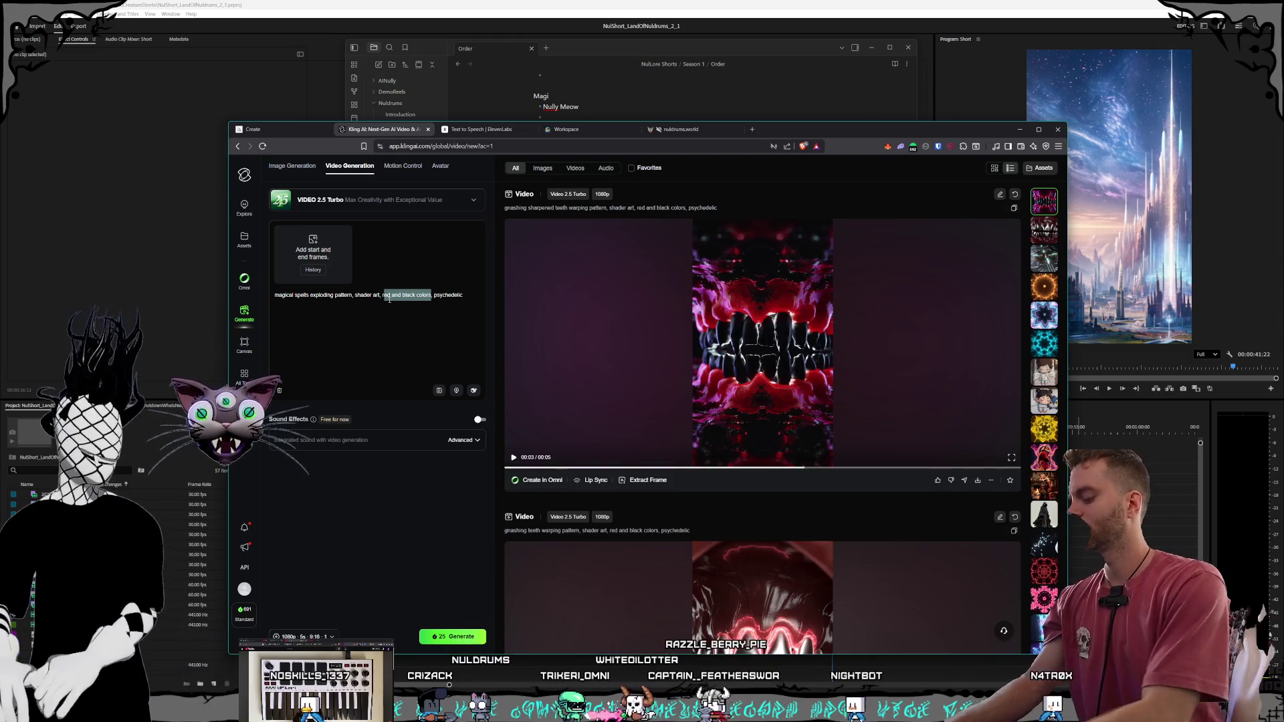
key(BackSpace)
text(rainbow)
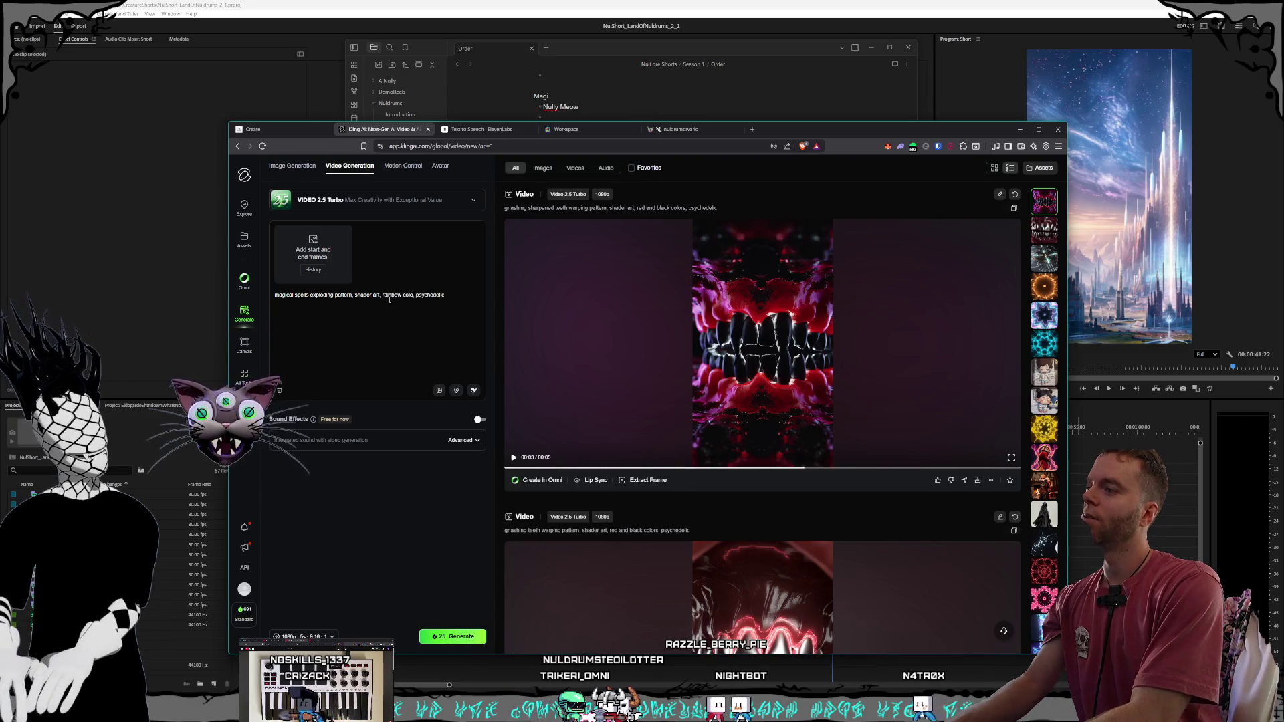
text(rs)
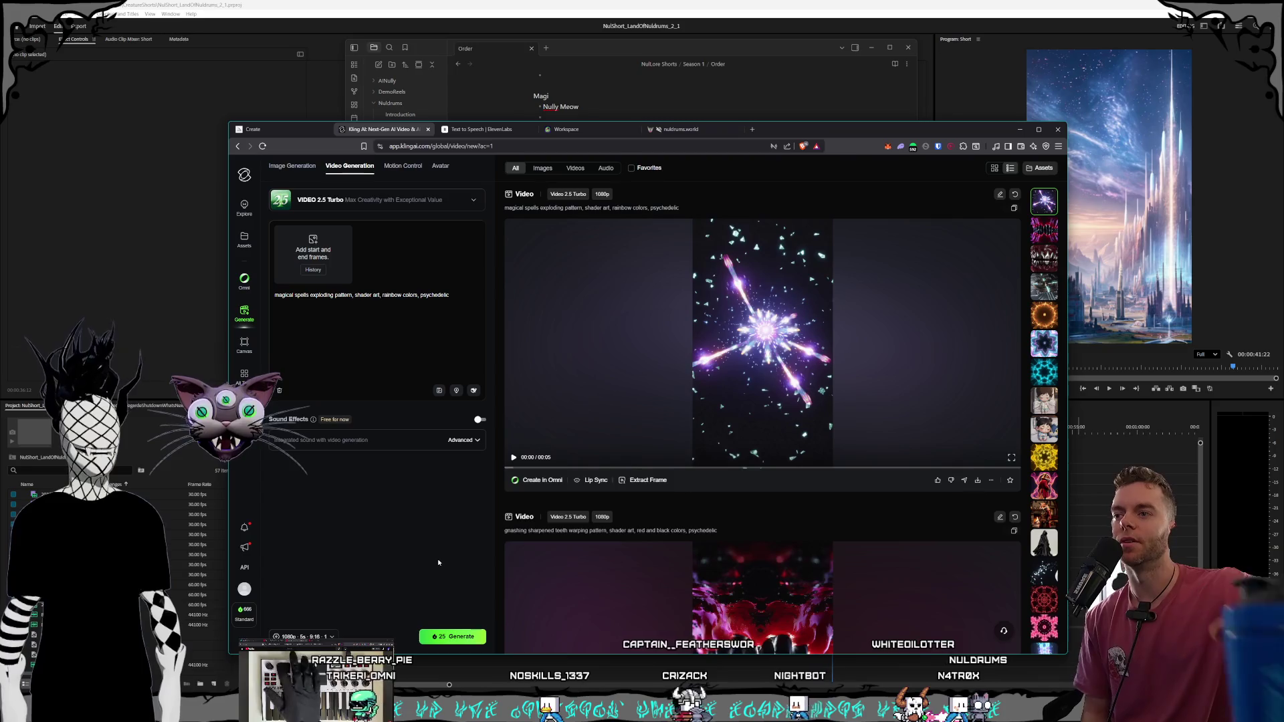
click(523, 392)
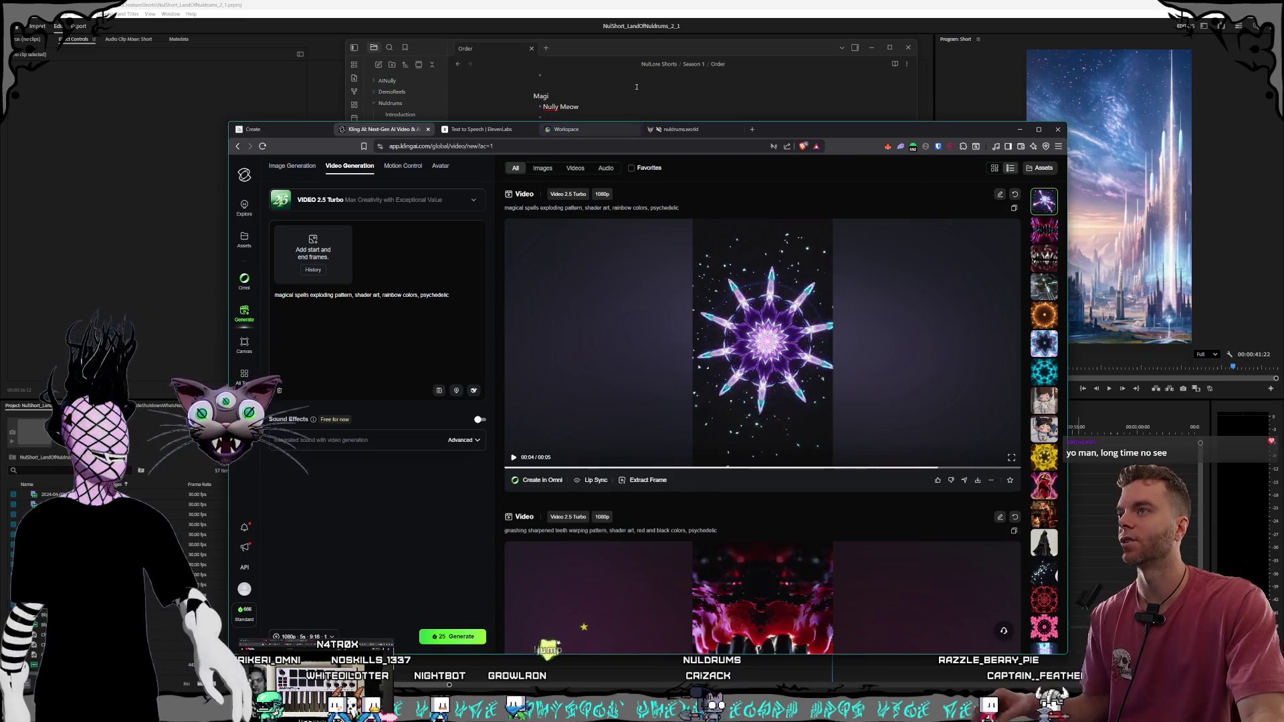
key(alt+Tab)
scroll(629, 242, up, 3)
click(635, 254)
scroll(640, 251, down, 3)
key(alt+Tab)
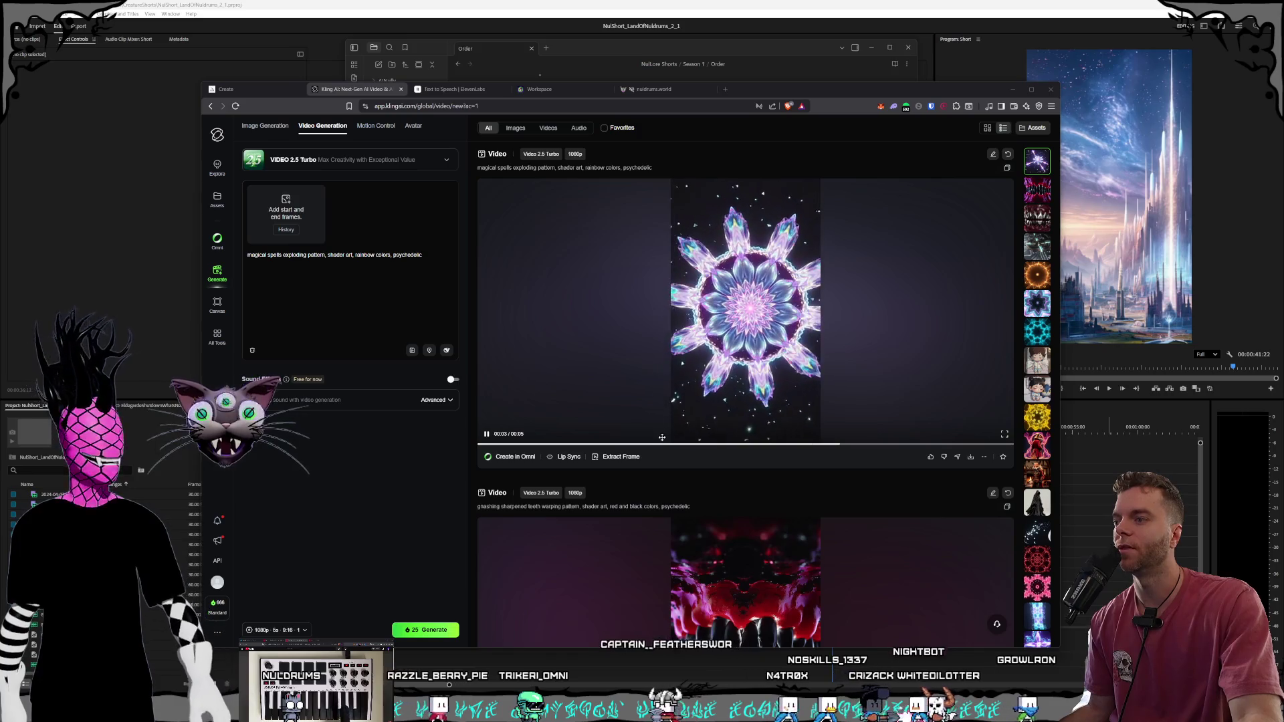